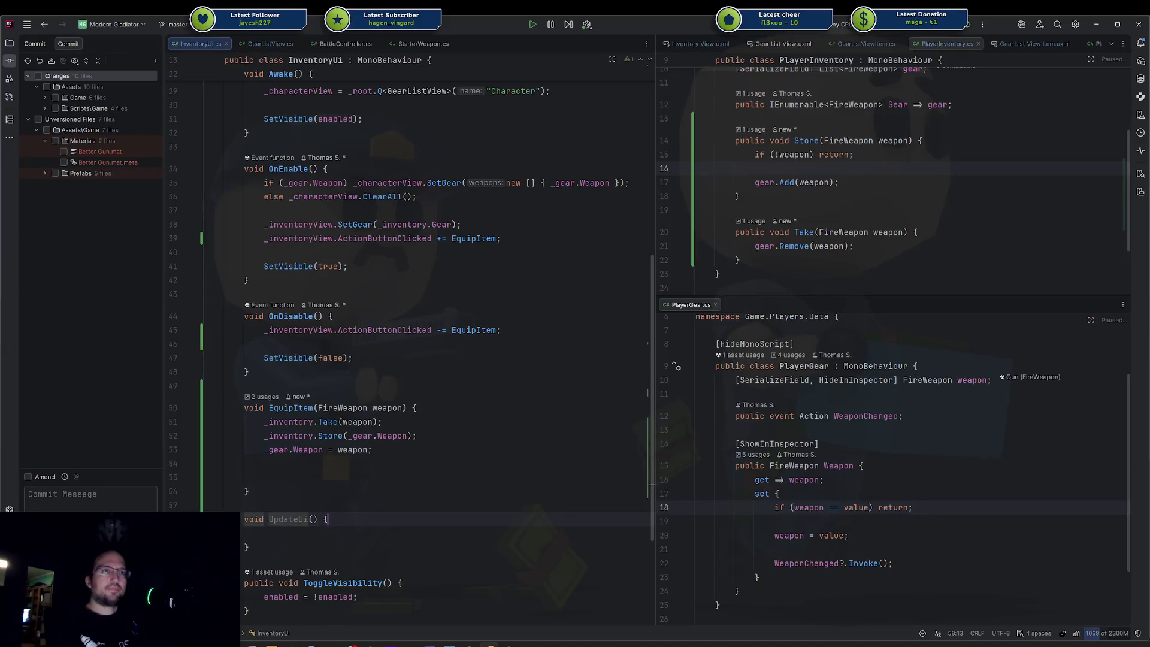
Step: Remove the gear-refresh lines from OnEnable and call UpdateUI() there instead
type("I")
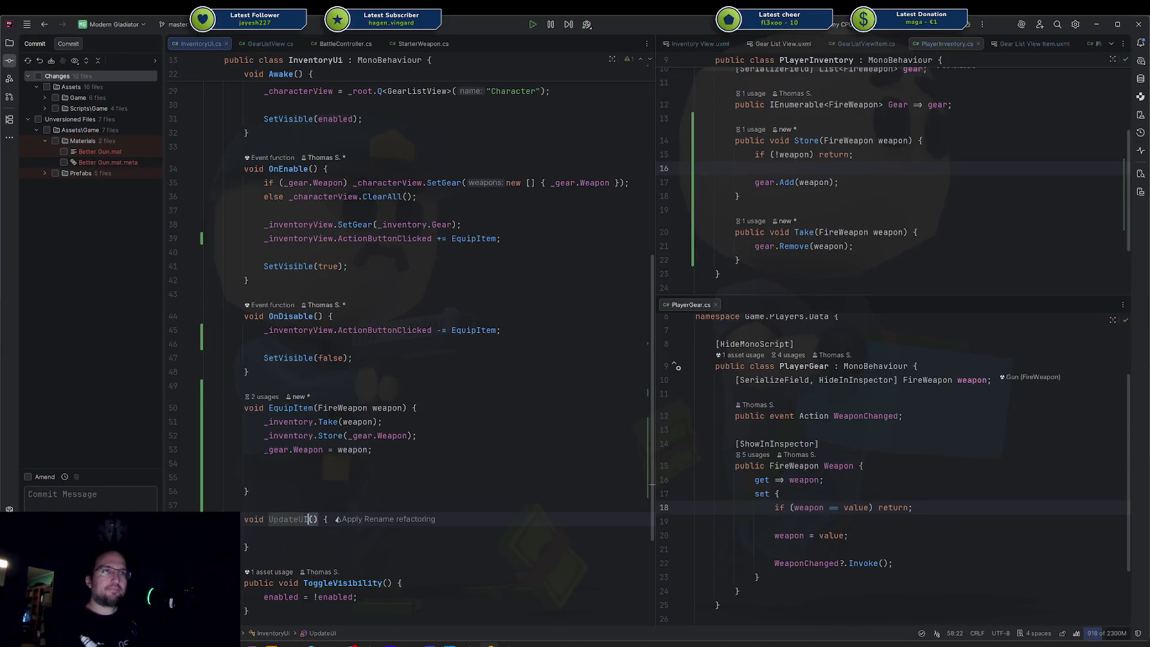
mouse_move(462, 216)
left_mouse_down()
mouse_move(239, 202)
mouse_move(241, 175)
mouse_move(263, 176)
left_mouse_up()
key("ctrl+c")
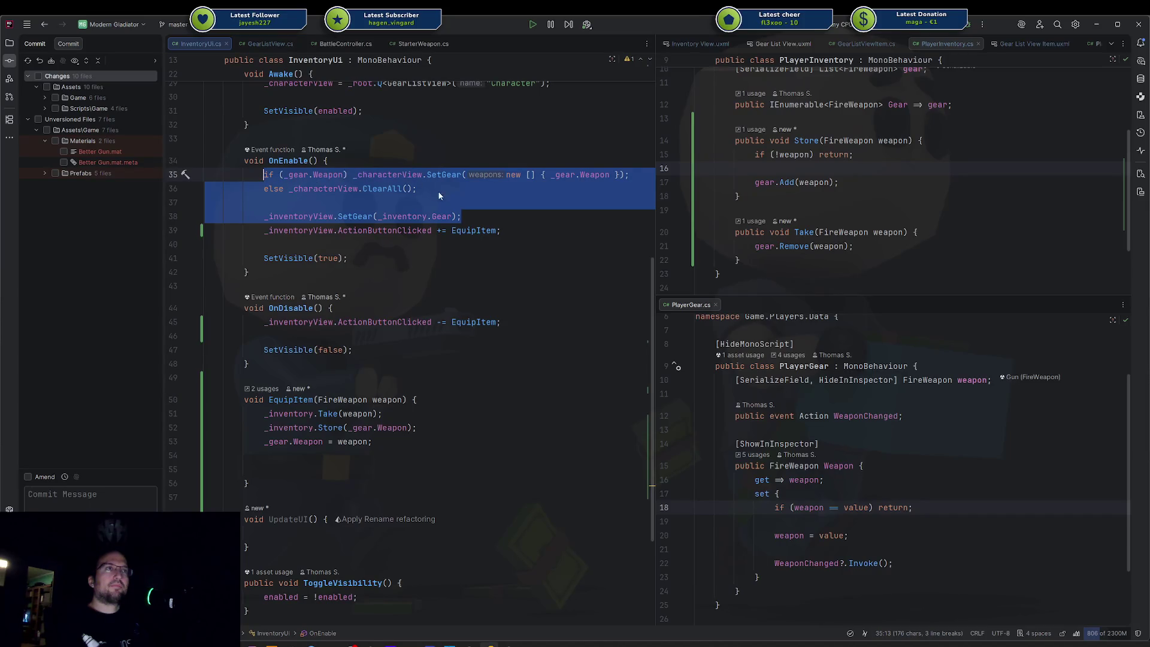
key("Delete")
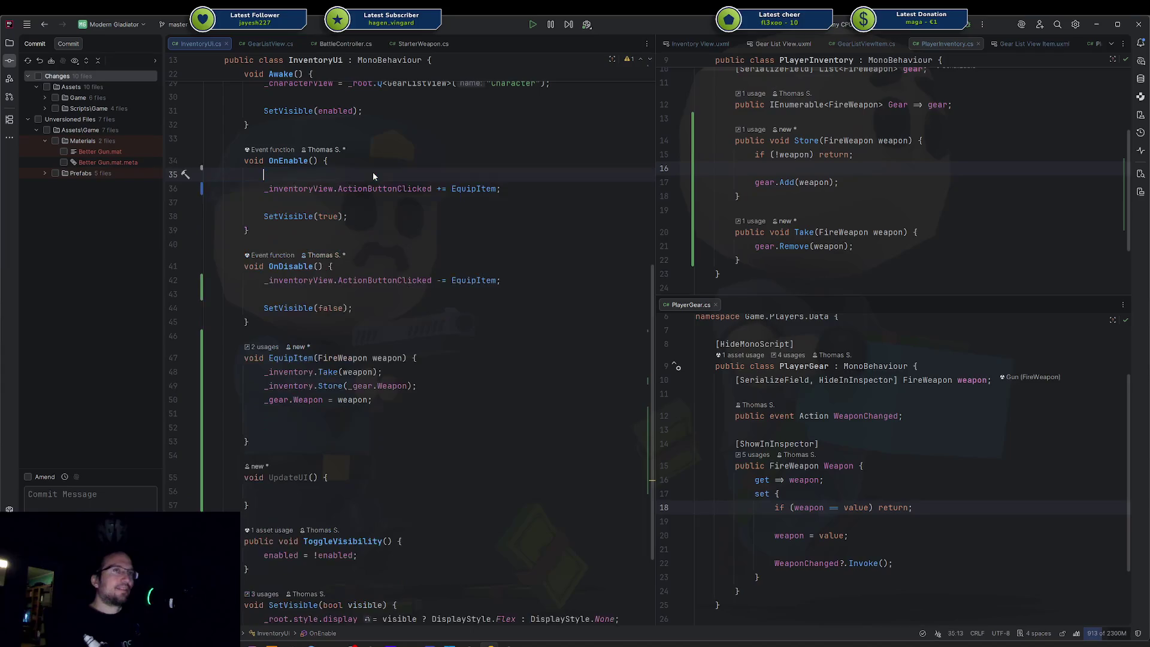
key("alt+shift+Down")
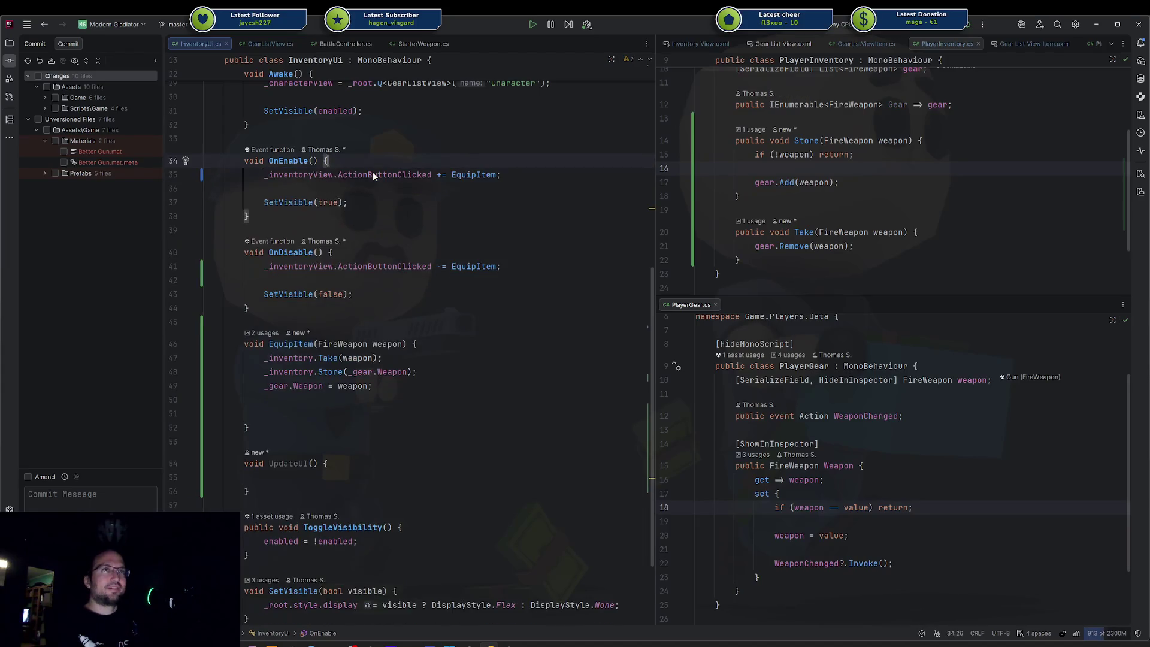
key("Return")
type("UpdateU")
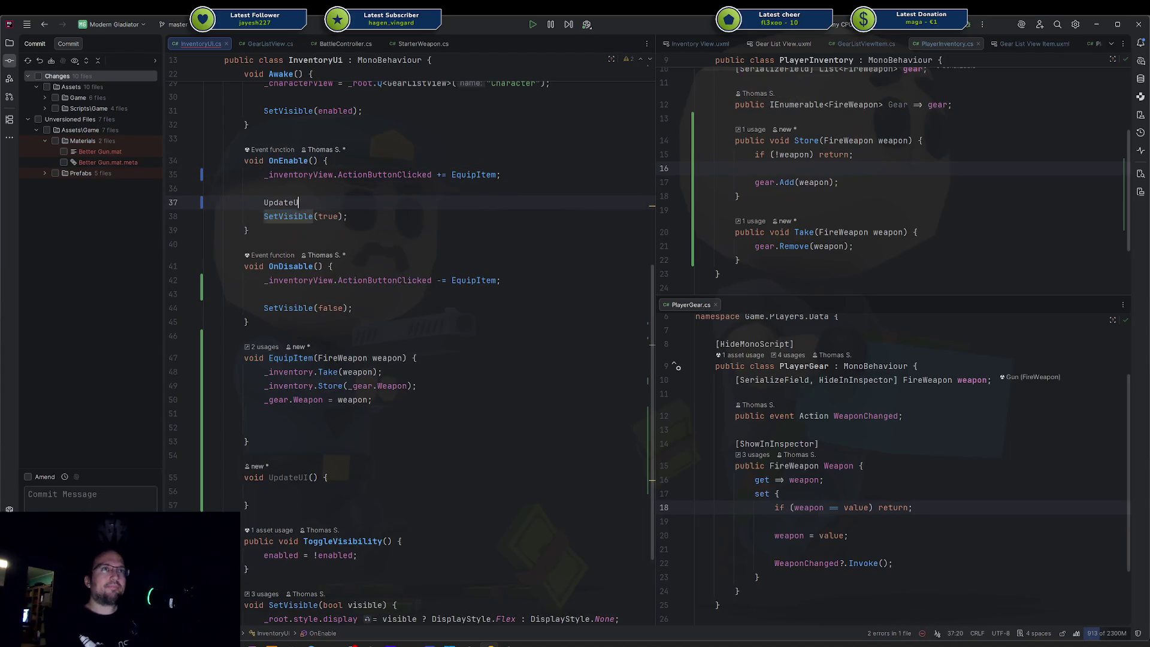
type("I();")
Step: Paste the gear-refresh code into the UpdateUI body, then run the game in Unity's play mode
left_click(370, 486)
key("ctrl+v")
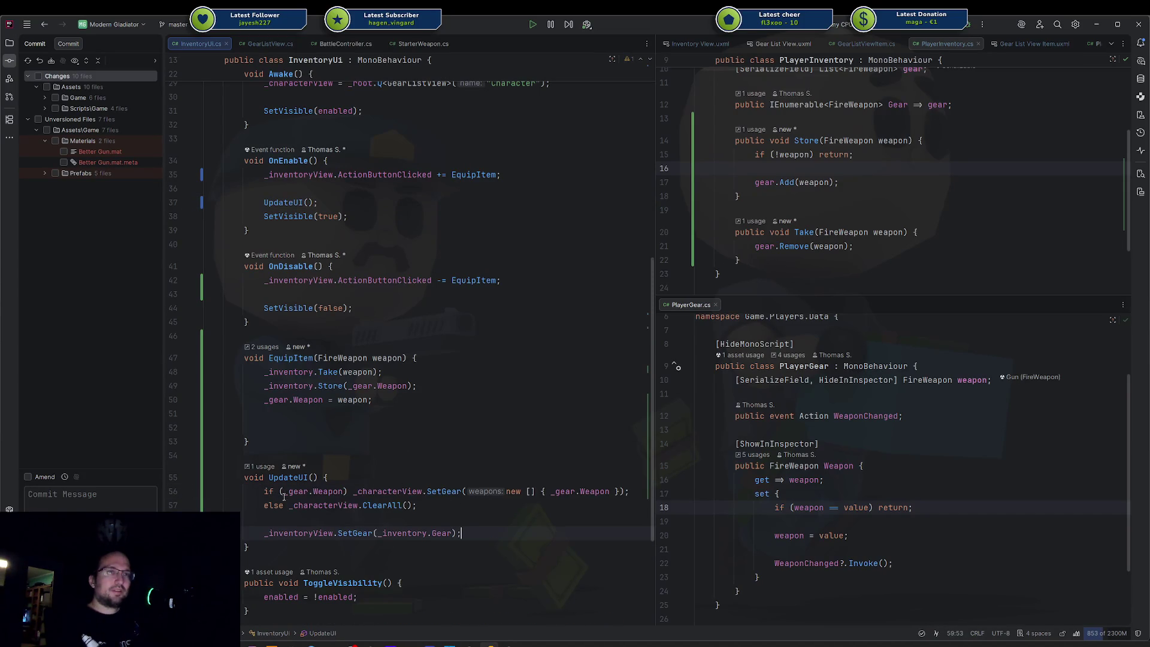
left_click_drag(264, 491, 417, 507)
left_click(438, 506)
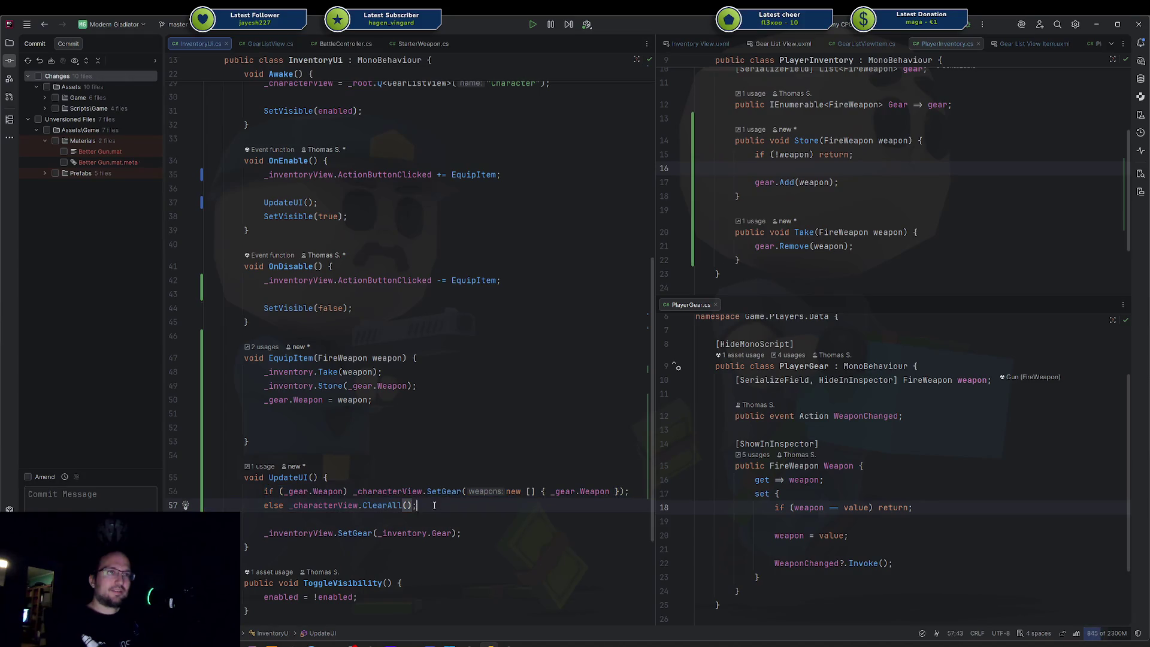
left_click(357, 507)
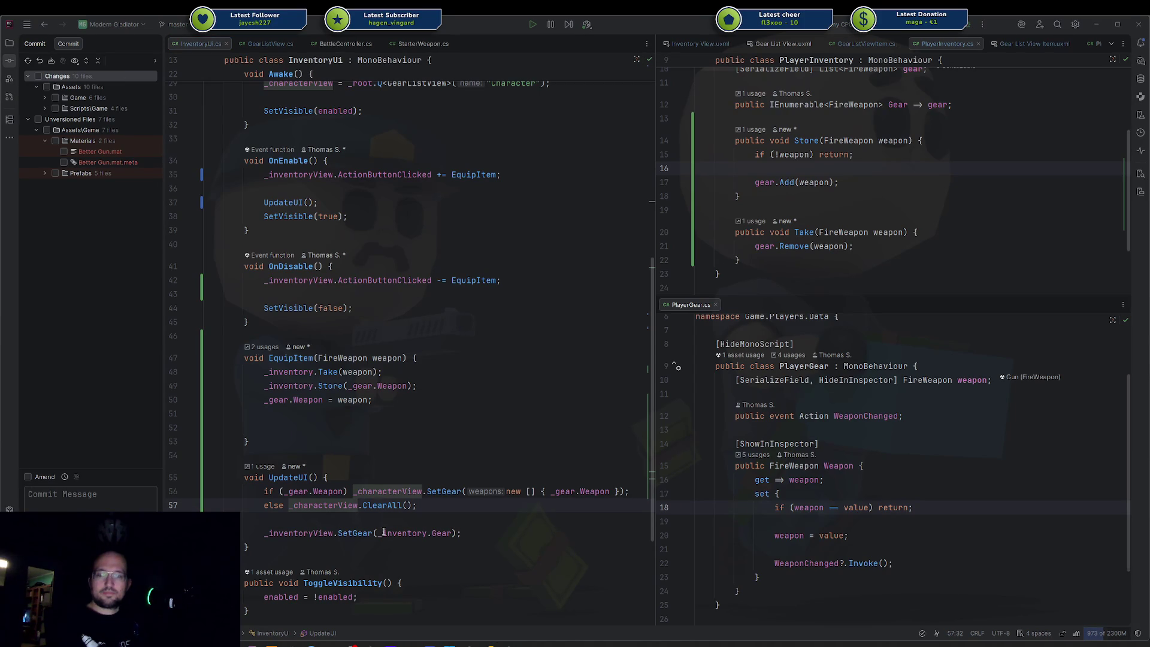
key("alt+Tab")
left_click(553, 46)
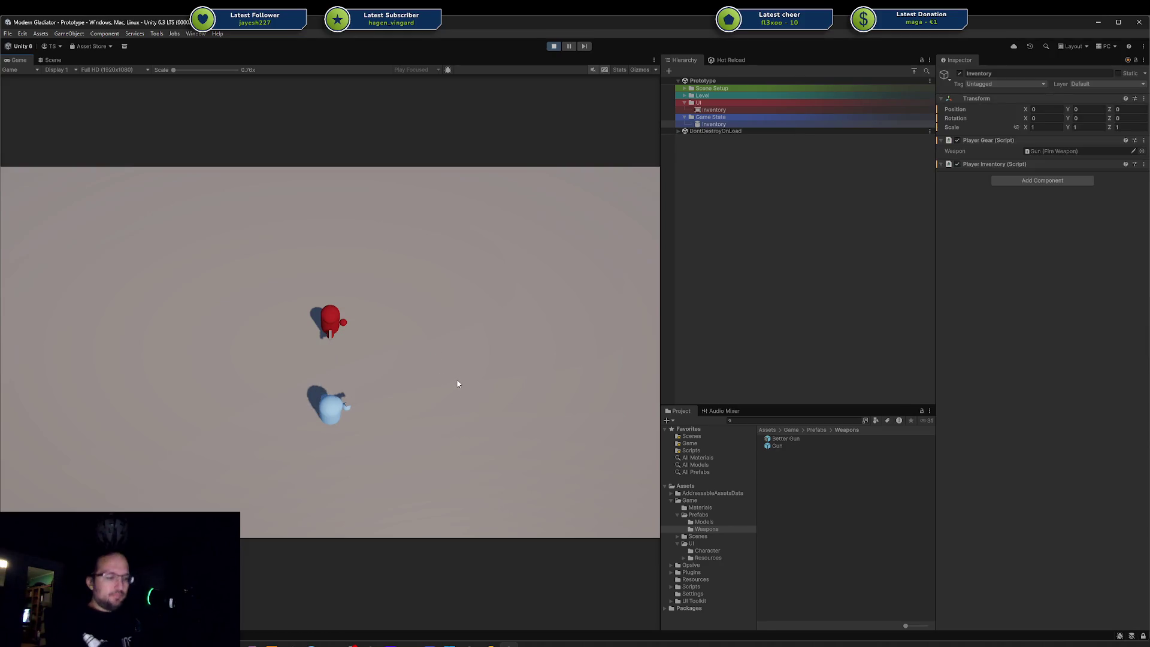
left_click(639, 519)
left_click(640, 519)
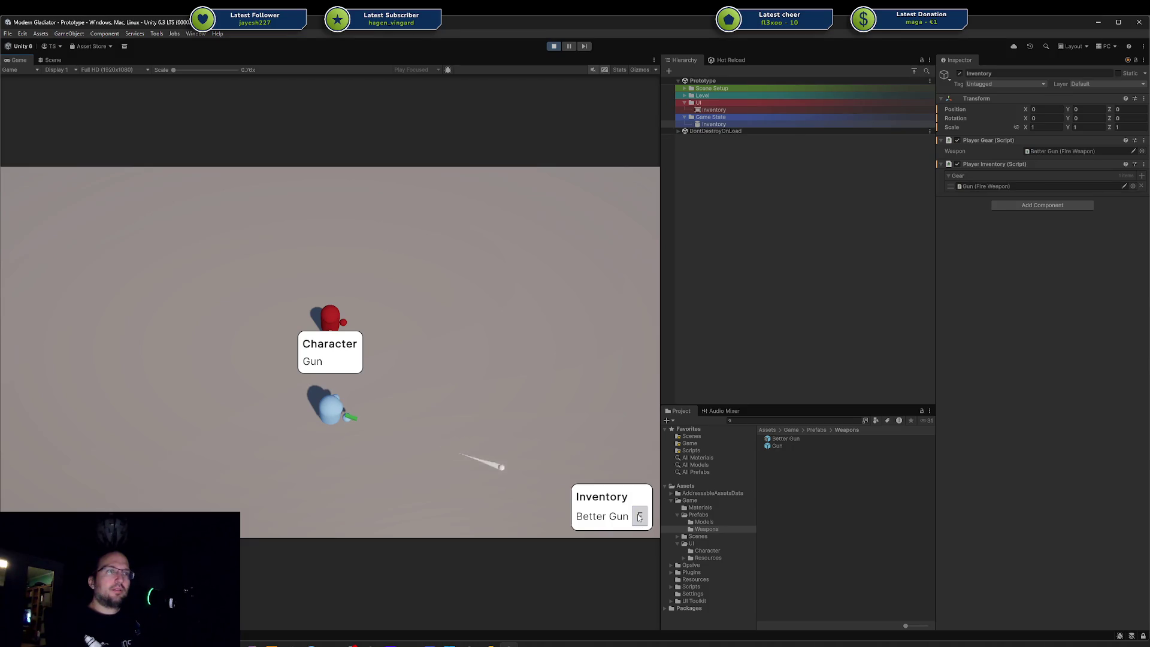
left_click(639, 519)
left_click(639, 518)
left_click(640, 519)
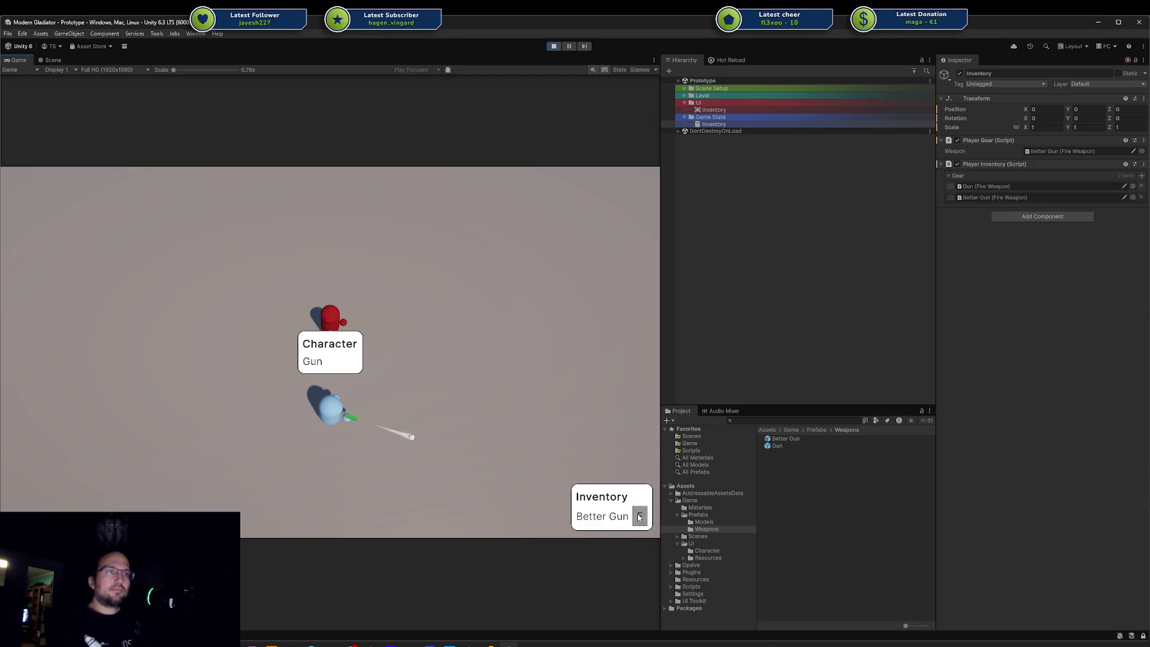
left_click(640, 519)
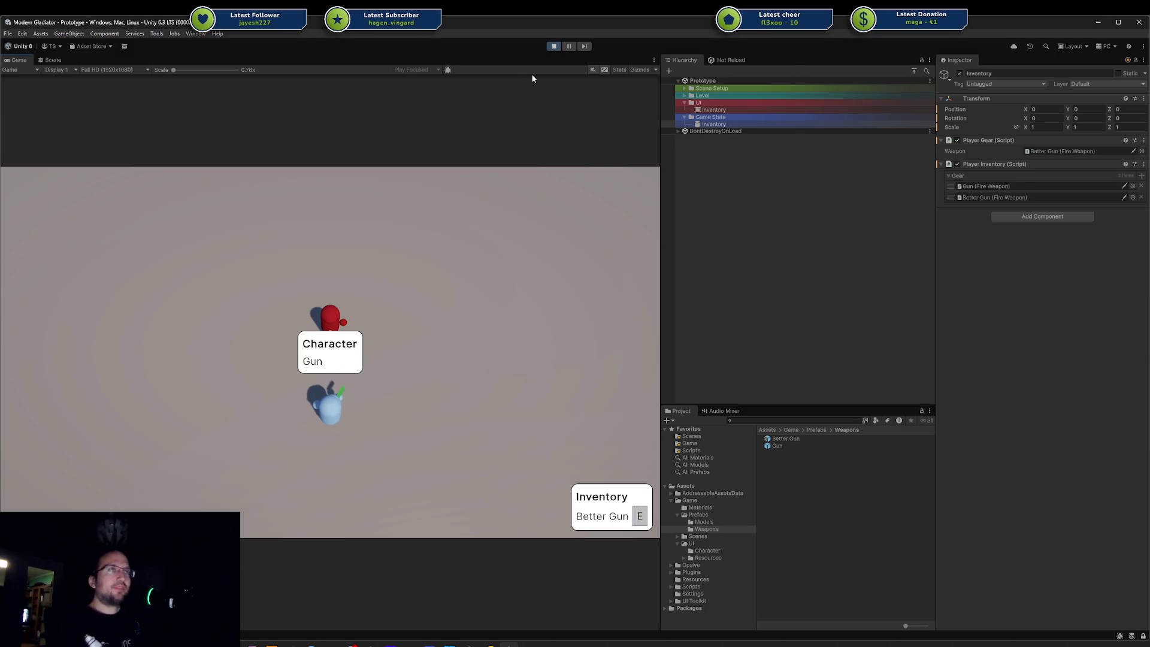
left_click(554, 46)
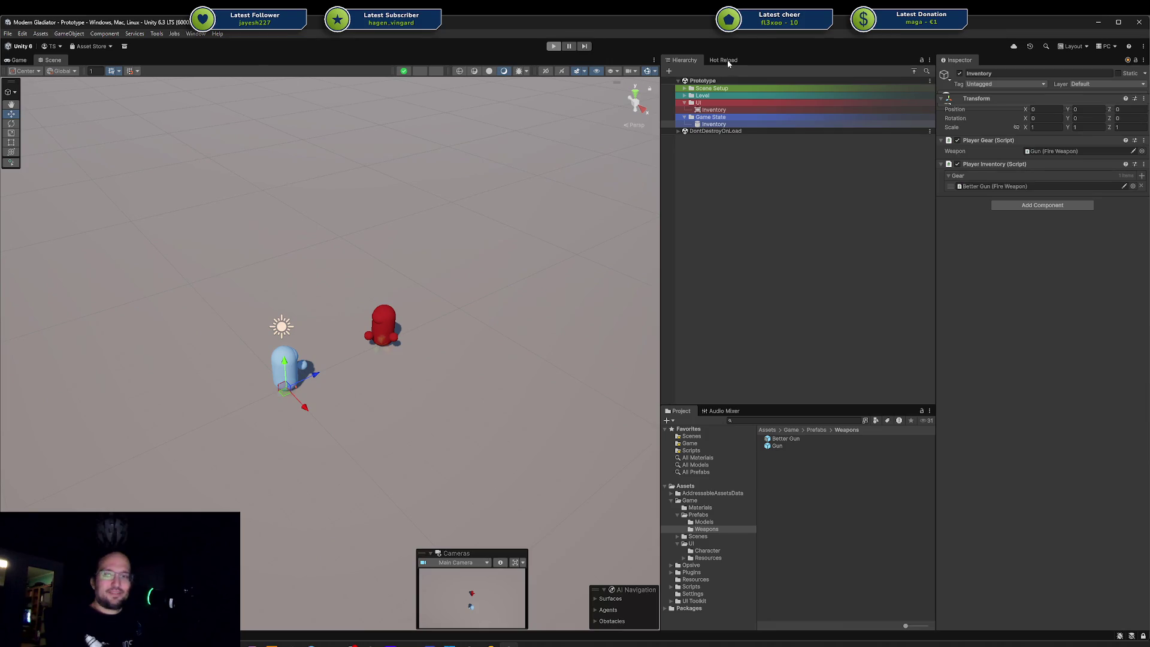
Step: Show the Hot Reload panel, wait for compiling, and replay the game, firing in the arena
left_click(733, 61)
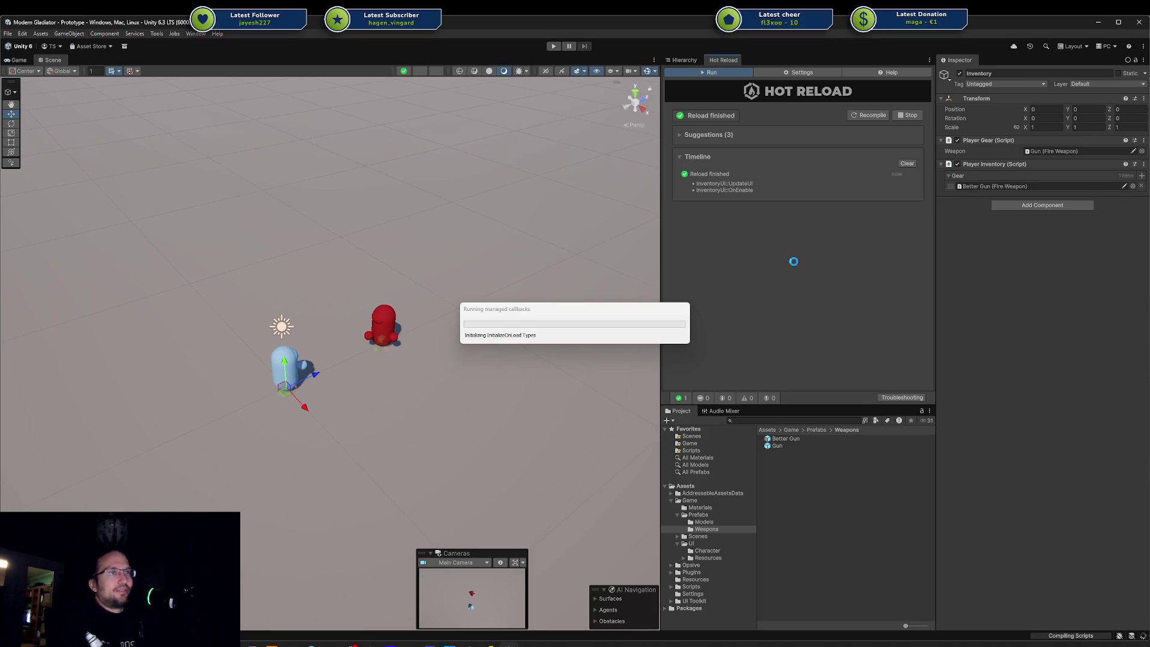
mouse_move(521, 315)
left_mouse_down()
mouse_move(485, 302)
mouse_move(491, 319)
left_mouse_up()
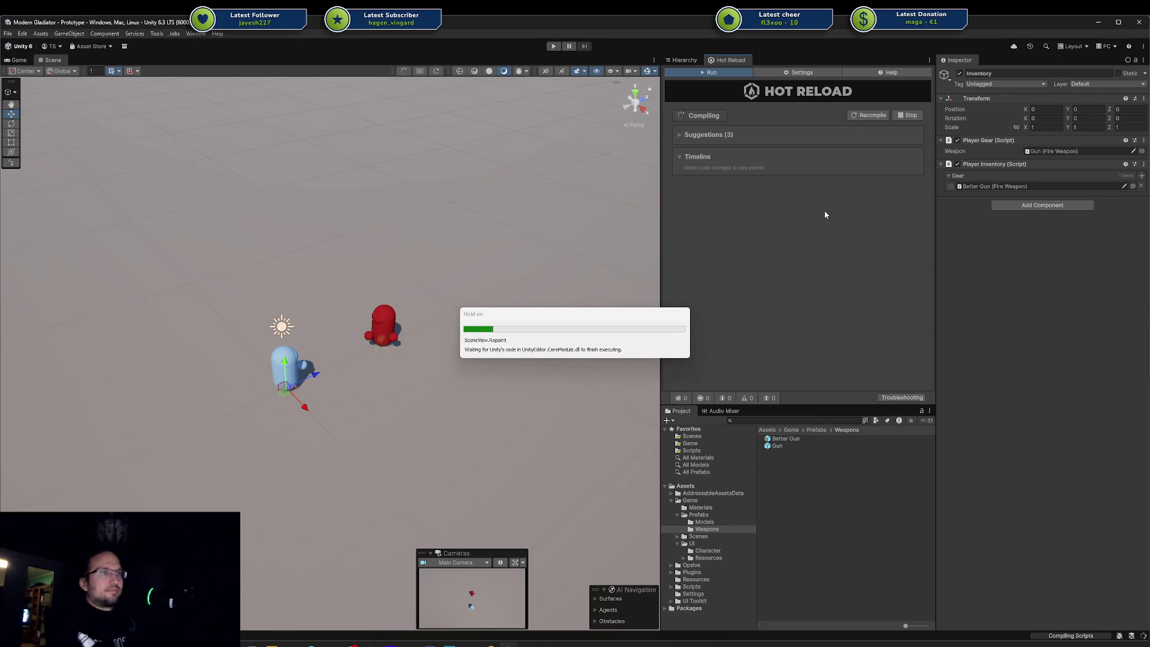
left_click(553, 47)
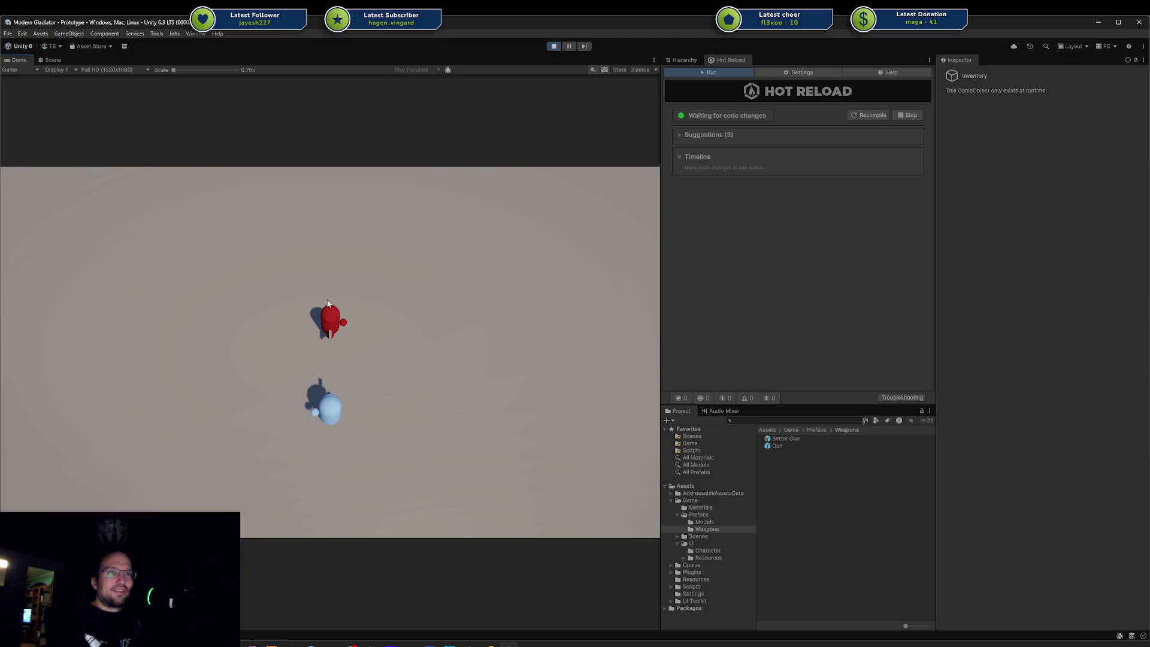
left_click(436, 379)
left_click(436, 383)
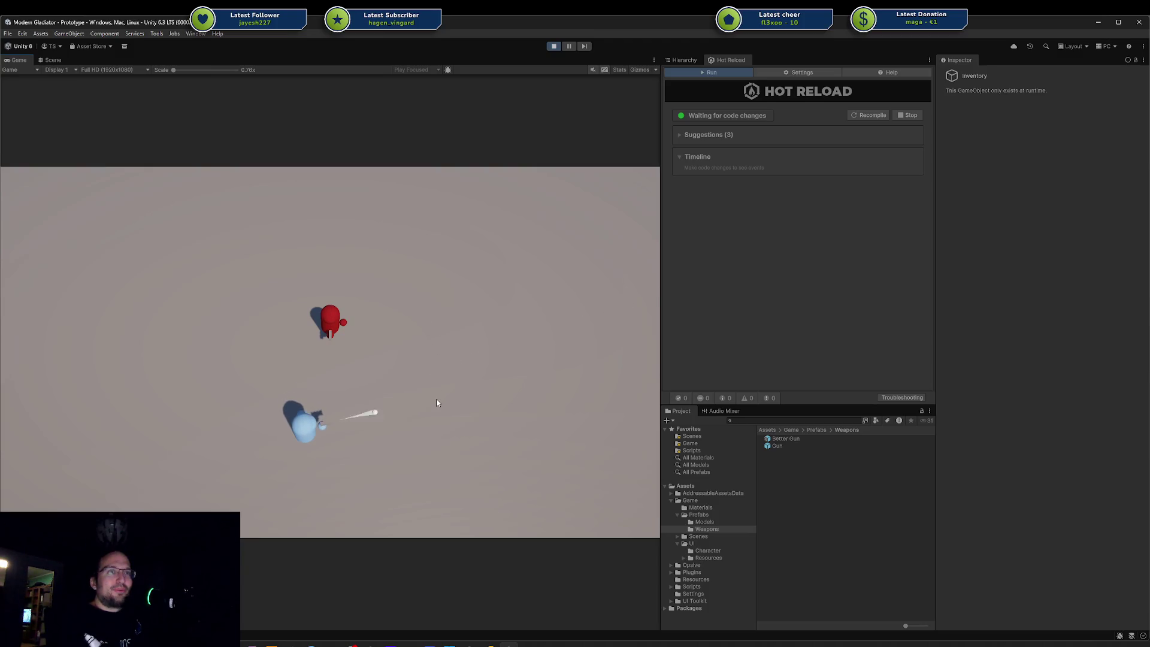
Step: Try equipping Better Gun from the inventory panels, then stop play and return to Rider
key("i")
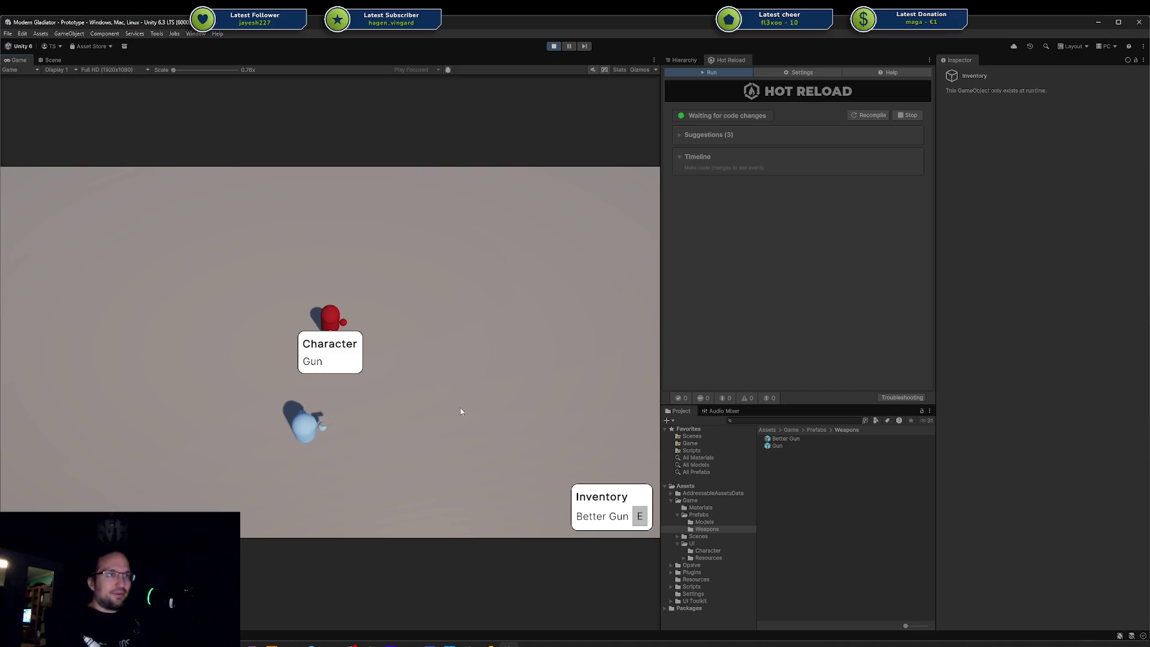
left_click(637, 519)
left_click(637, 519)
left_click(553, 47)
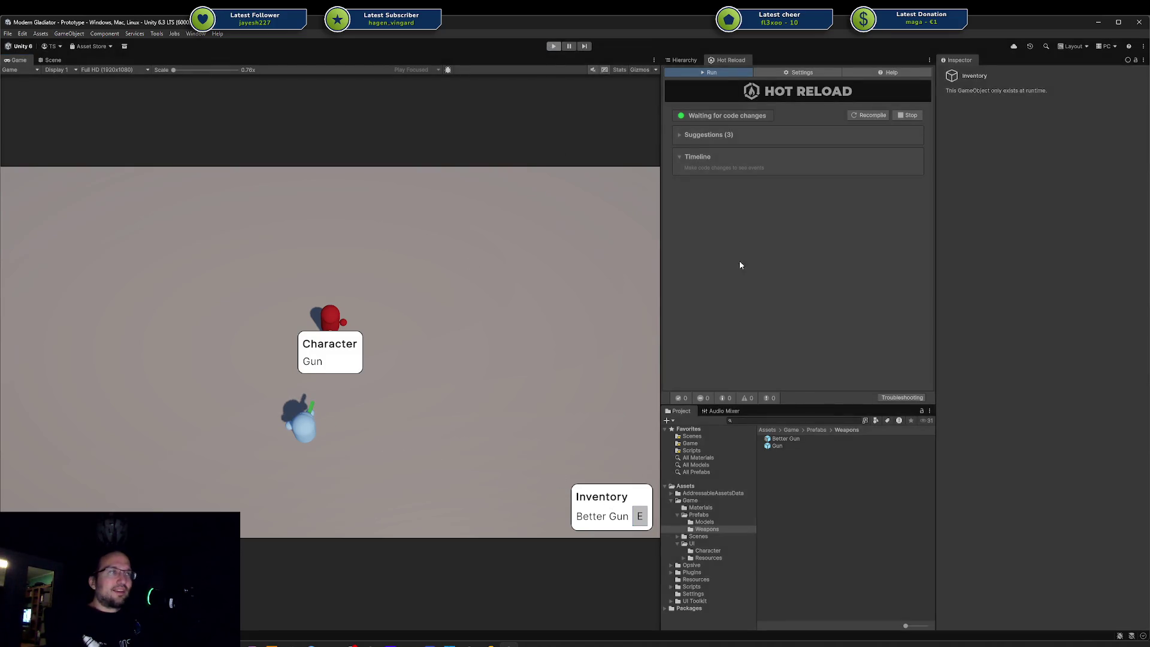
key("alt+Tab")
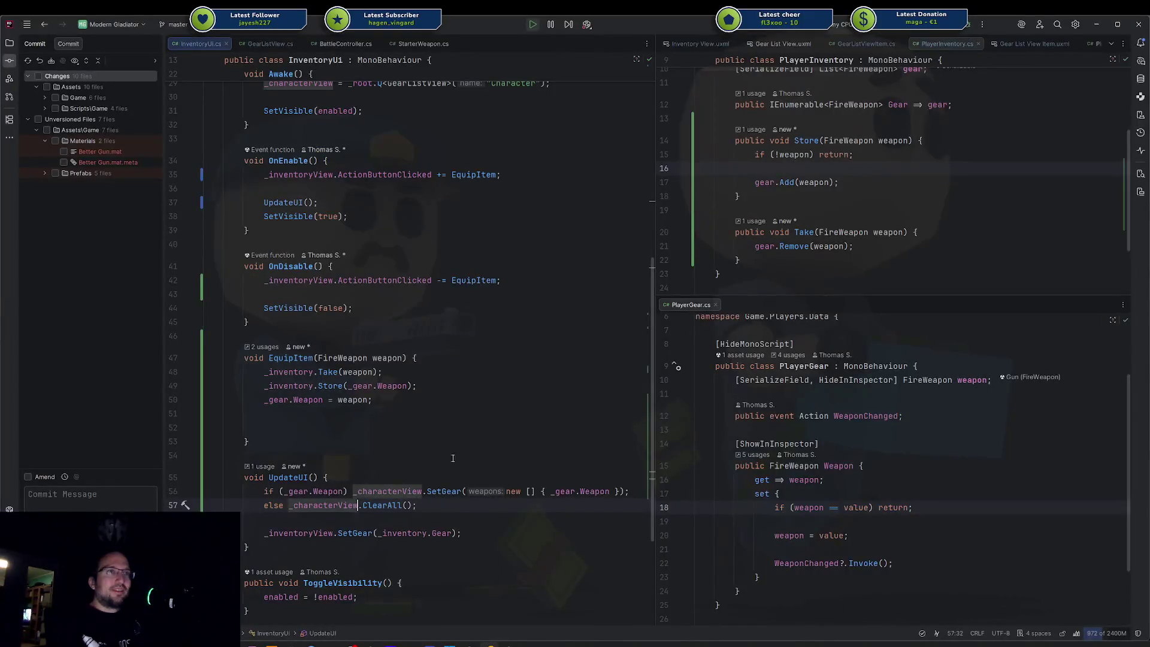
Step: Add an UpdateUI(); call at the end of EquipItem, then return to Unity to hot-reload it
left_click(372, 423)
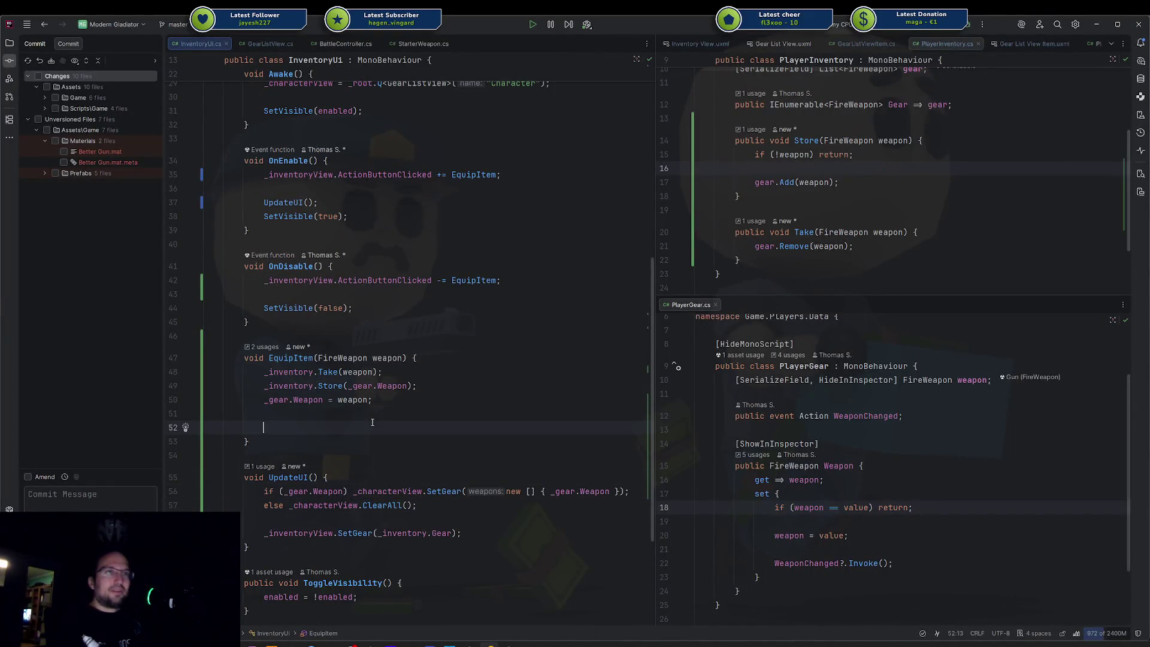
type("Upd")
key("Return")
type(";")
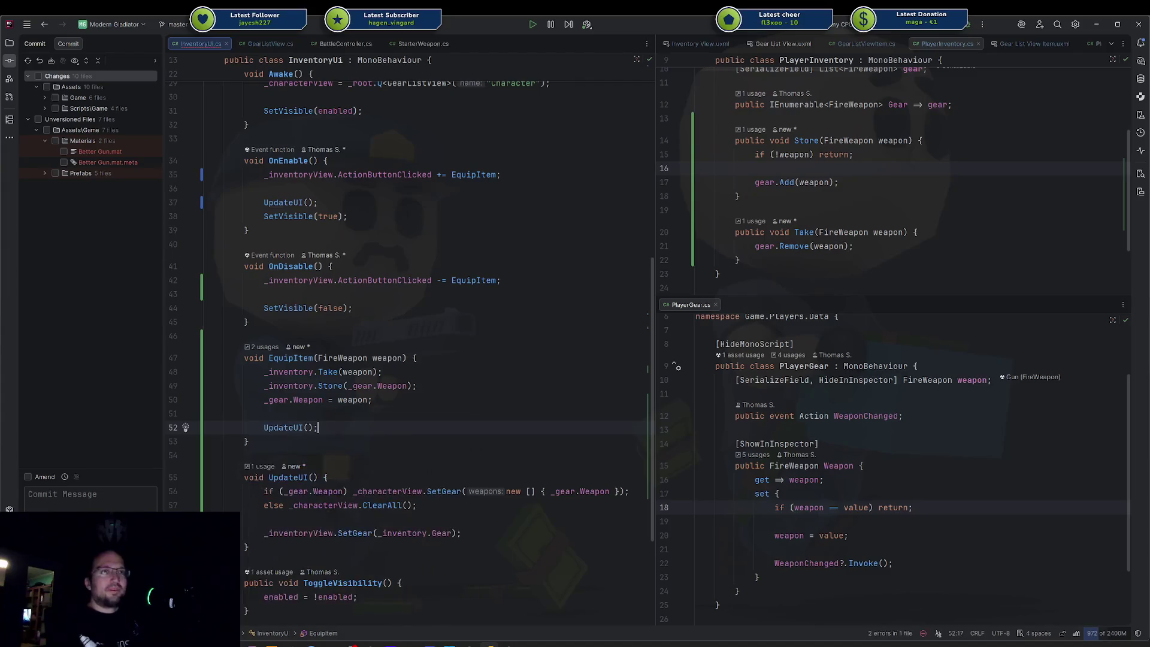
key("Up")
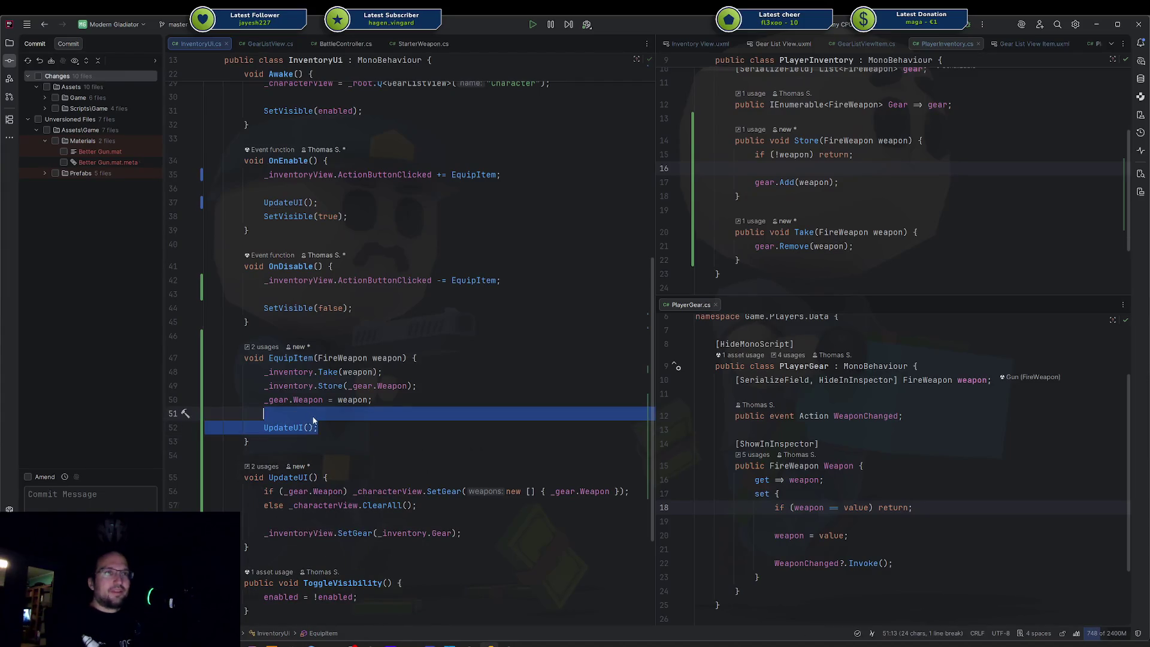
mouse_move(264, 519)
left_mouse_down()
mouse_move(257, 389)
mouse_move(204, 336)
left_mouse_up()
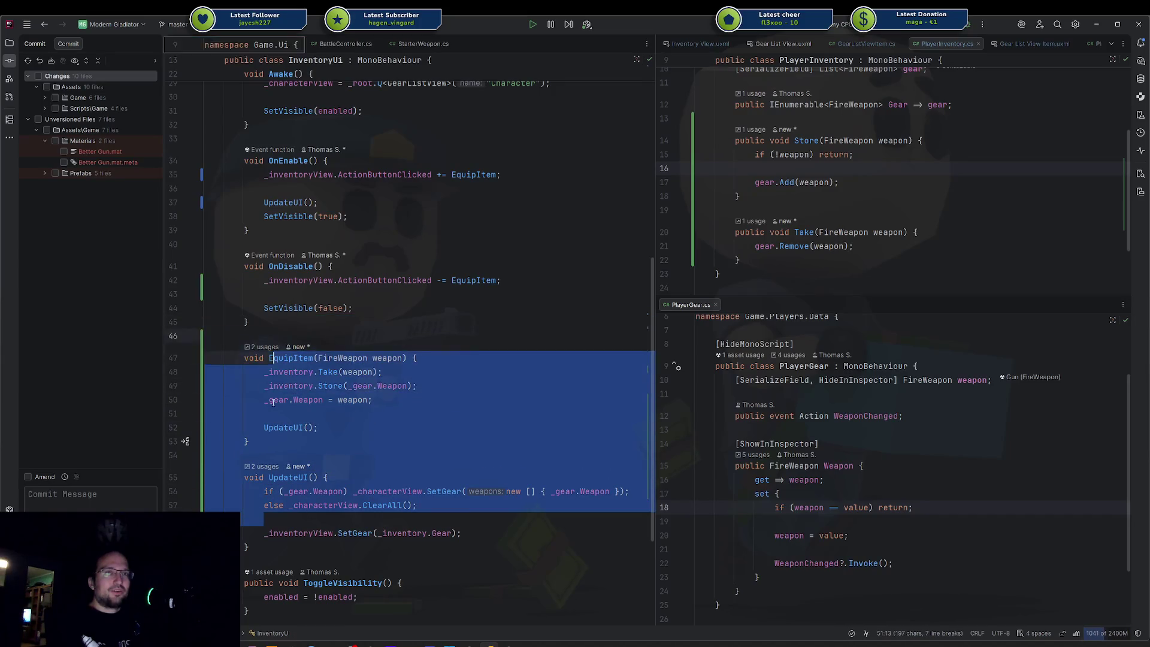
left_click(339, 414)
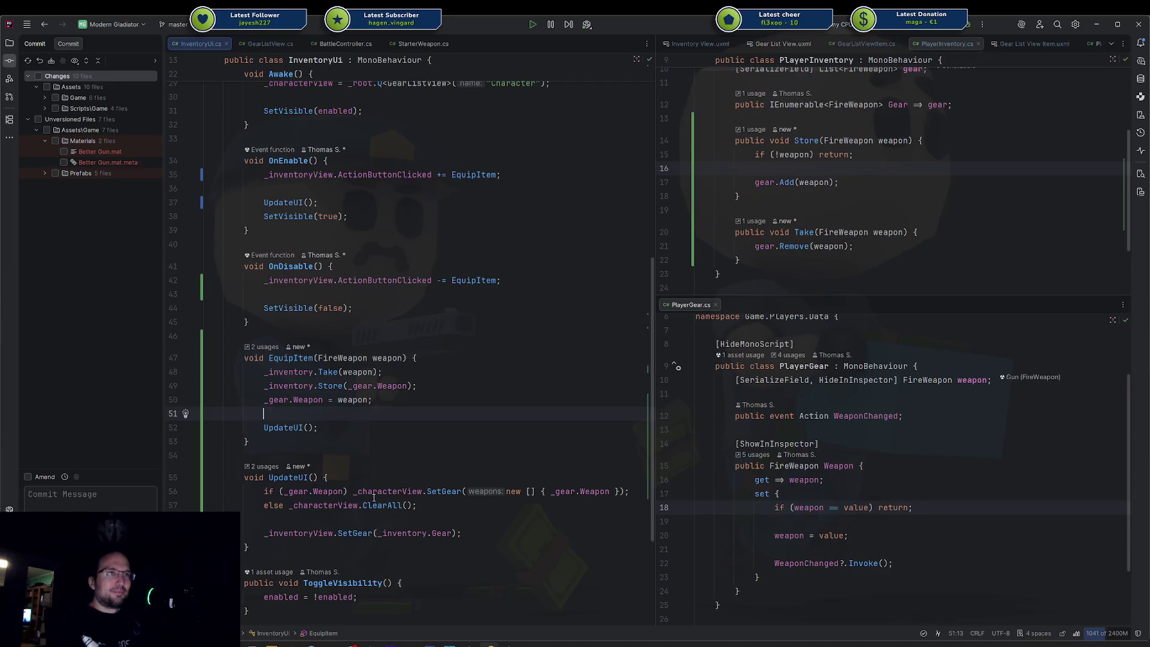
left_click(288, 427)
key("alt+Tab")
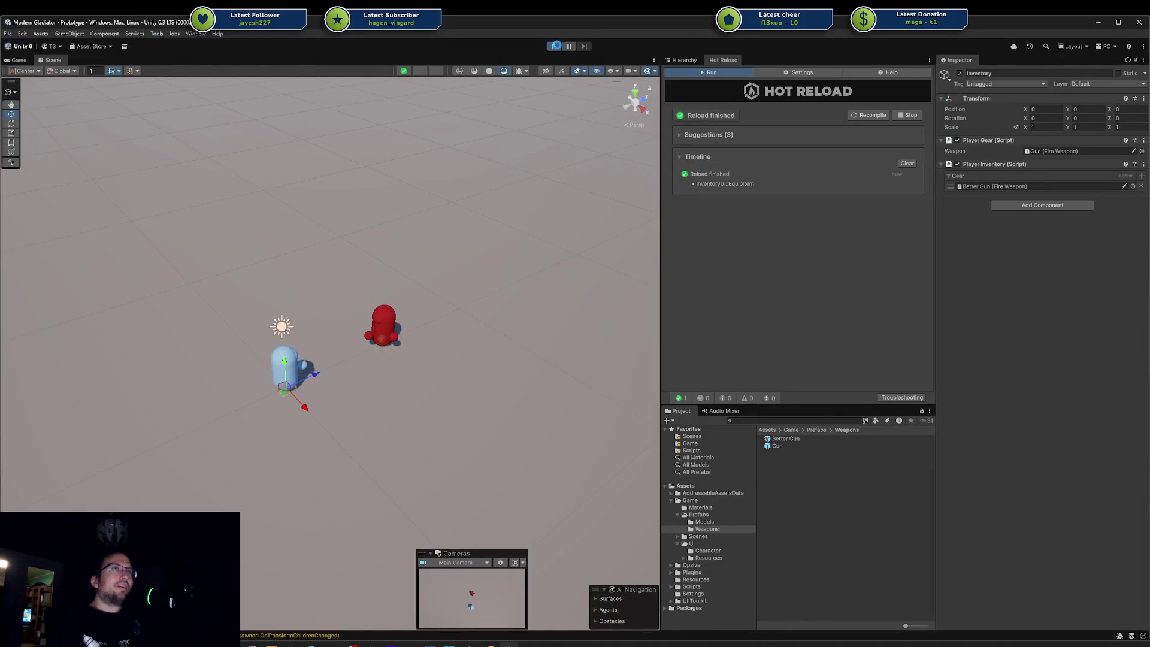
Step: Start play mode, show the inventory panels, and equip Better Gun then the plain Gun
left_click(553, 47)
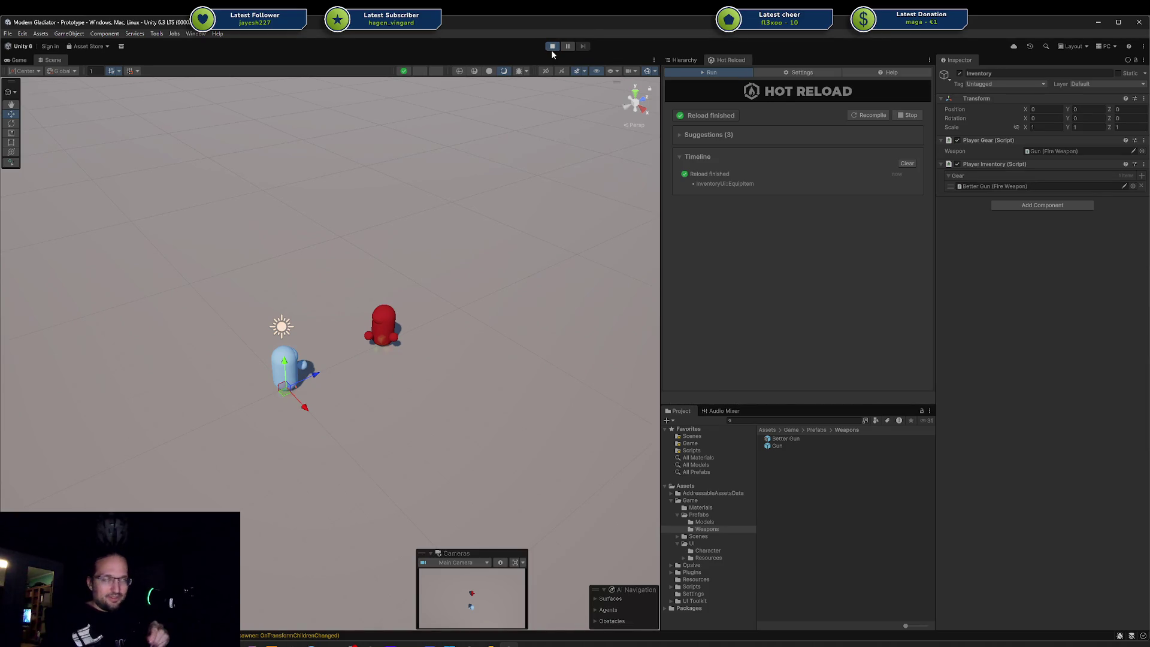
left_click(551, 48)
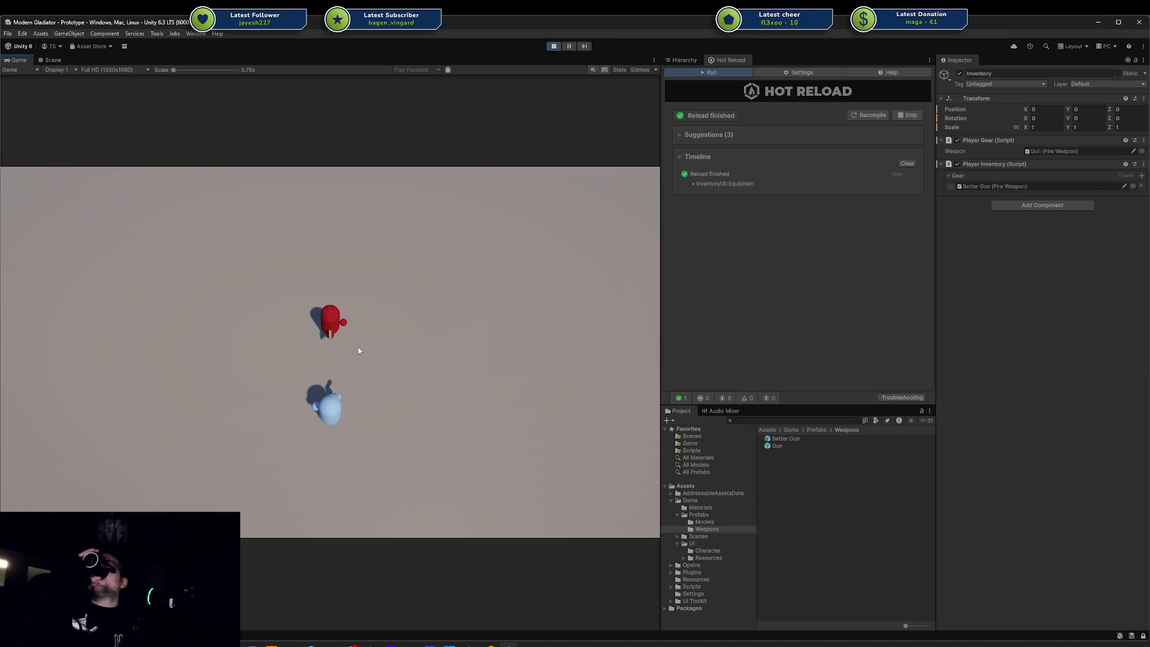
key("i")
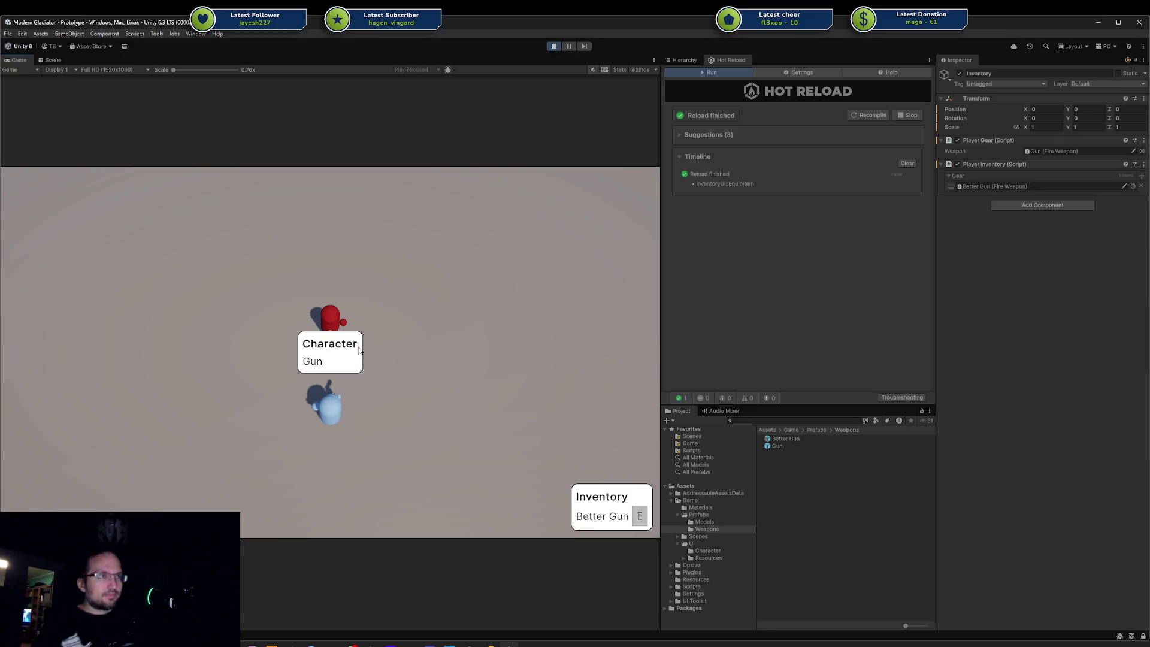
left_click(636, 517)
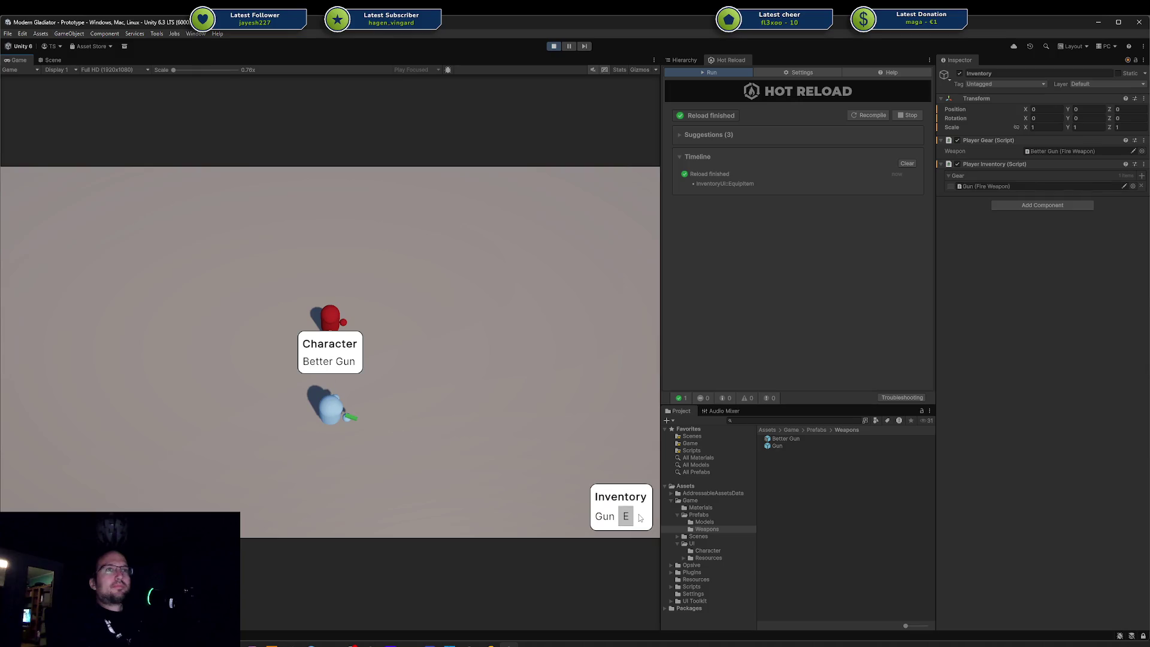
left_click(628, 516)
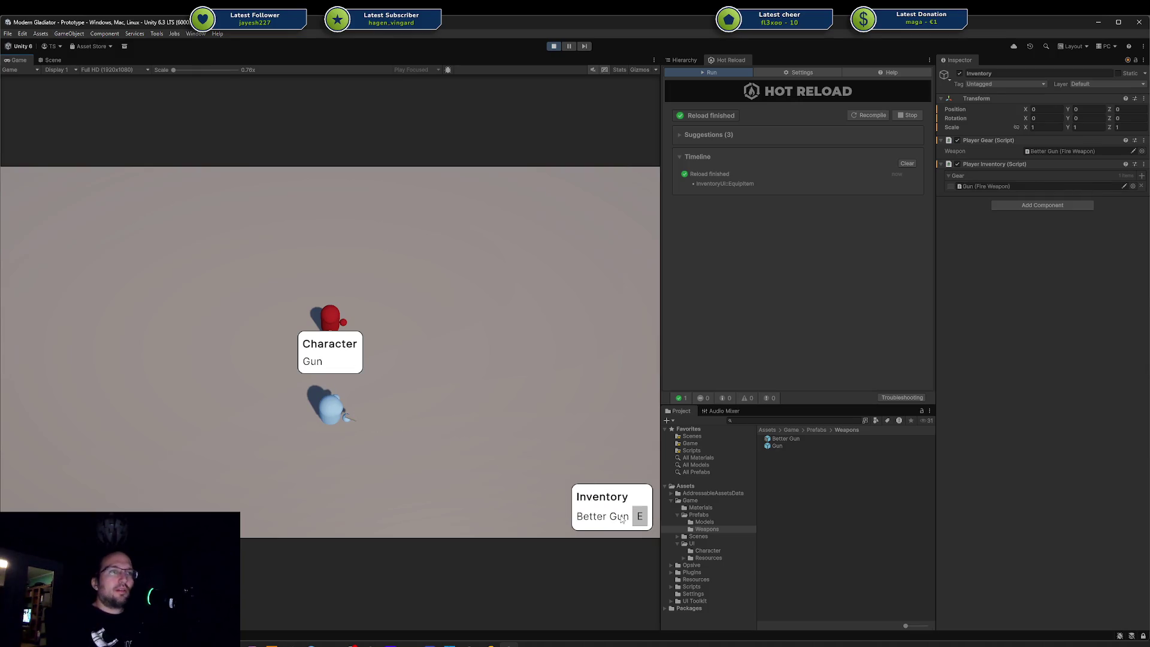
Step: Rapidly swap between Gun and Better Gun repeatedly, ending with Better Gun equipped
left_click(631, 518)
left_click(630, 518)
left_click(630, 517)
left_click(635, 519)
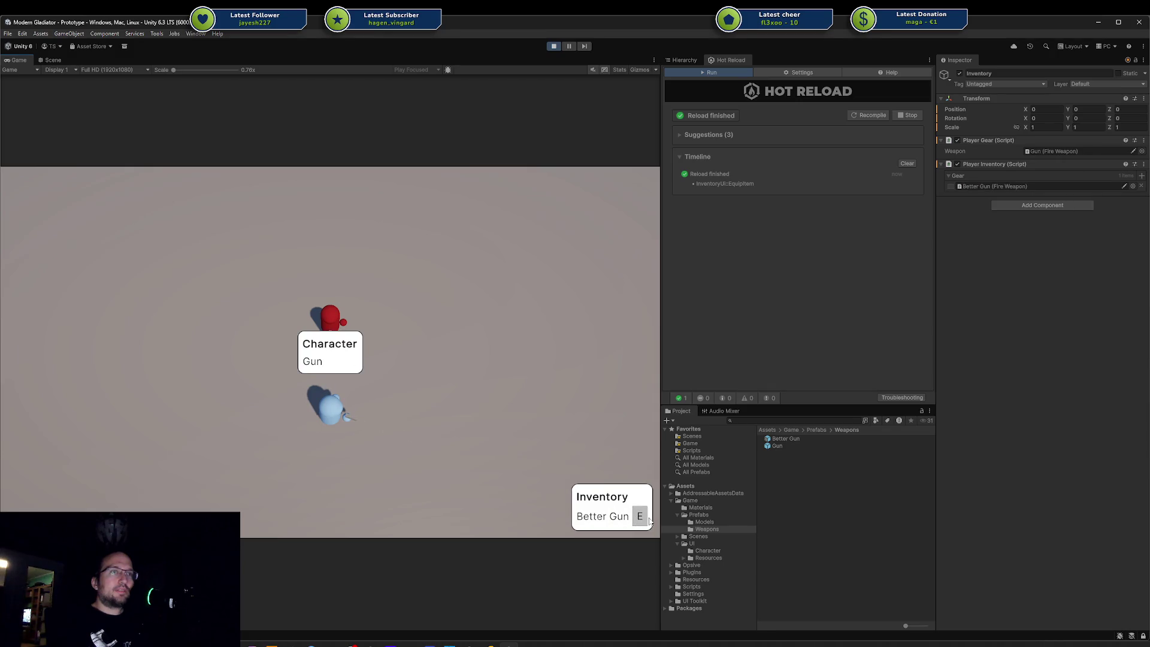
left_click(641, 519)
left_click(627, 518)
left_click(635, 518)
left_click(627, 518)
left_click(636, 519)
left_click(626, 517)
left_click(638, 518)
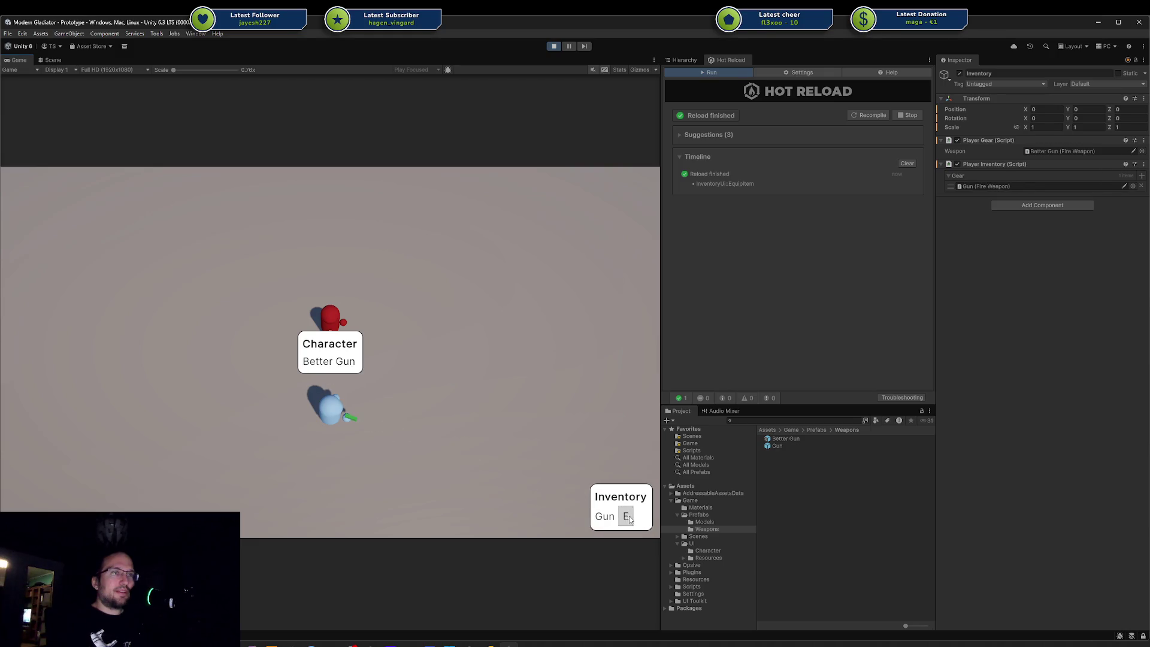
left_click(630, 518)
left_click(639, 519)
left_click(635, 519)
left_click(632, 519)
left_click(627, 519)
left_click(633, 518)
left_click(633, 519)
left_click(638, 519)
left_click(629, 519)
left_click(641, 518)
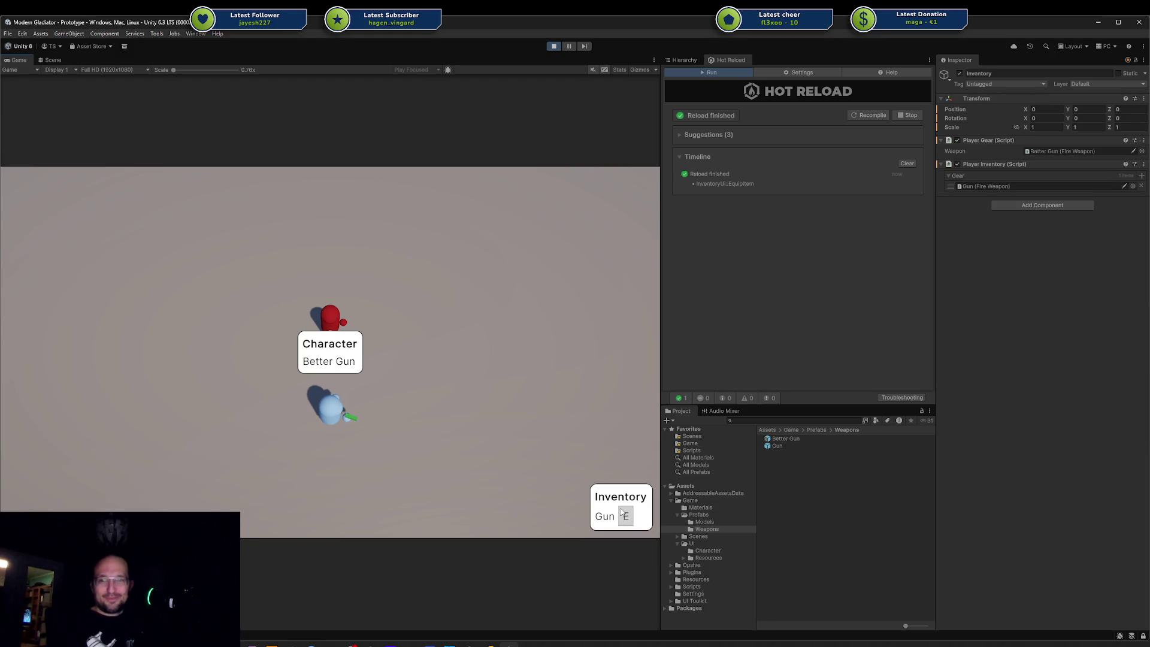
left_click(621, 517)
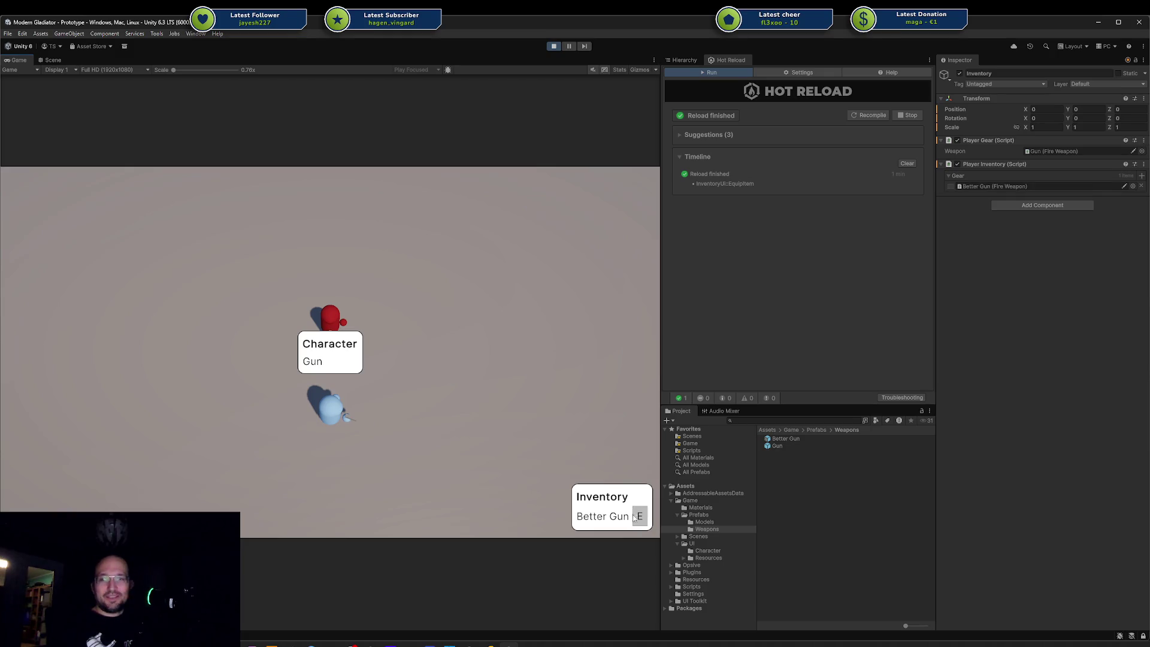
left_click(639, 518)
left_click(639, 517)
left_click(639, 517)
left_click(638, 518)
left_click(635, 519)
left_click(633, 520)
left_click(632, 521)
left_click(632, 518)
left_click(639, 518)
left_click(626, 517)
left_click(640, 517)
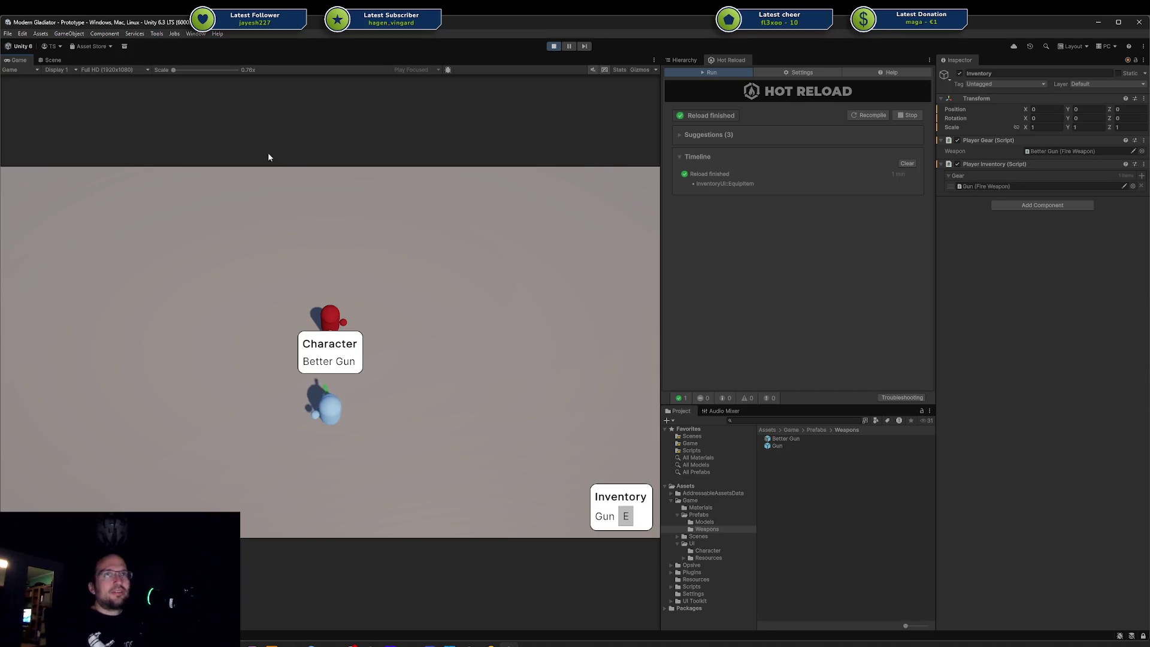
left_click(195, 34)
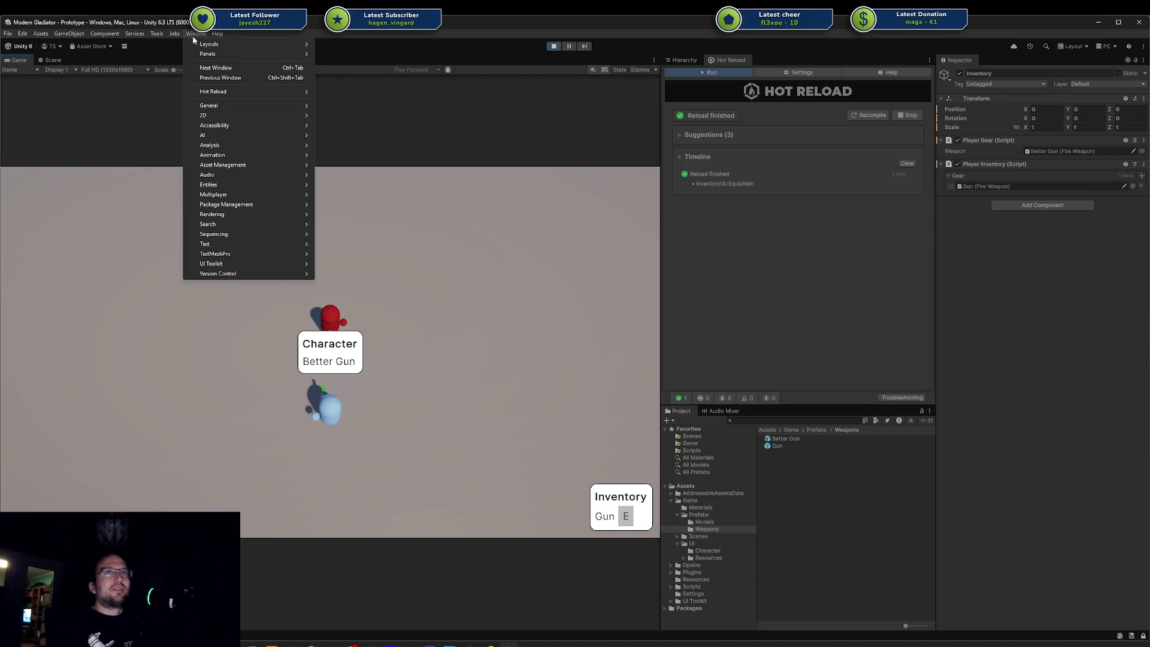
Step: Open Window > UI Toolkit > Debugger and pick the Inventory panel's row element
mouse_move(265, 262)
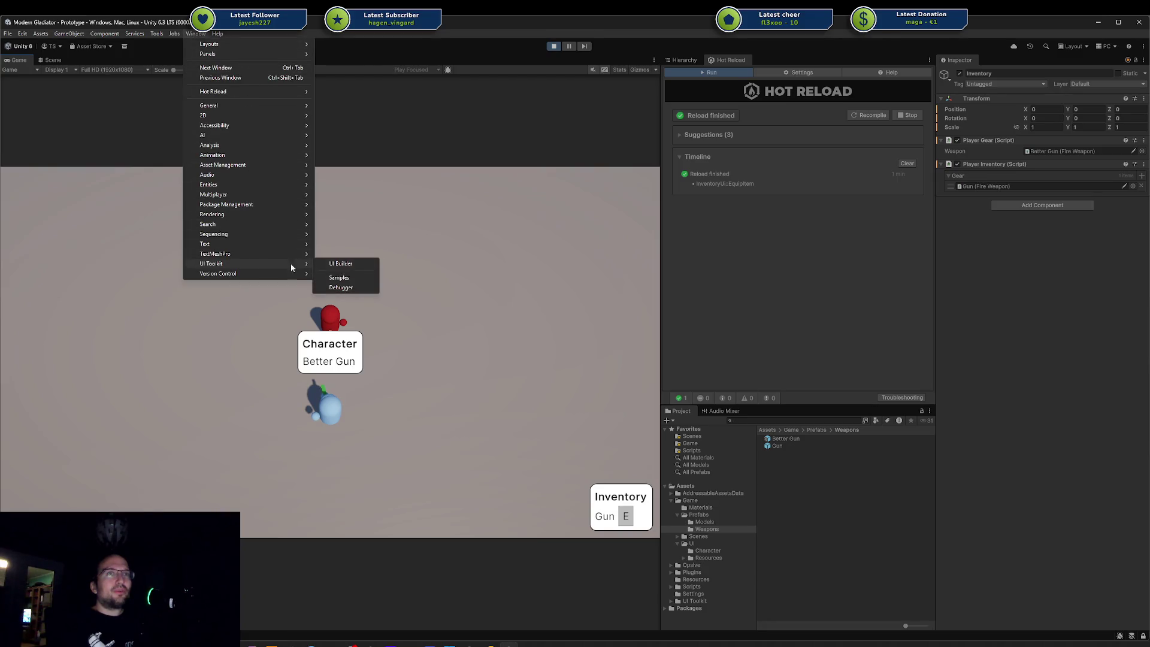
left_click(355, 288)
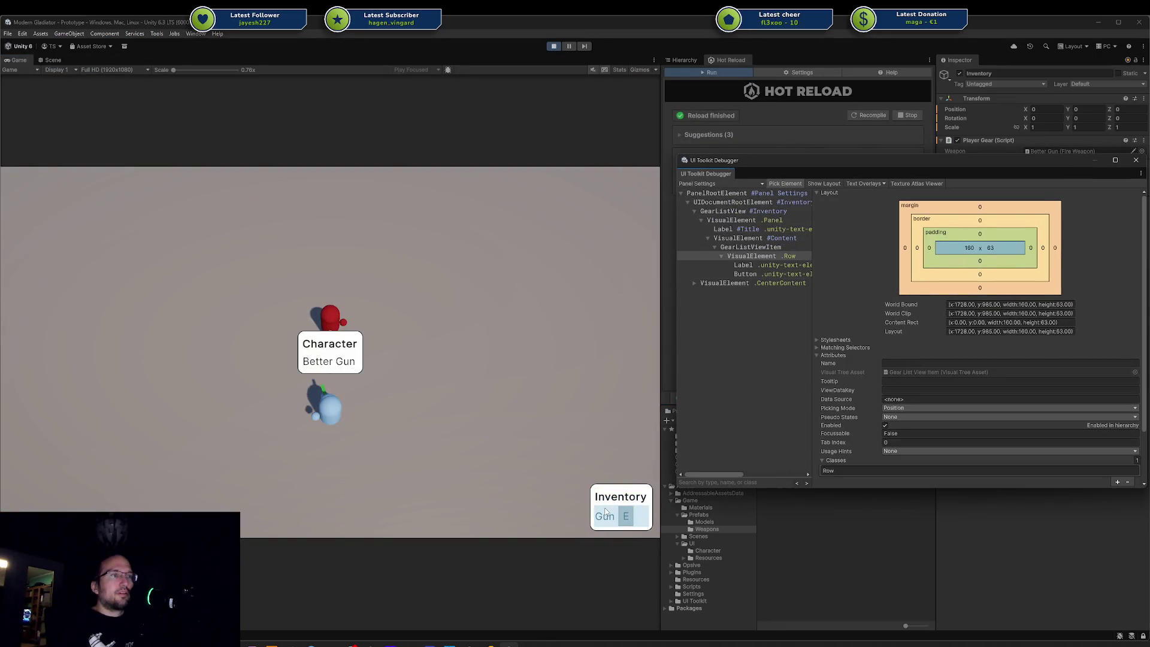
left_click(607, 509)
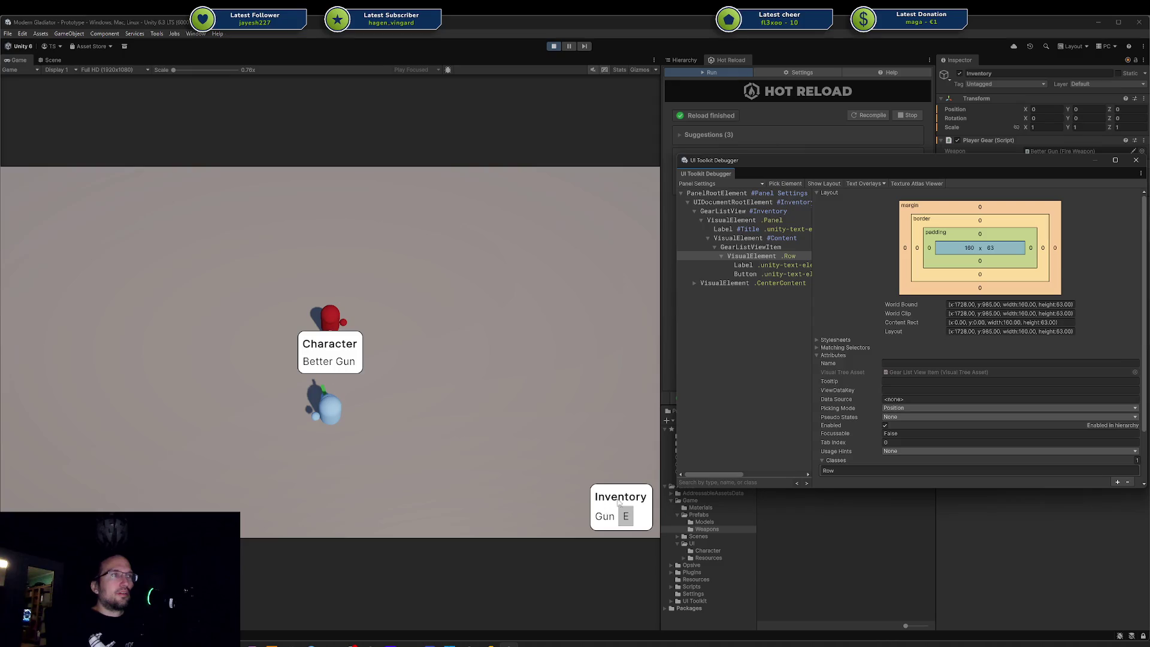
mouse_move(798, 162)
left_mouse_down()
mouse_move(506, 138)
mouse_move(503, 119)
left_mouse_up()
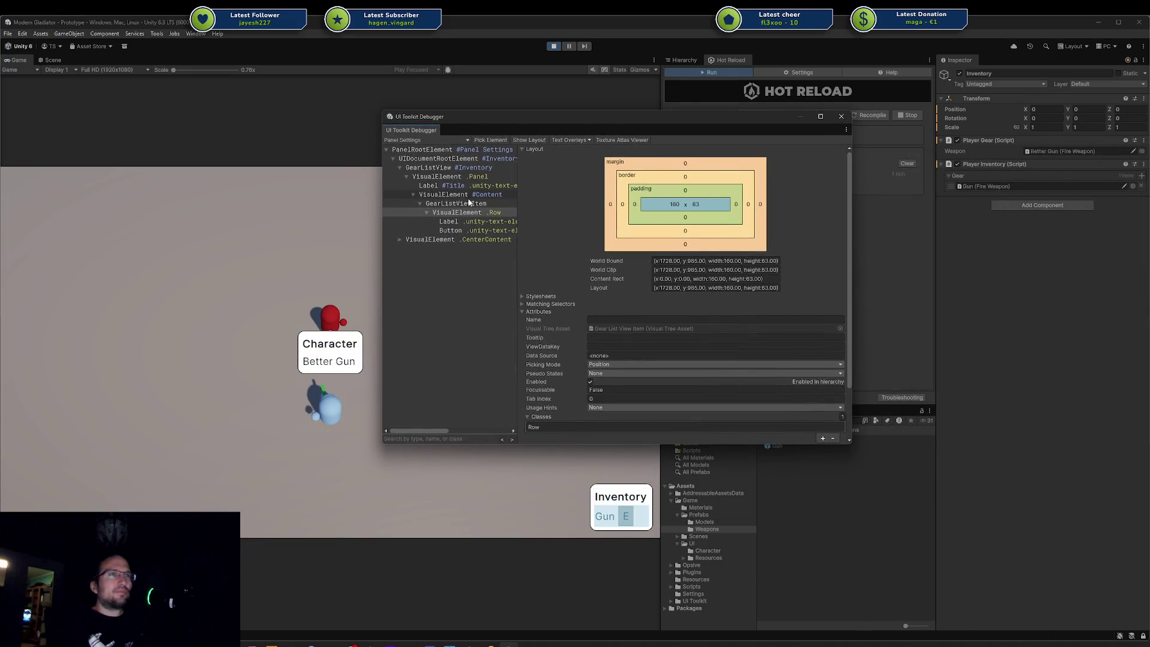
scroll(572, 357, "down", 2)
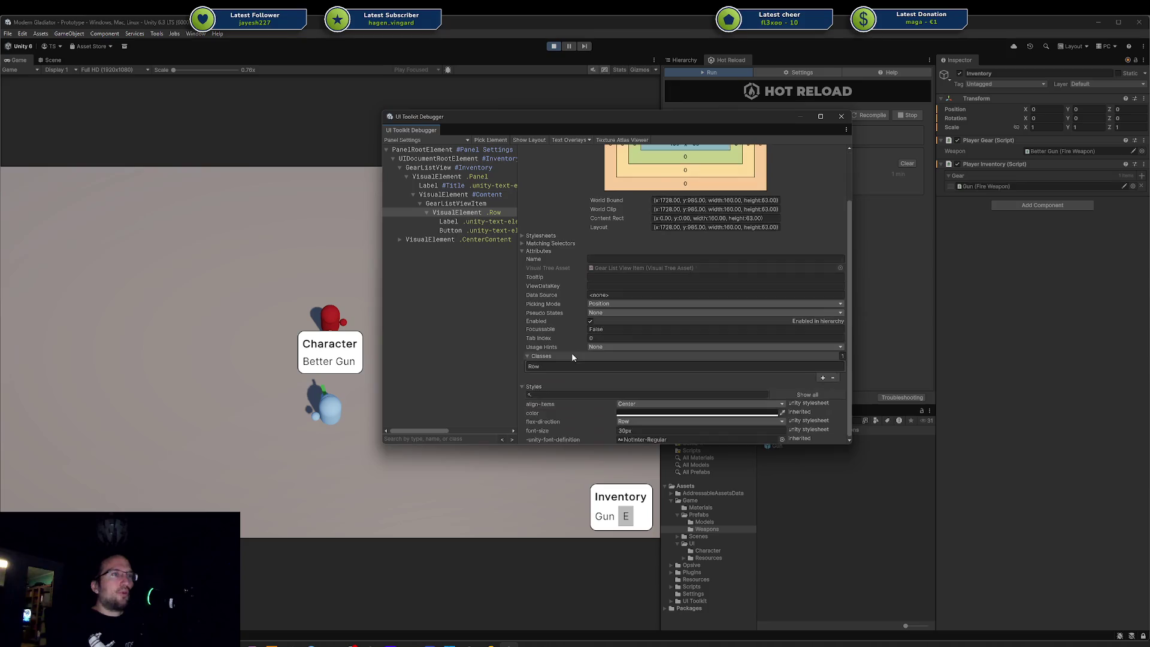
Step: Walk the character down-left in the running game and dismiss the floating console log
left_click(311, 309)
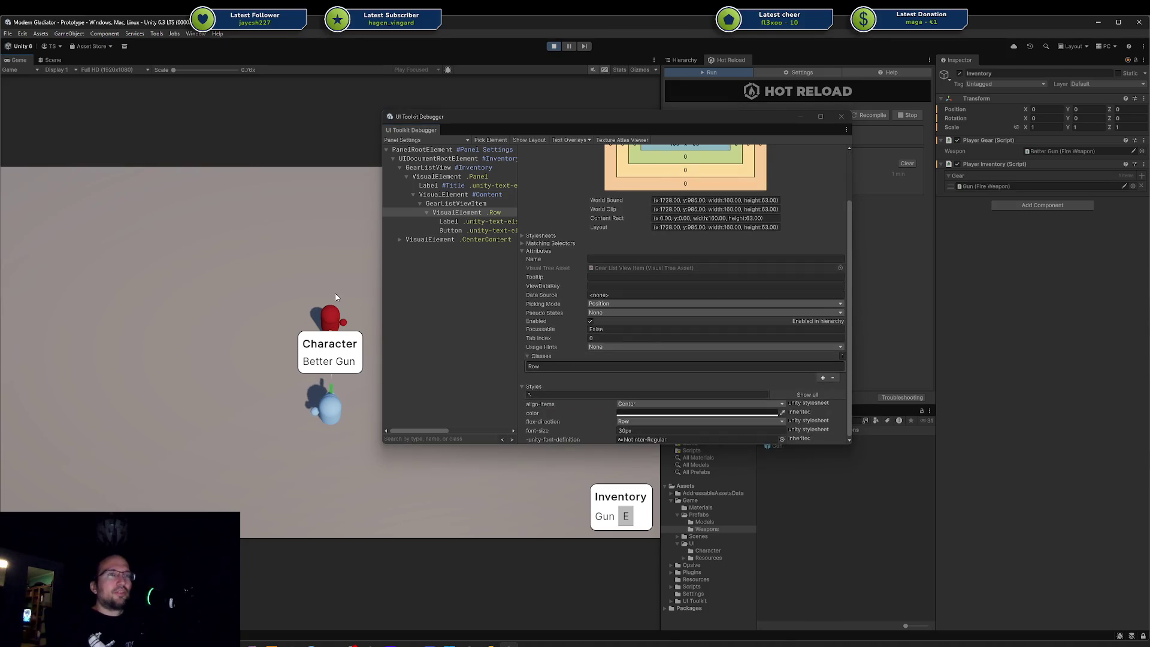
key("a")
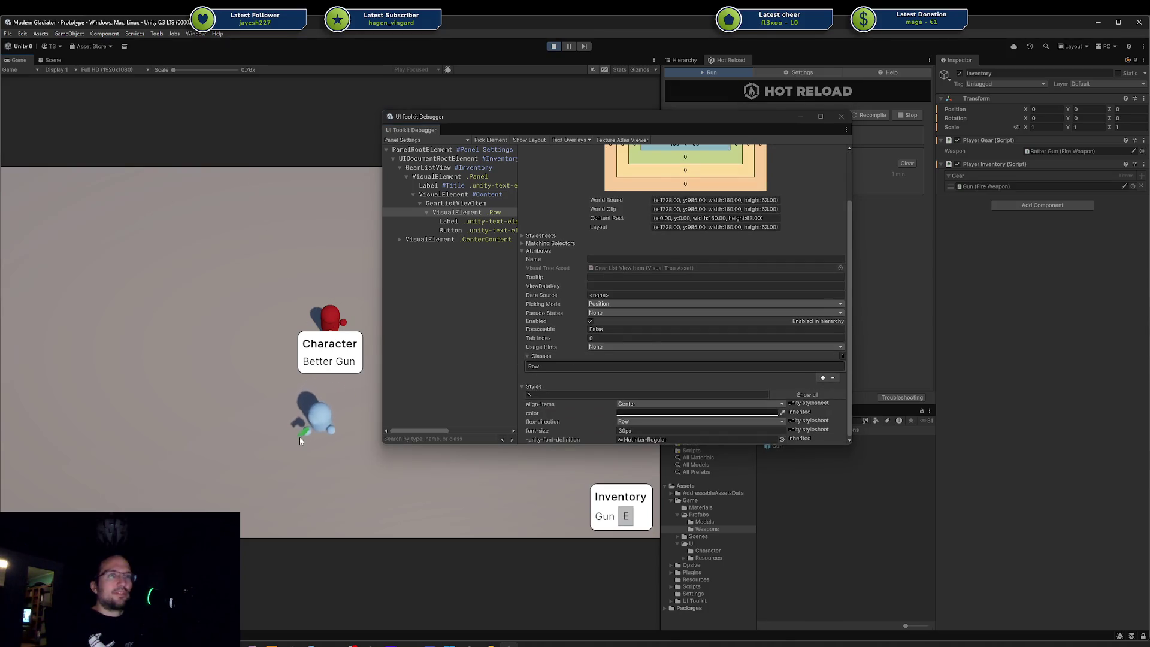
key("ctrl+shift+c")
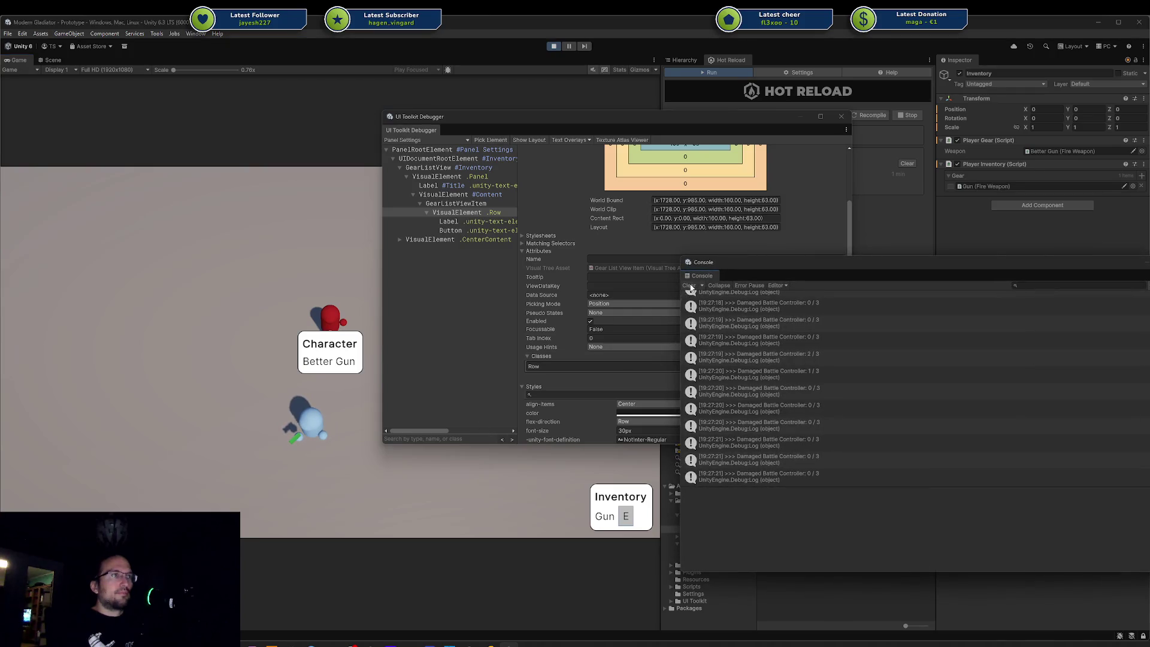
left_click(677, 288)
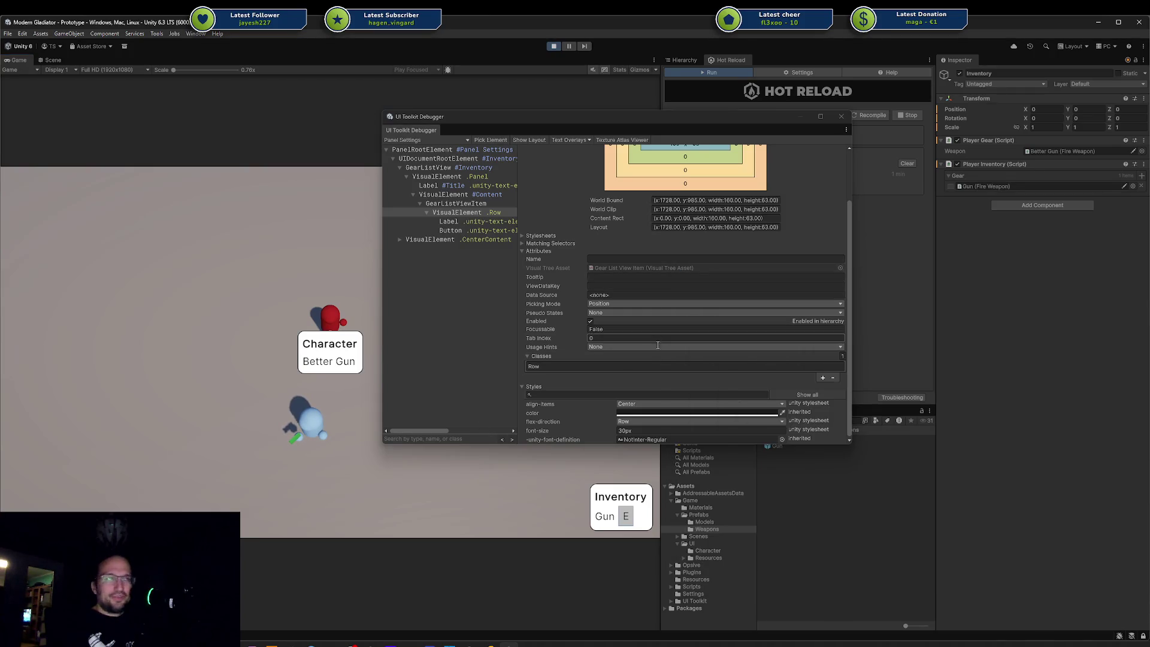
mouse_move(851, 283)
left_mouse_down()
mouse_move(849, 271)
mouse_move(841, 289)
mouse_move(842, 223)
mouse_move(831, 253)
left_mouse_up()
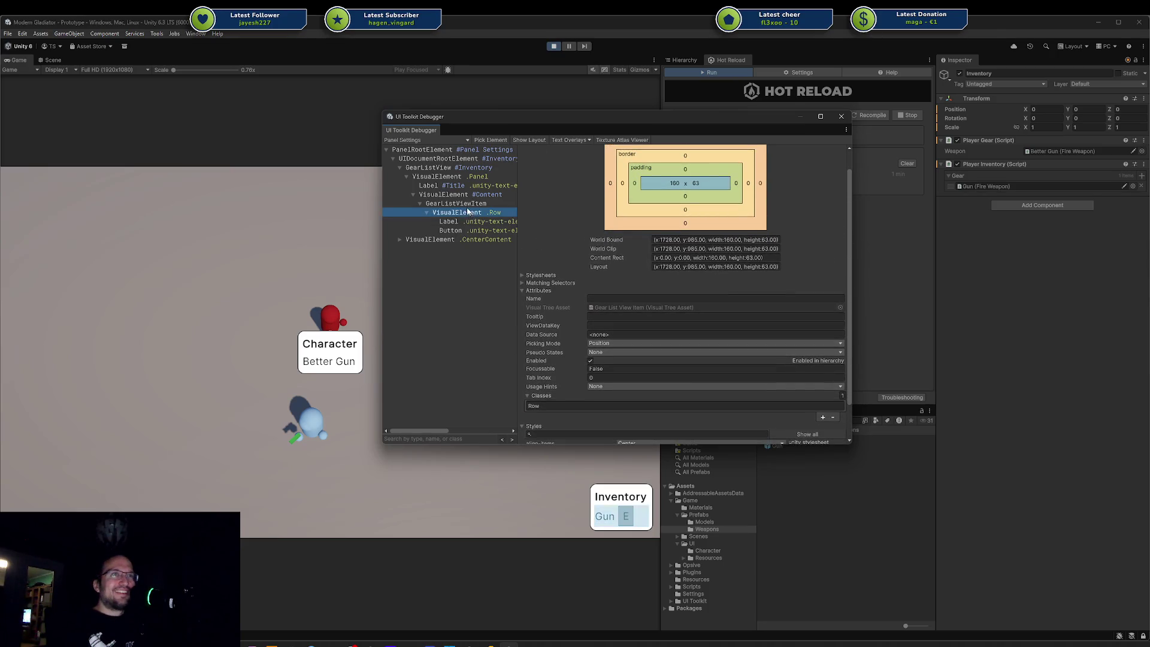
Step: Inspect the GearListViewItem, Row and Label elements' classes and styles in the debugger
left_click(458, 204)
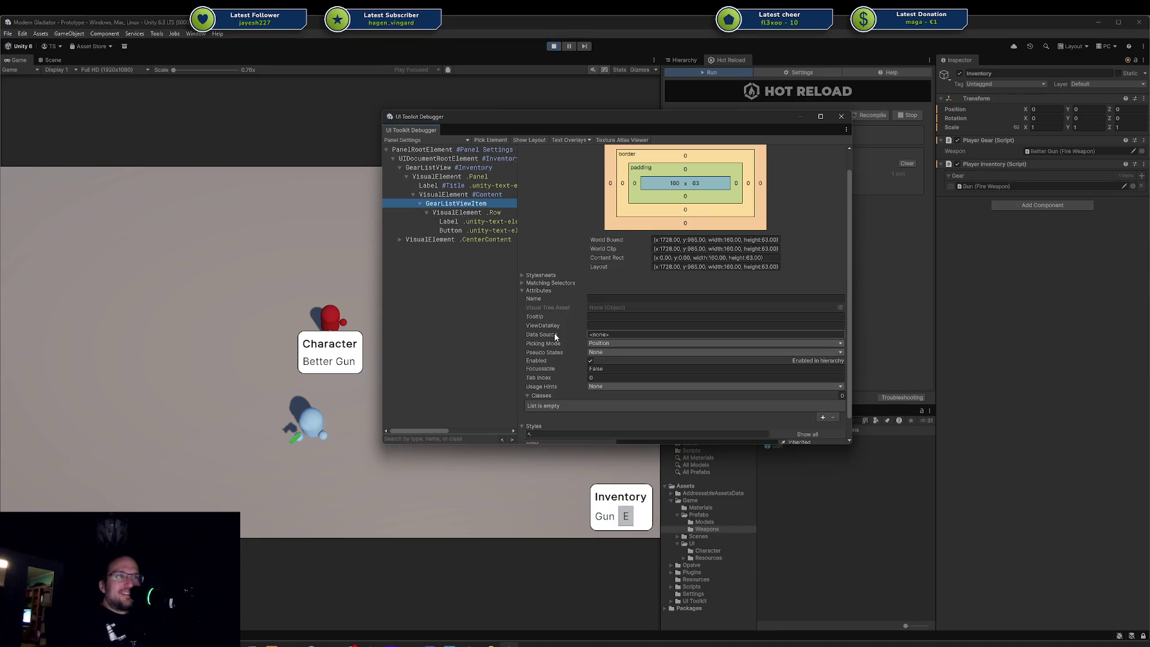
scroll(567, 349, "down", 1)
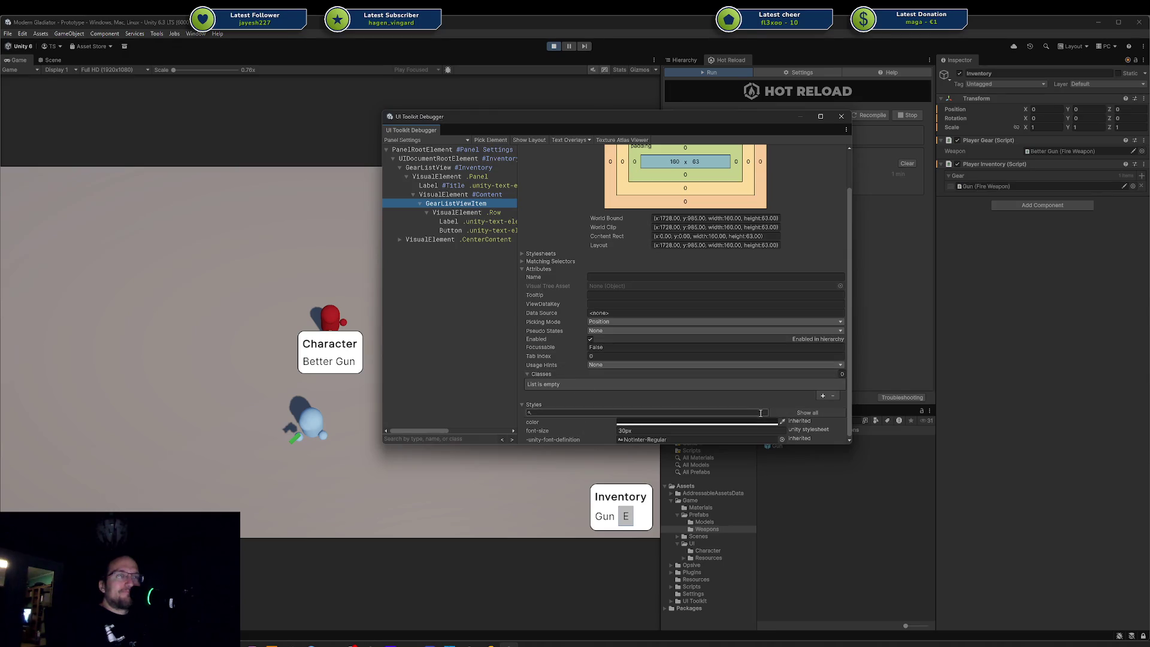
left_click(482, 212)
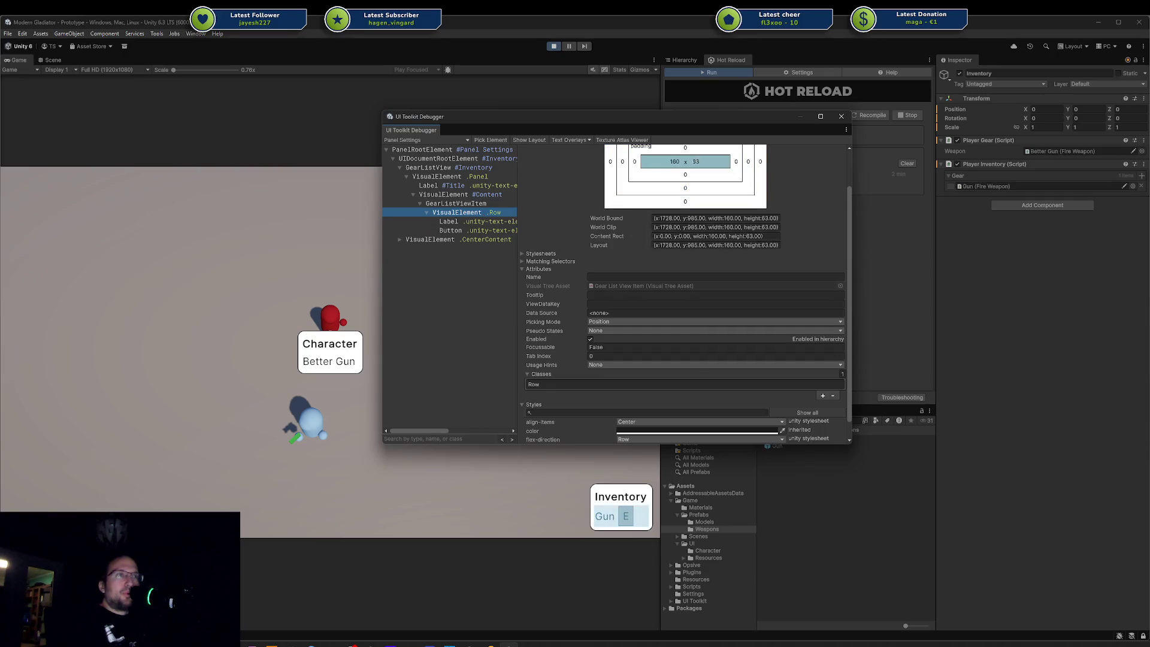
left_click(471, 222)
Step: Enter 1 in the Gun label's flex-grow field and drag the debugger window further left
scroll(628, 259, "down", 4)
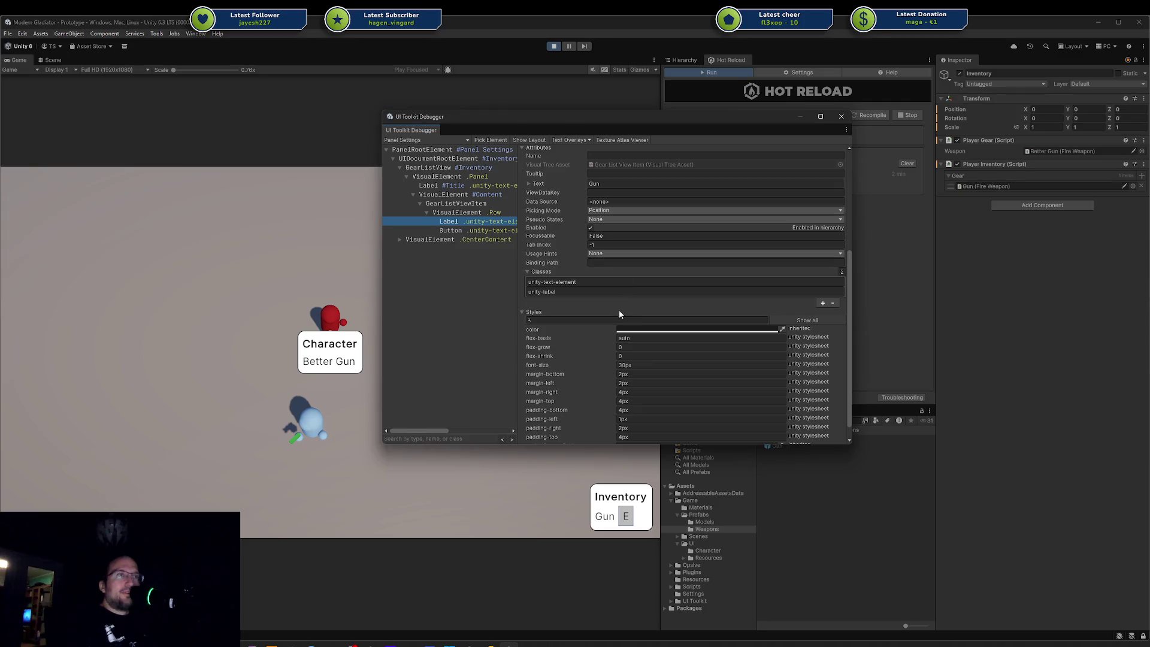
left_click(629, 346)
type("1")
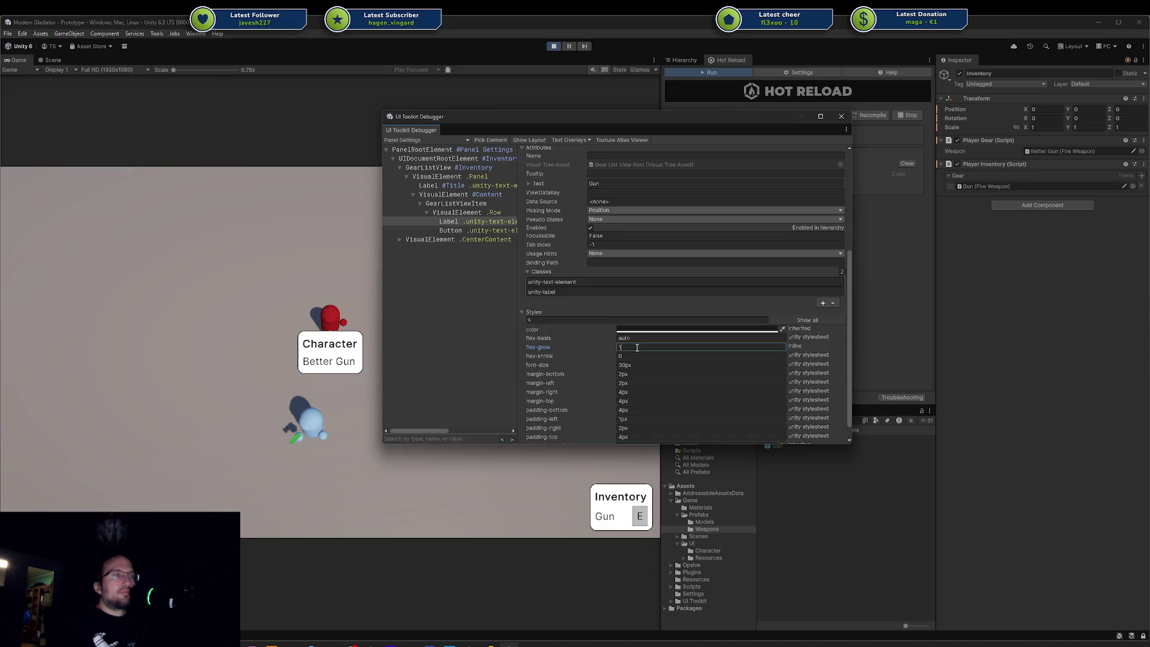
left_click(612, 347)
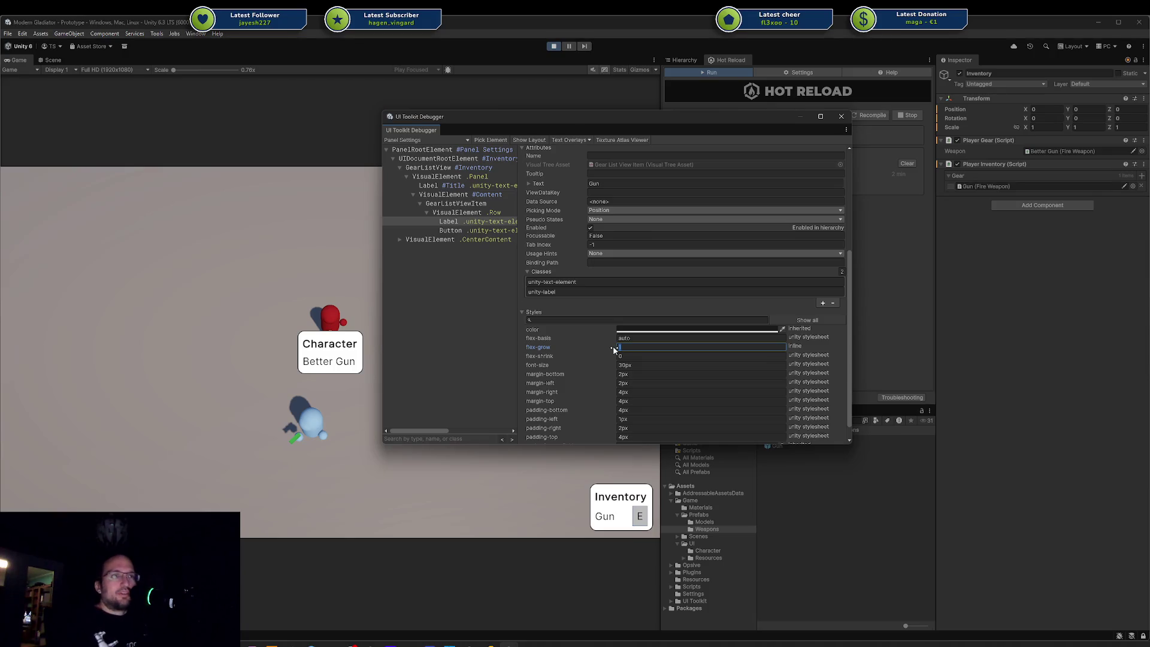
mouse_move(502, 121)
left_mouse_down()
mouse_move(379, 160)
mouse_move(371, 203)
mouse_move(259, 159)
left_mouse_up()
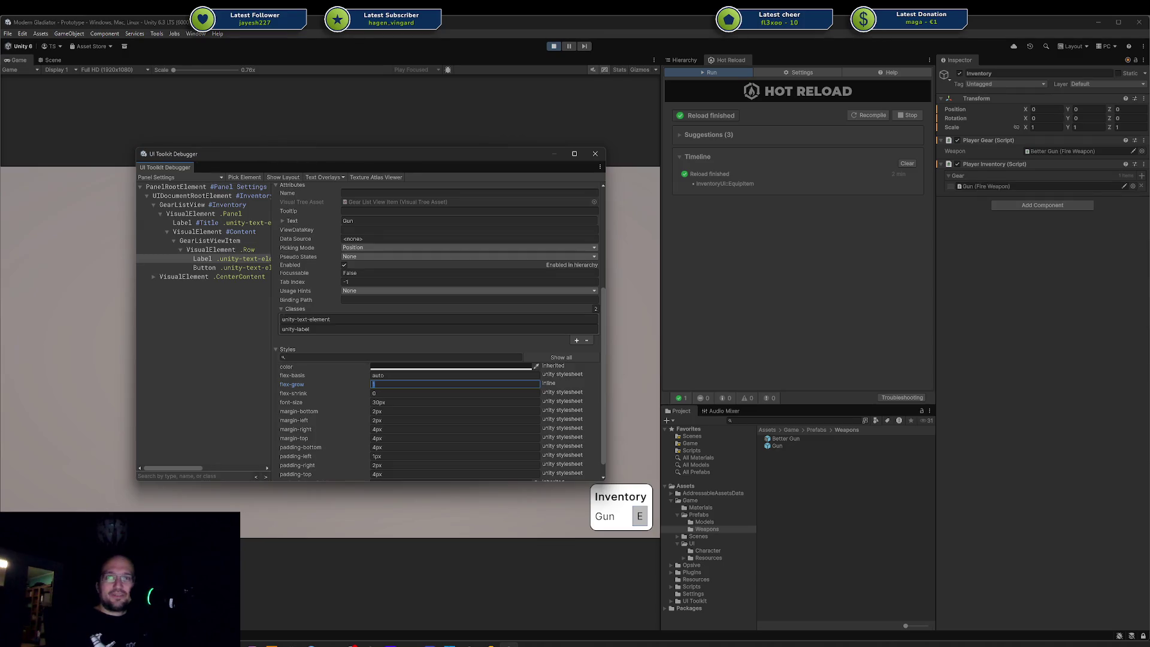
Step: Commit flex-grow 1 on the Gun label, close the UI Toolkit Debugger, and return to Rider
left_click_drag(430, 157, 447, 220)
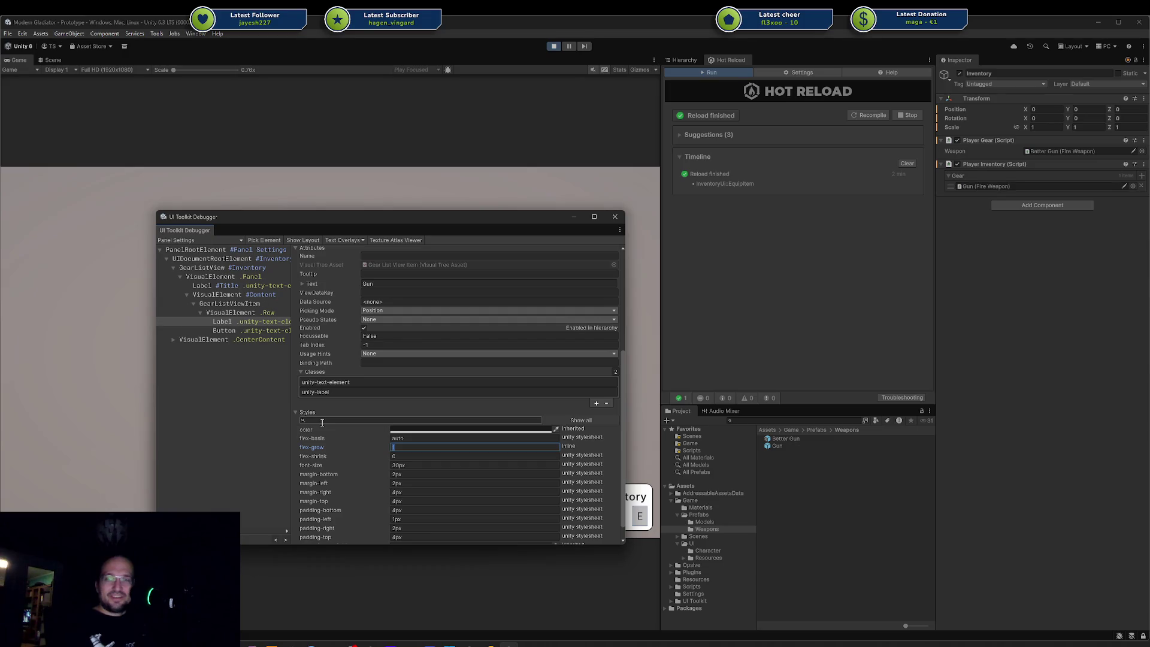
mouse_move(404, 219)
left_mouse_down()
mouse_move(411, 239)
mouse_move(388, 262)
mouse_move(358, 225)
left_mouse_up()
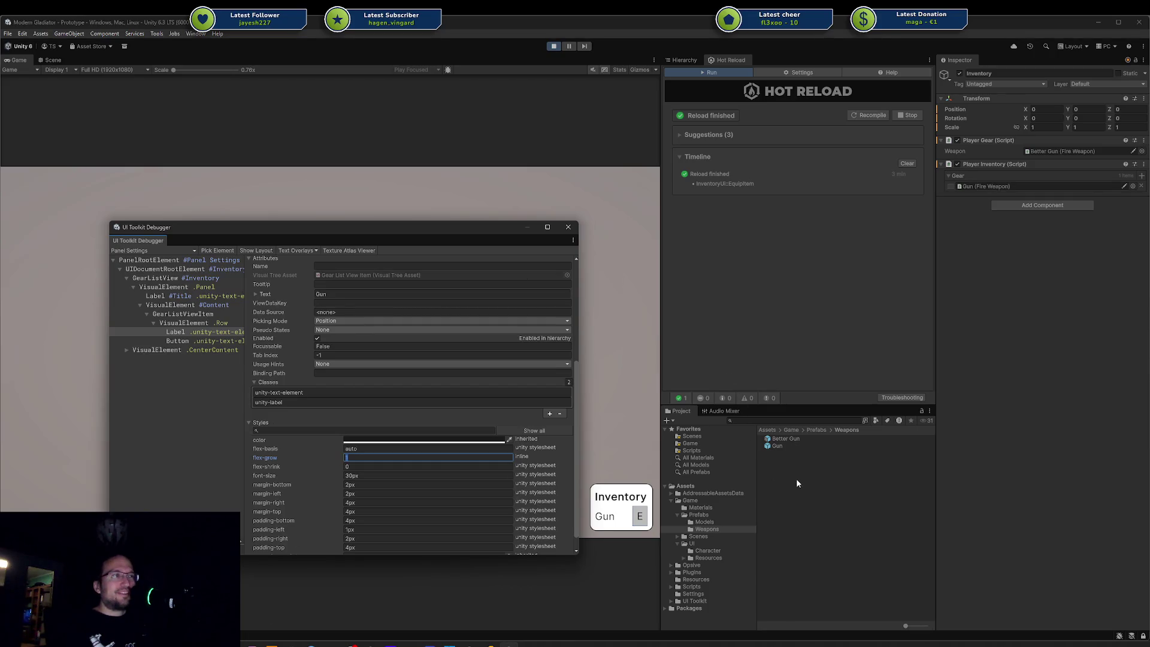
left_click(781, 471)
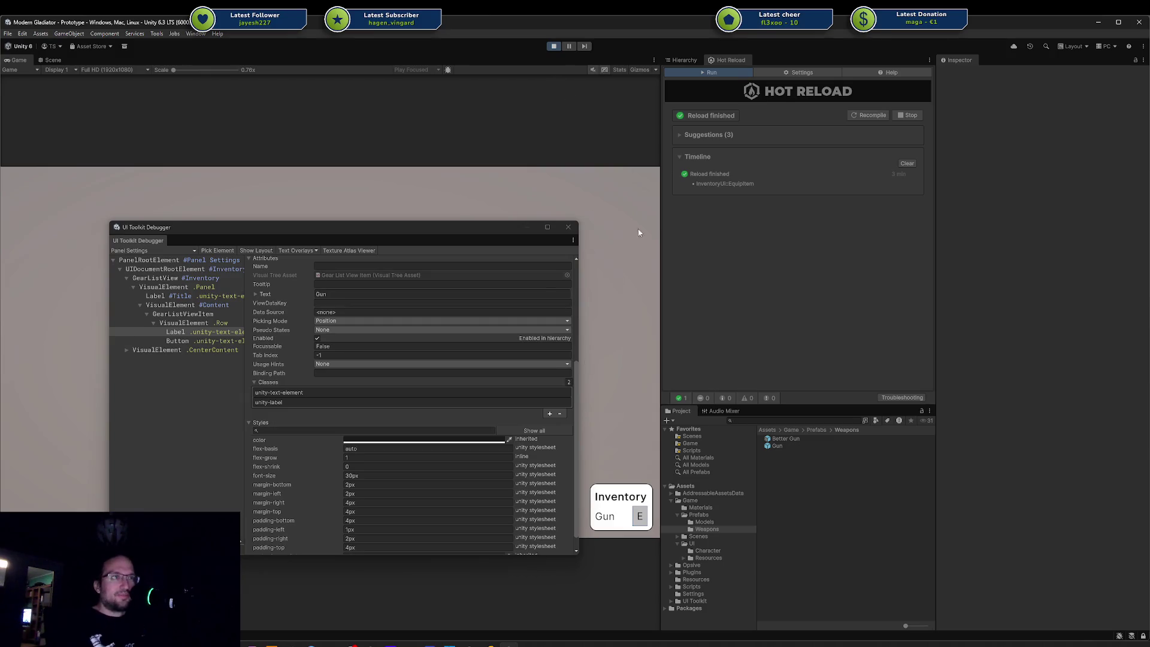
left_click(206, 331)
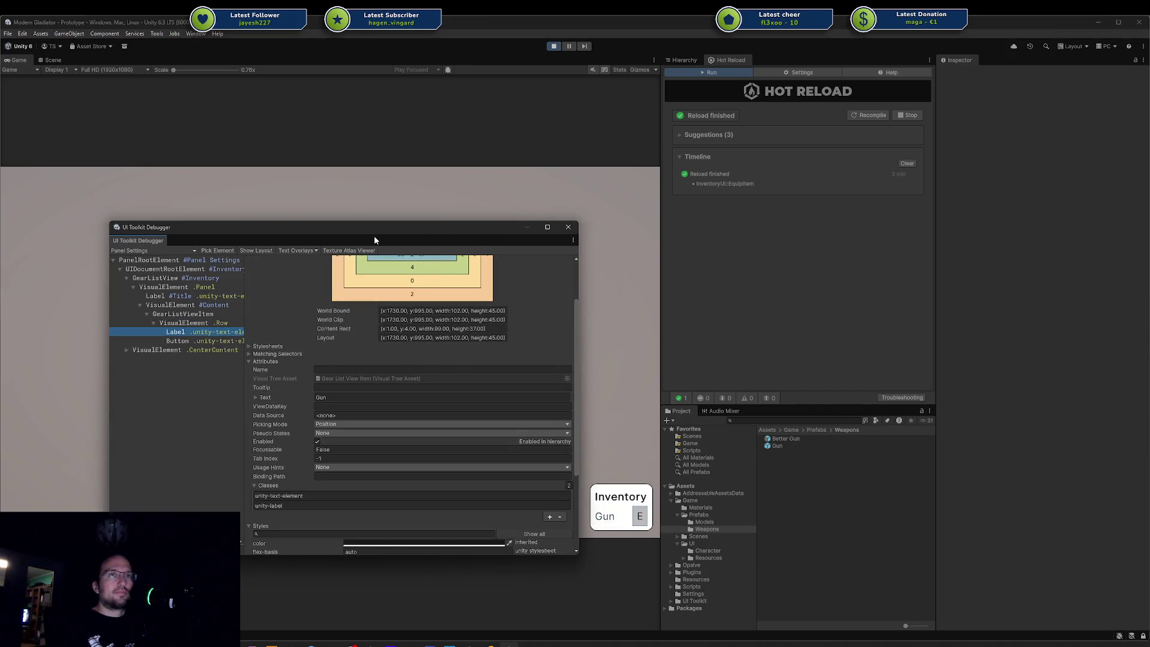
mouse_move(449, 221)
left_mouse_down()
mouse_move(986, 175)
mouse_move(909, 165)
left_mouse_up()
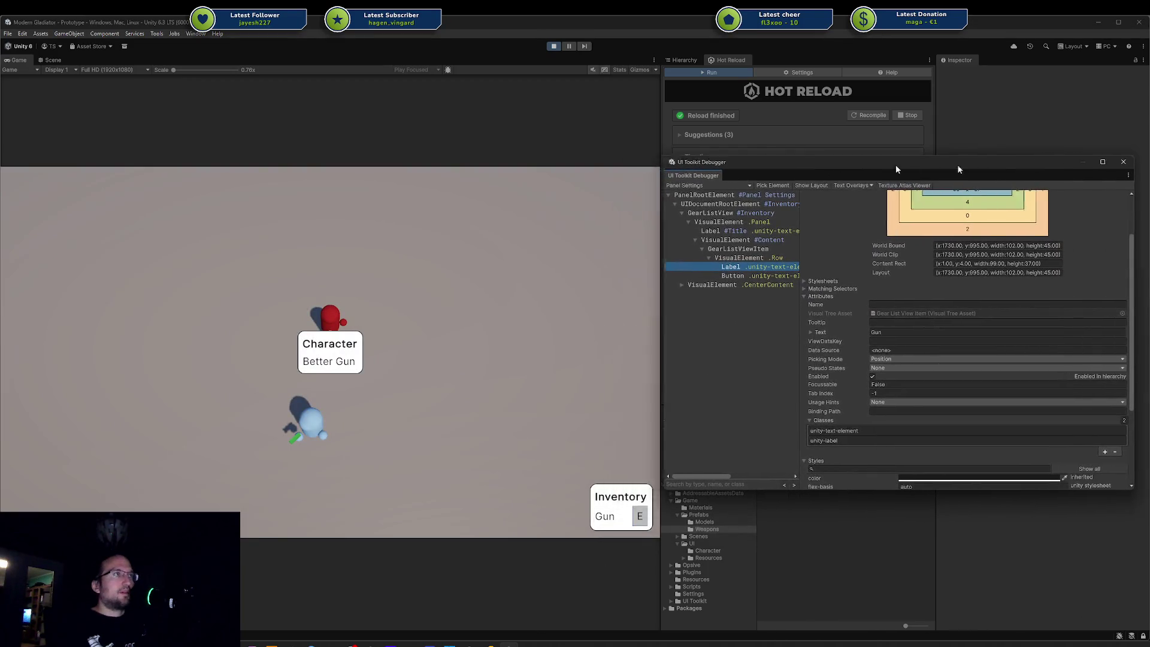
left_click(1080, 162)
key("alt+Tab")
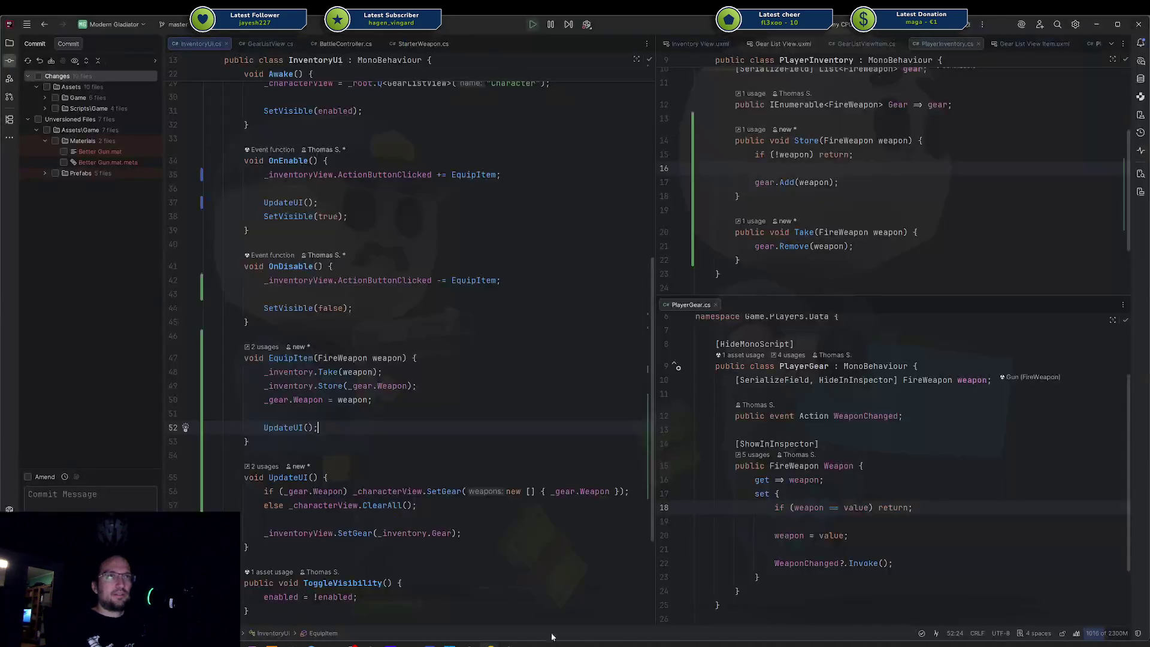
Step: Open Common.uss and Gear List View Item.uxml from the project file tree
left_click(5, 46)
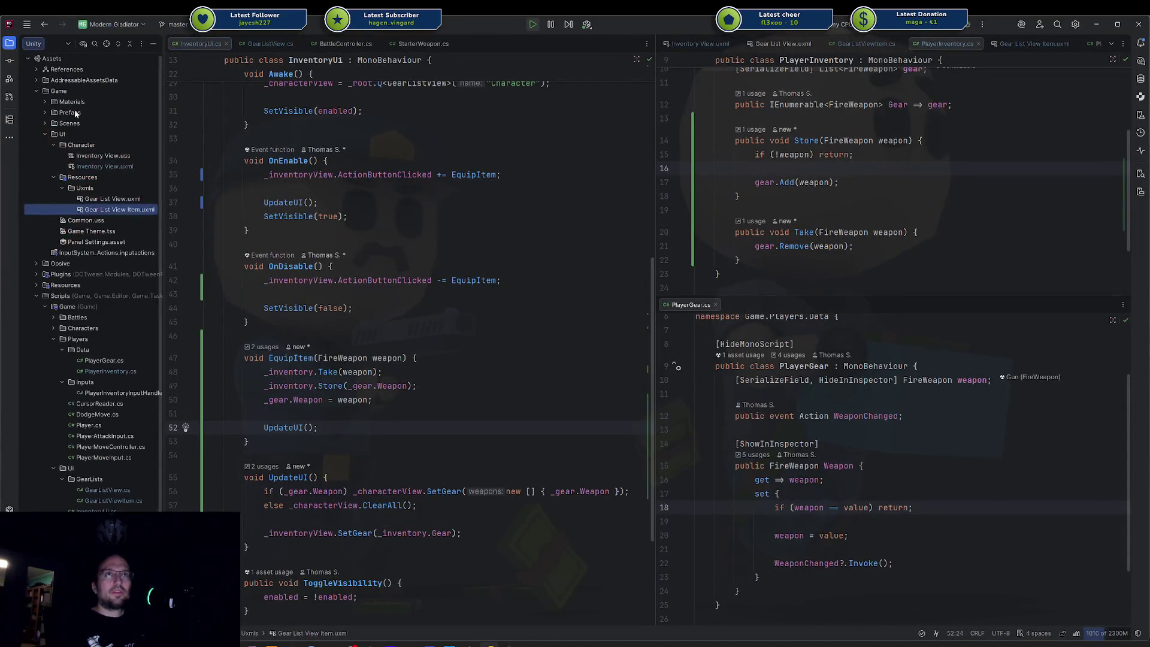
double_click(98, 223)
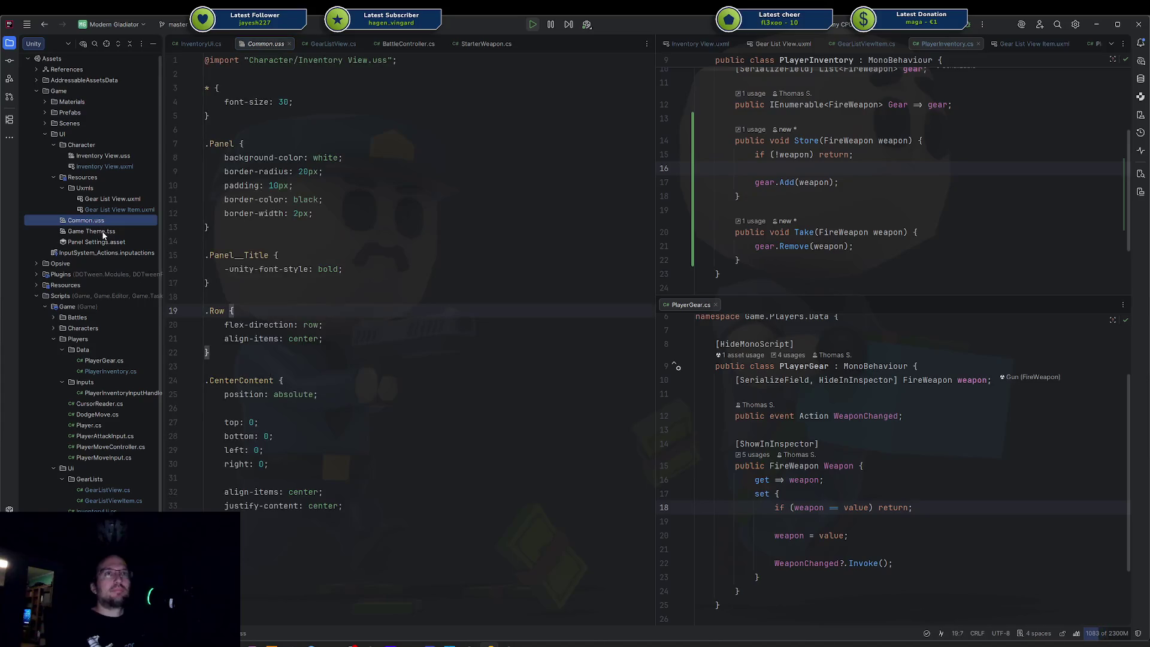
key("Escape")
left_click(117, 199)
left_click(117, 210)
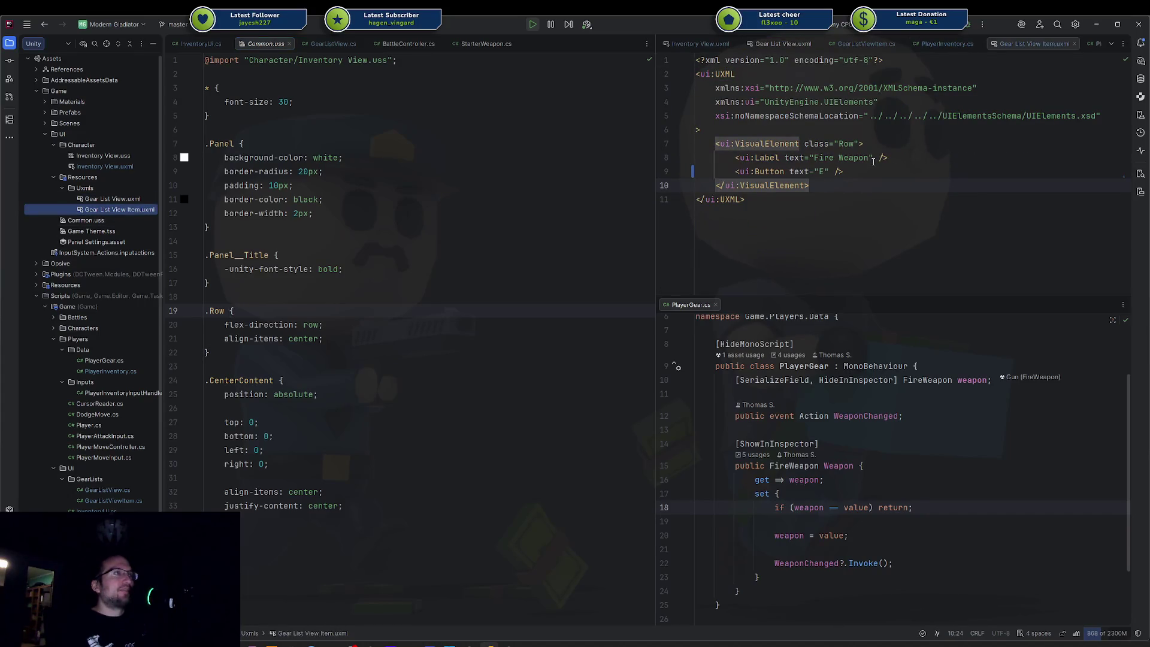
Step: Add blank lines below the .Row rule in Common.uss
left_click(797, 157)
double_click(846, 144)
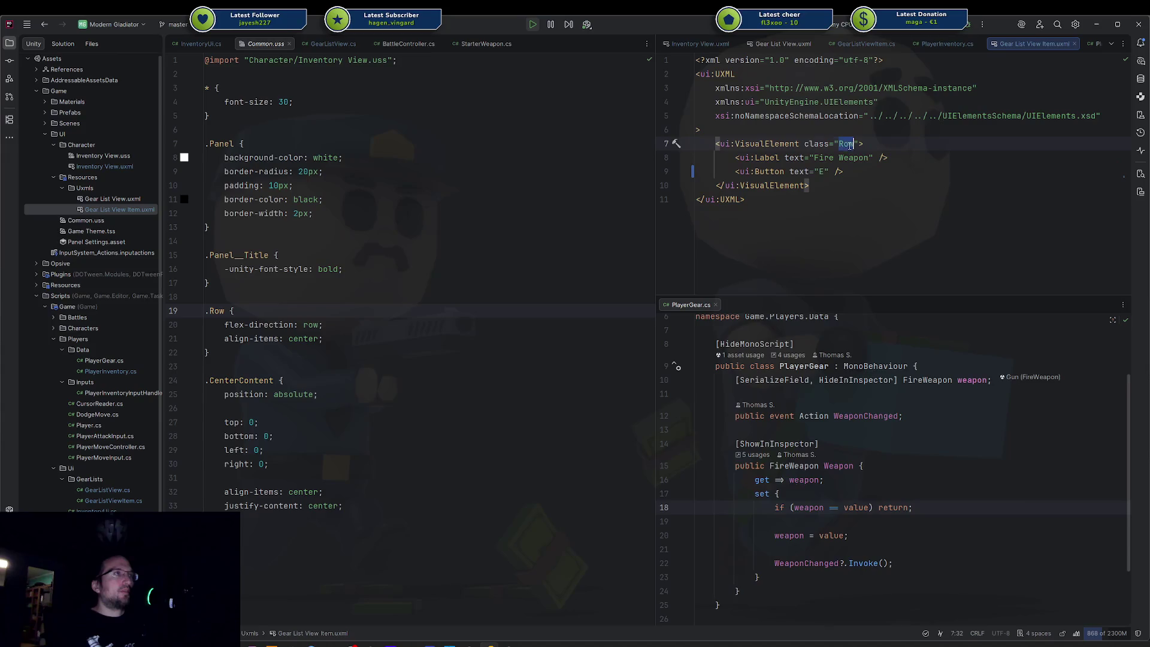
left_click(865, 158)
left_click(365, 353)
key("Return")
key("Return")
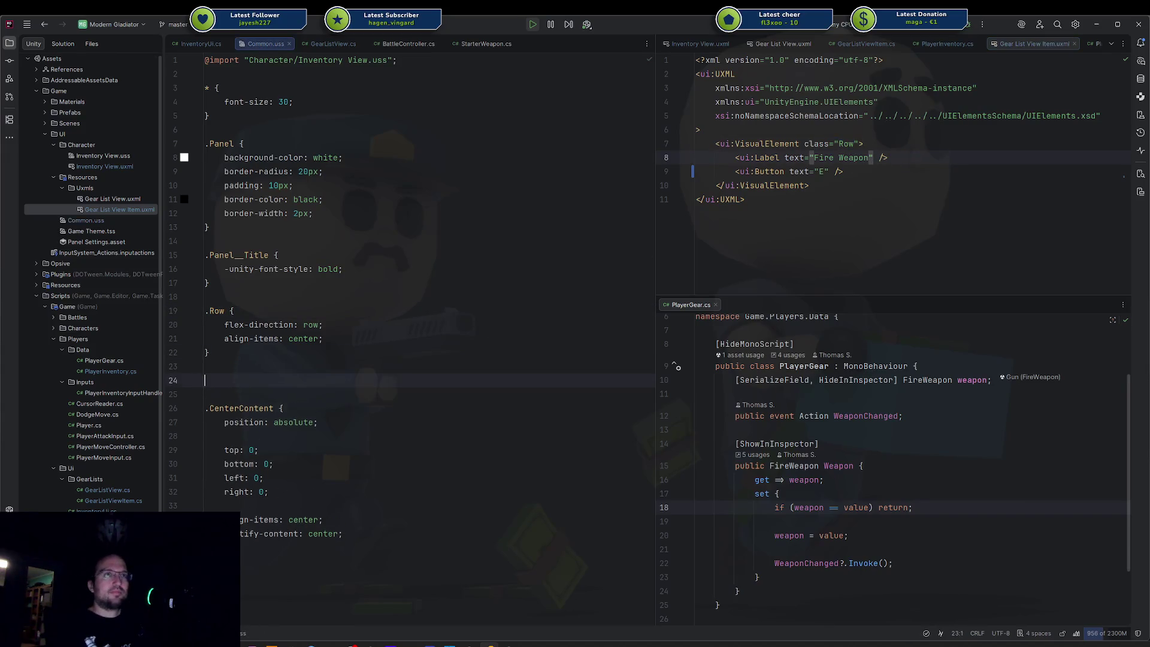
Step: Add a .Grow-1 rule with flex-grow: 1 to Common.uss
type(".Flex")
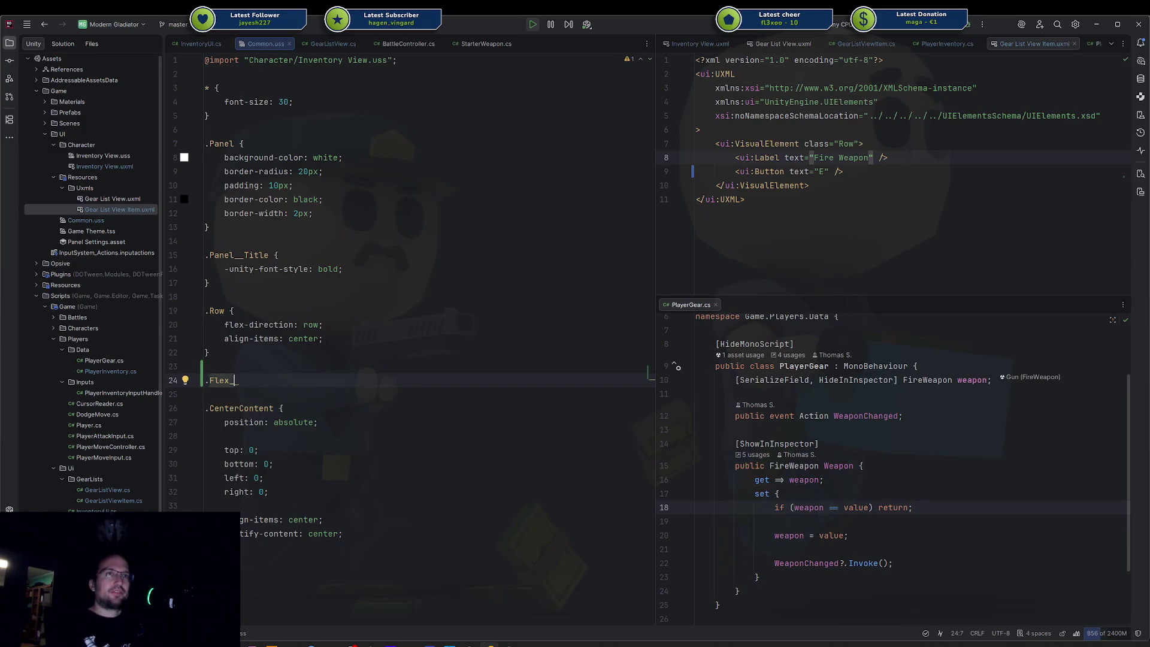
type("Grow {")
key("Return")
type("fle")
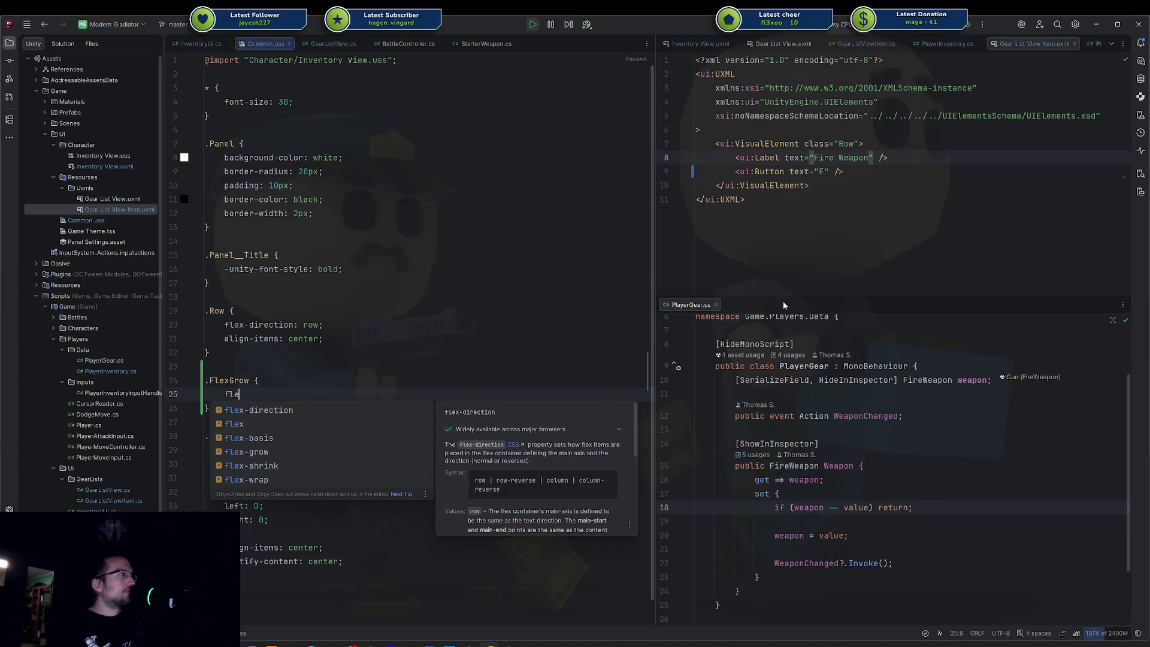
key("Down")
key("Return")
type("1;")
left_click(249, 381)
double_click(249, 380)
type("Grow-1")
Step: Give the Fire Weapon label class="Grow-1" in Gear List View Item.uxml, then return to Unity
left_click(544, 326)
left_click(779, 240)
left_click(874, 157)
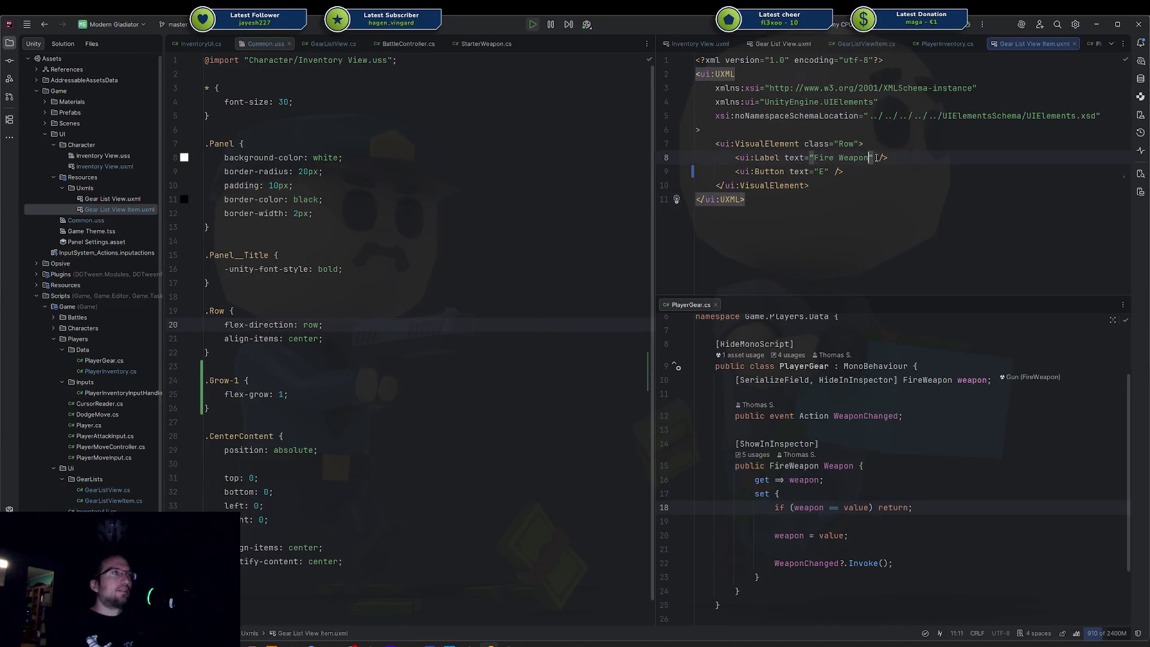
type("class=\"Gr")
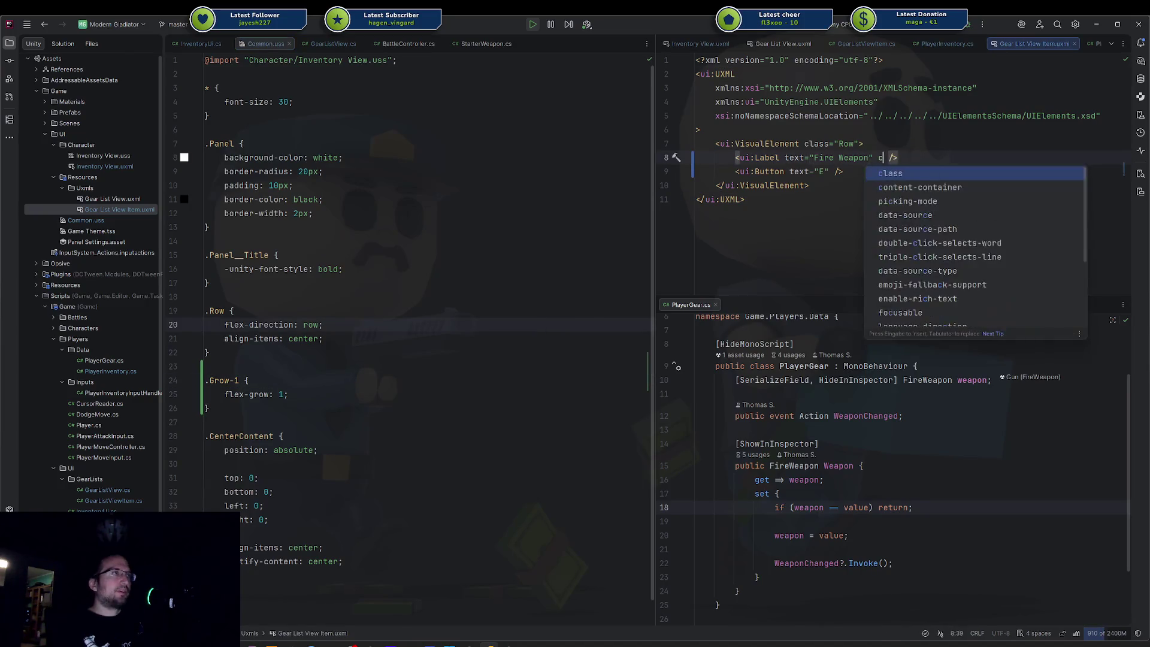
type("ow-1")
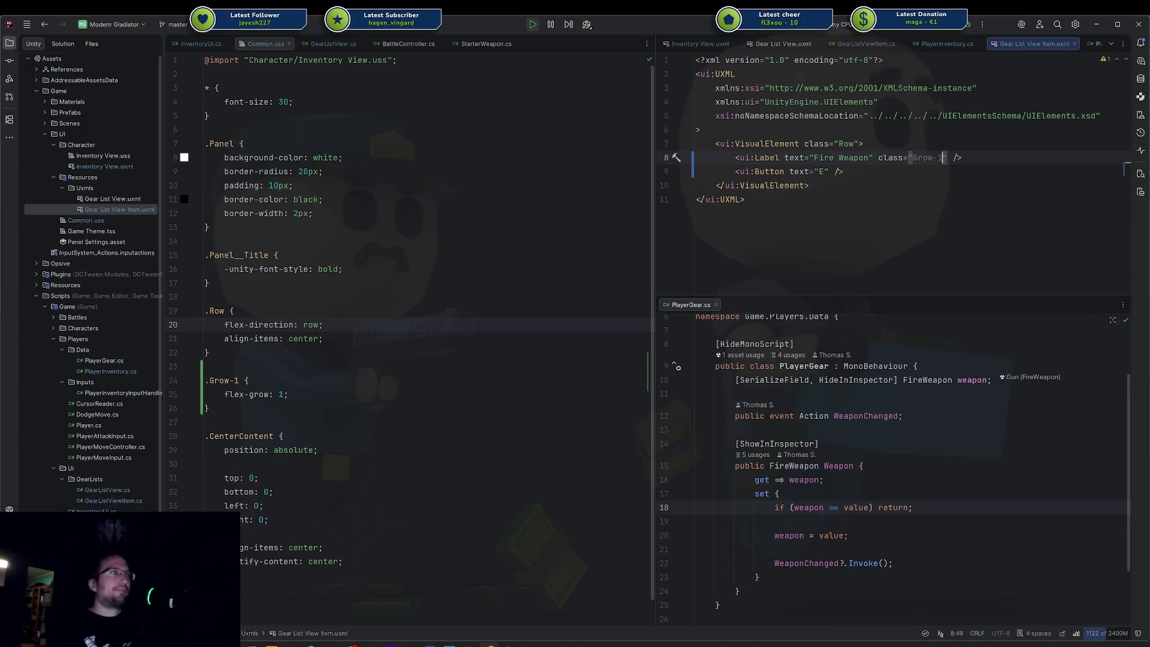
left_click(1007, 189)
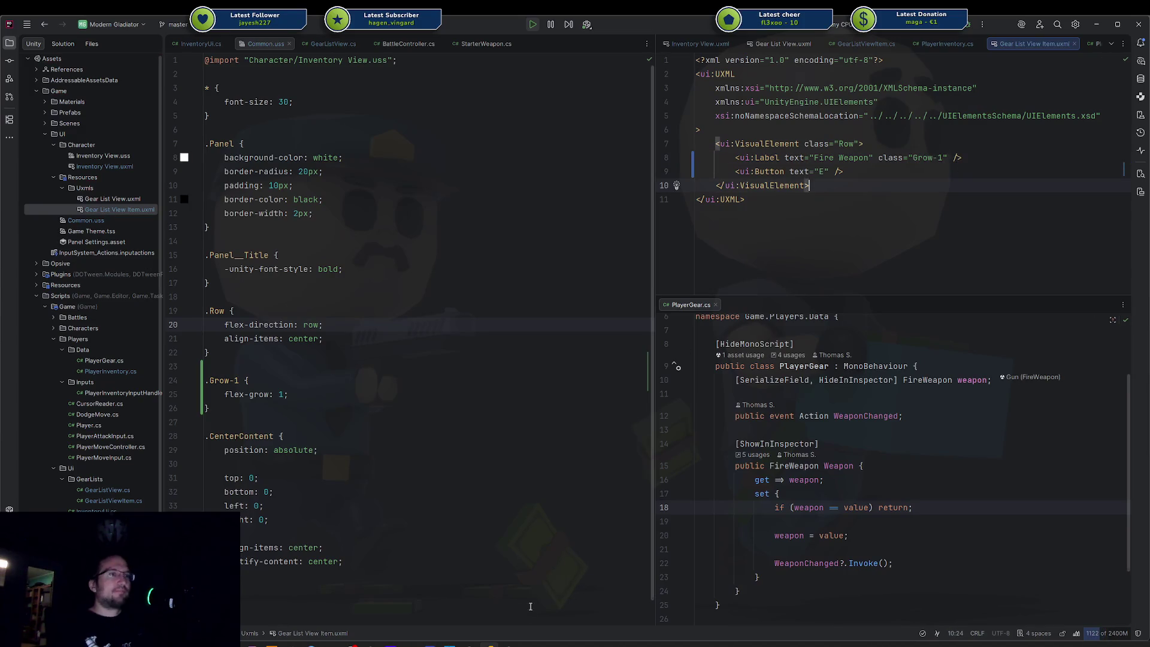
key("alt+Tab")
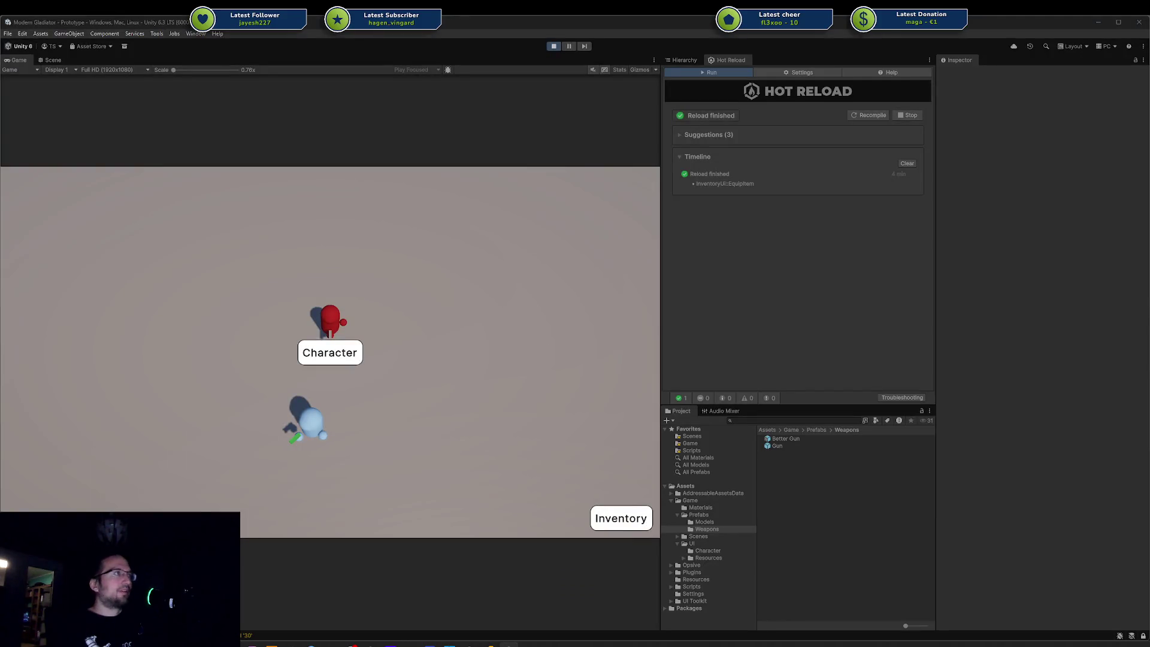
Step: Close the floating window, fire in the game view, and show the Hierarchy
left_click(1037, 211)
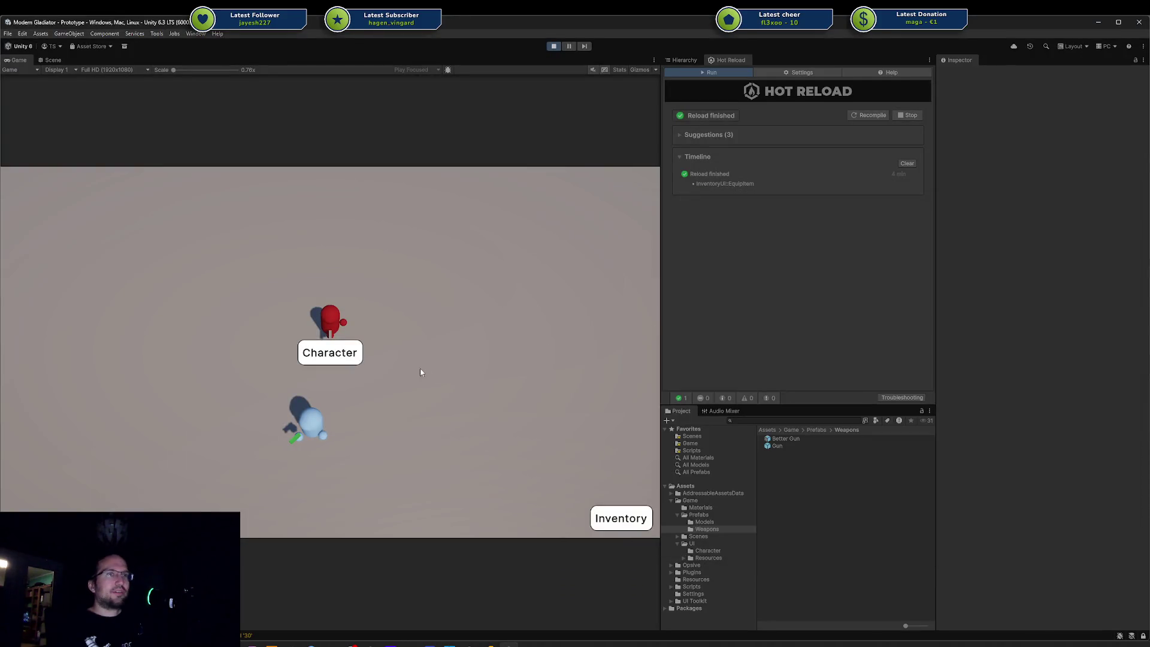
left_click(443, 341)
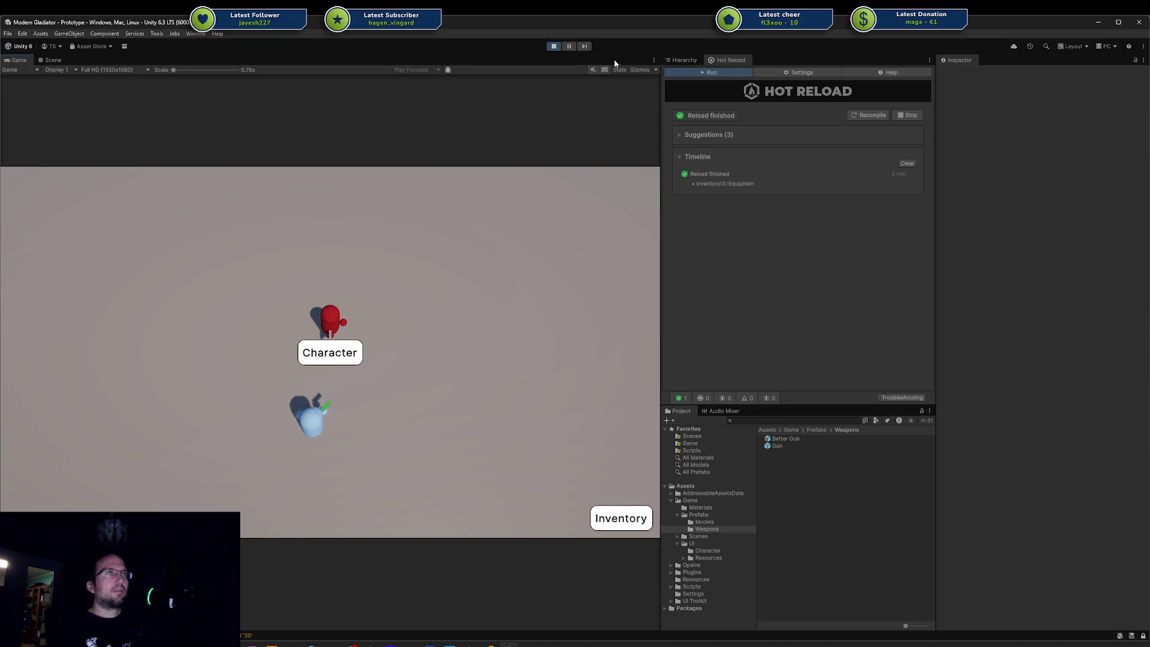
left_click(680, 60)
Step: Select Game State, UI and its Inventory child in the Hierarchy, then stop play mode
left_click(693, 118)
left_click(716, 103)
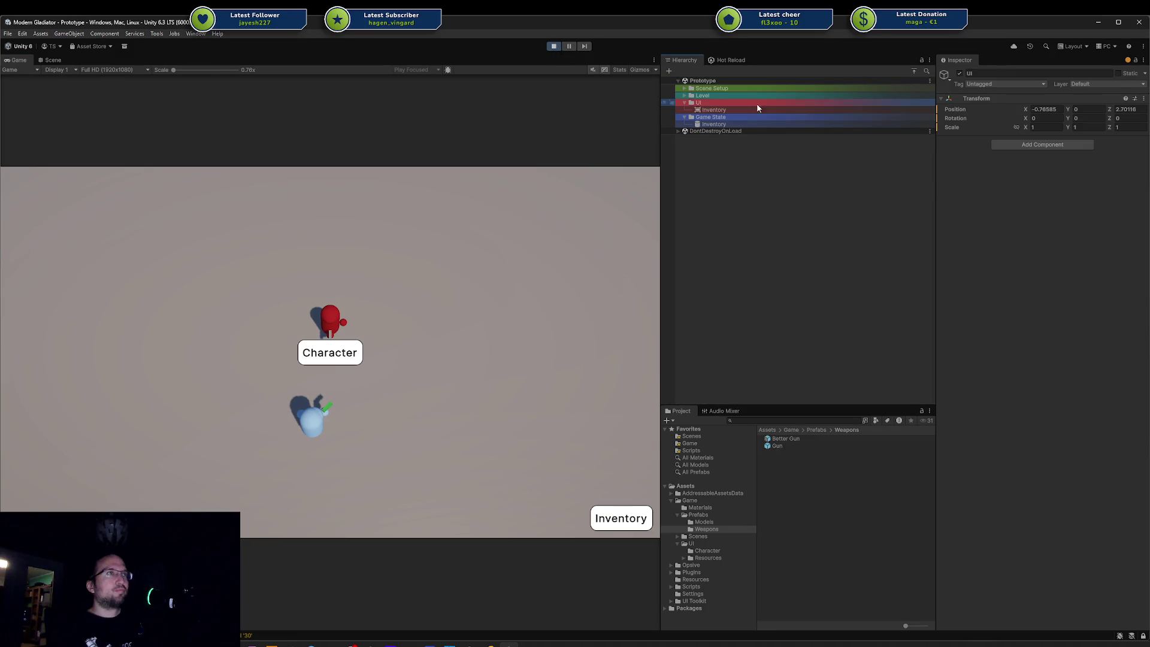
left_click(734, 109)
left_click(735, 99)
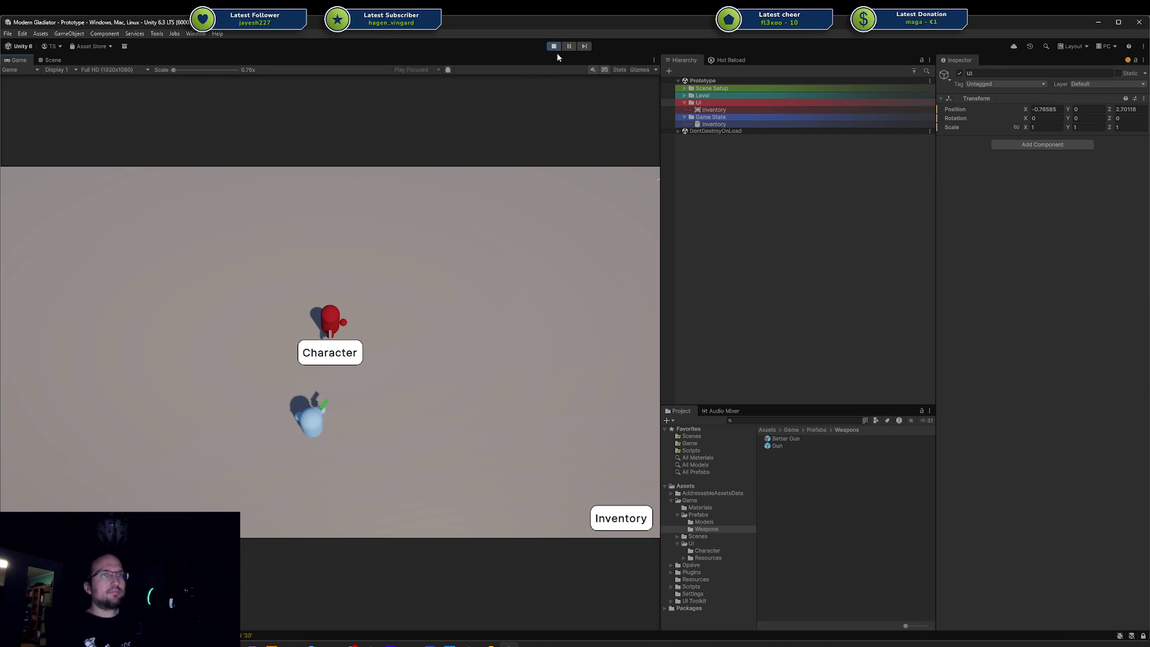
left_click(555, 47)
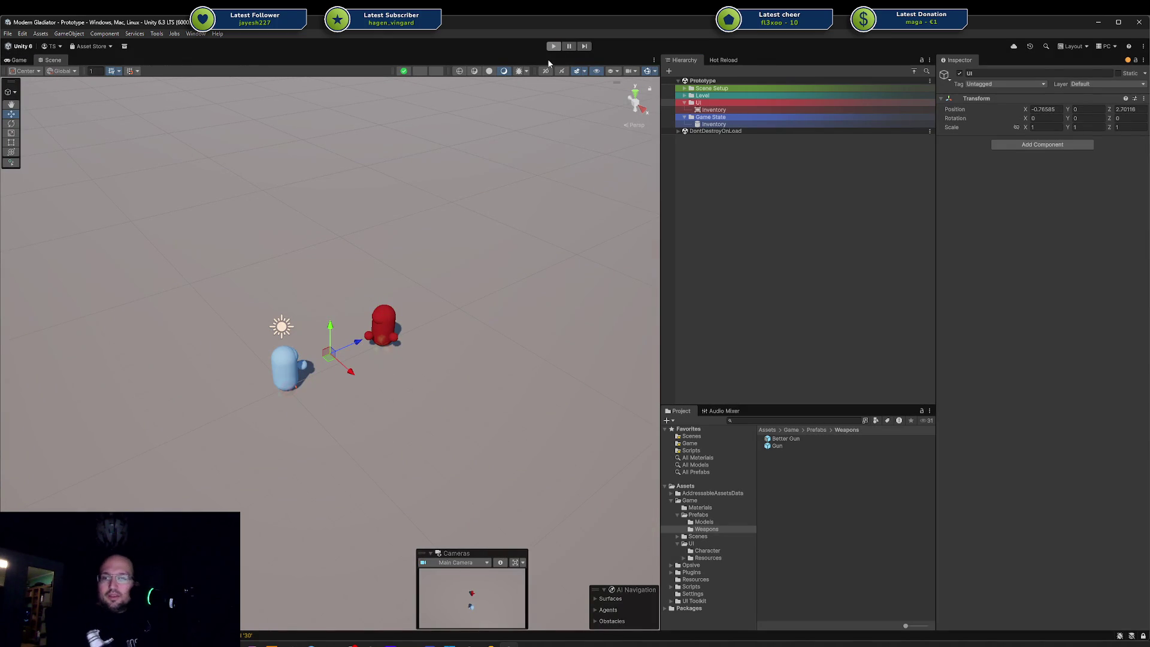
Step: Run the game, open the inventory, swap the guns back and forth repeatedly, then stop play mode
key("ctrl+p")
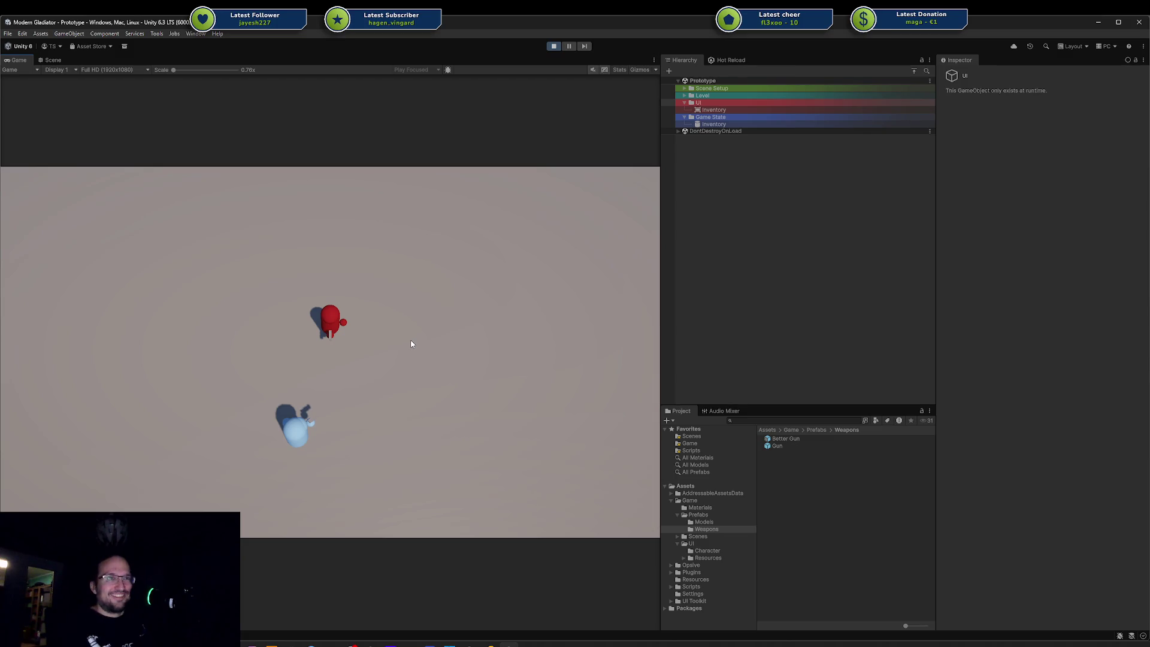
key("i")
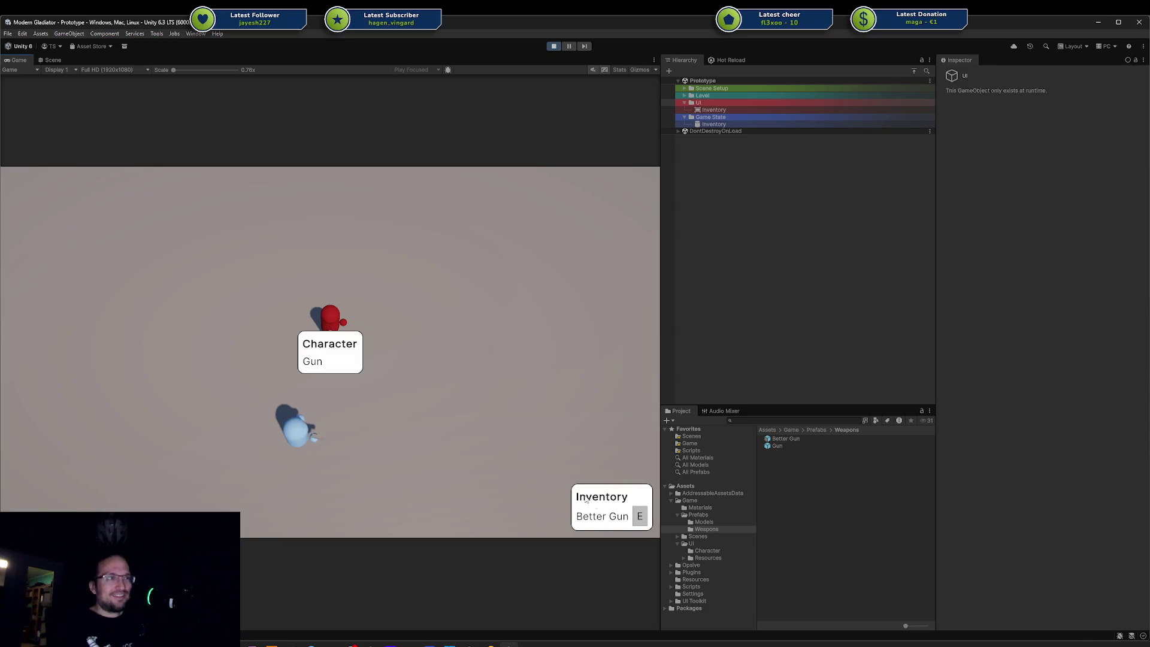
left_click(640, 517)
left_click(640, 519)
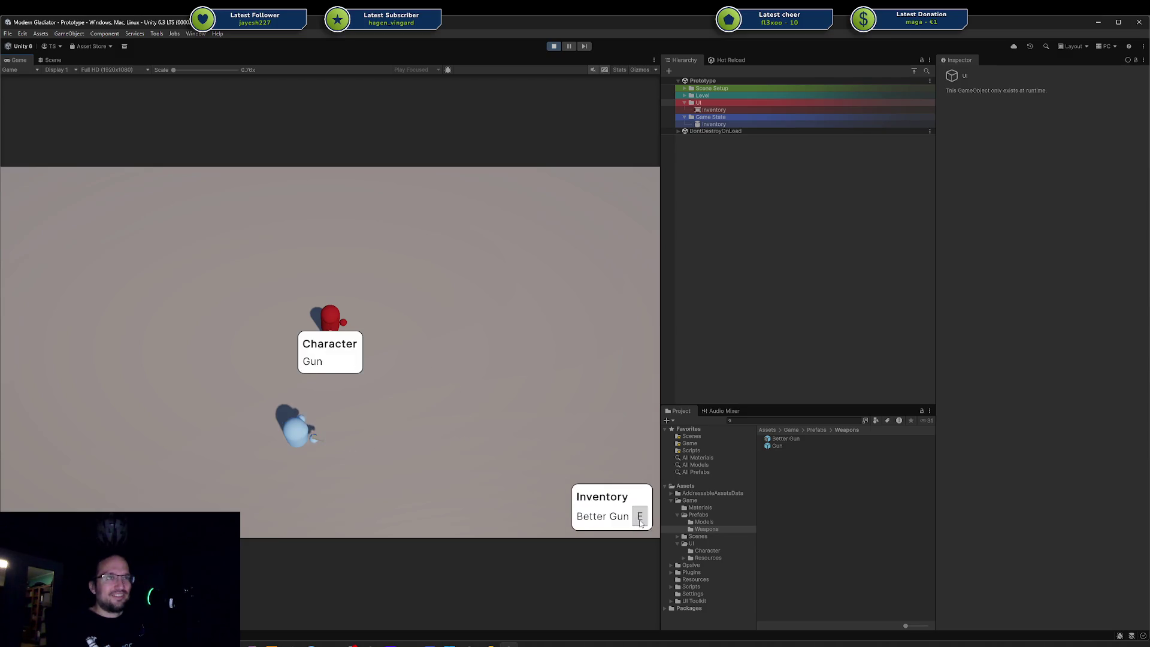
left_click(640, 519)
left_click(639, 518)
left_click(640, 519)
left_click(639, 519)
left_click(640, 519)
left_click(640, 519)
left_click(640, 519)
left_click(639, 519)
left_click(640, 519)
left_click(640, 519)
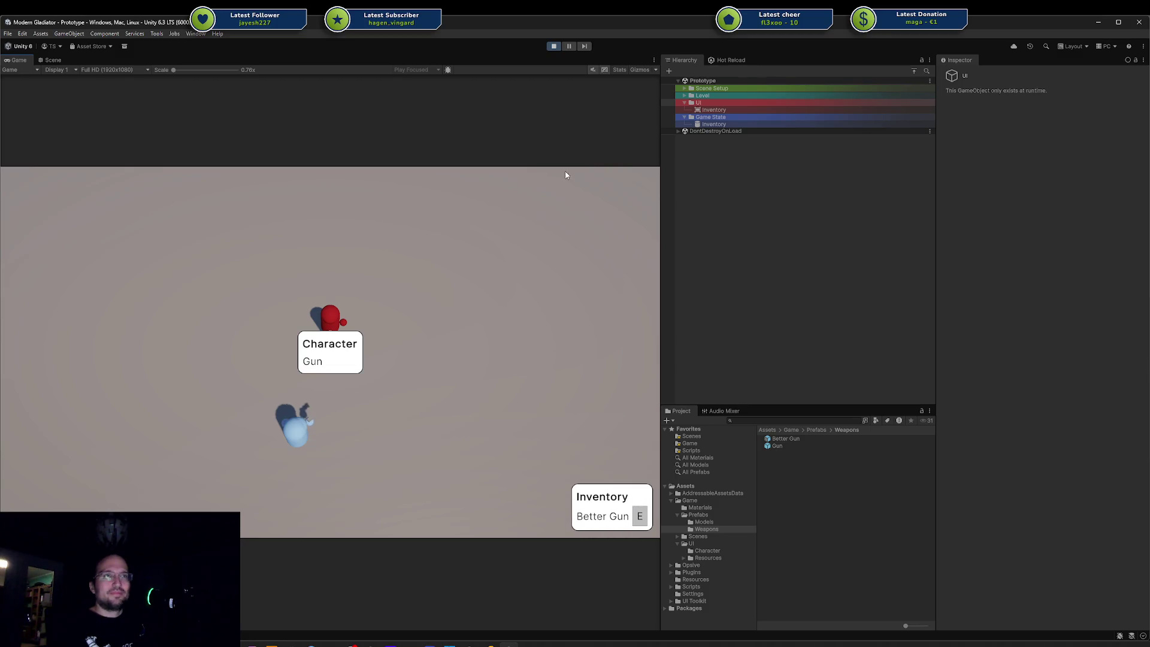
left_click(554, 46)
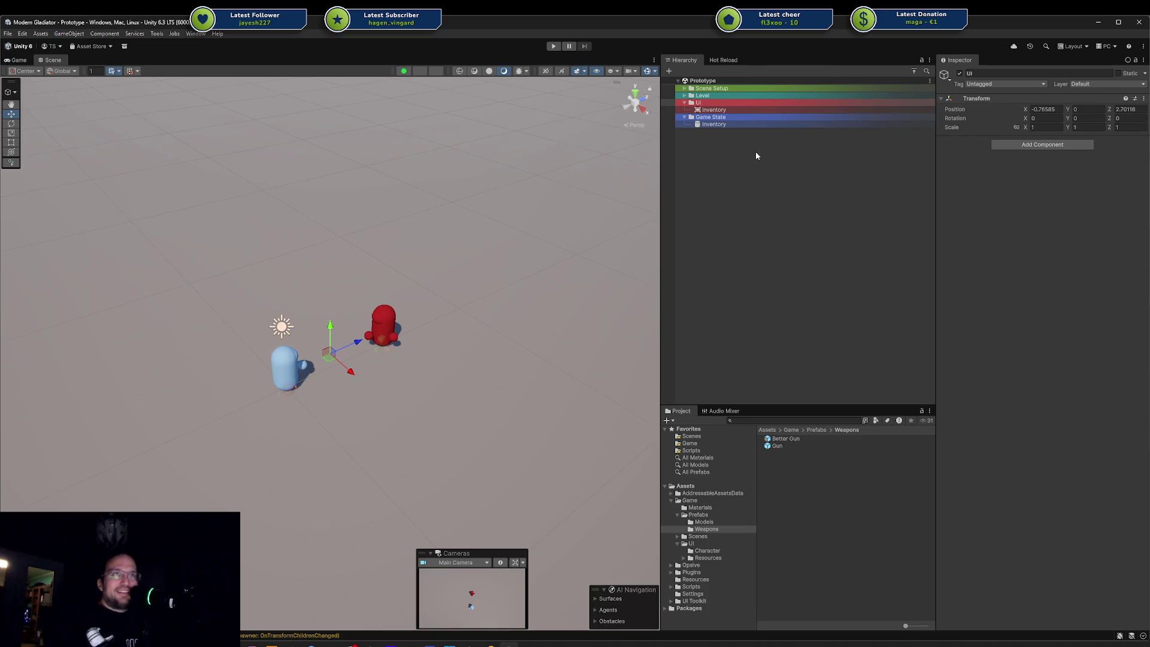
scroll(440, 304, "up", 5)
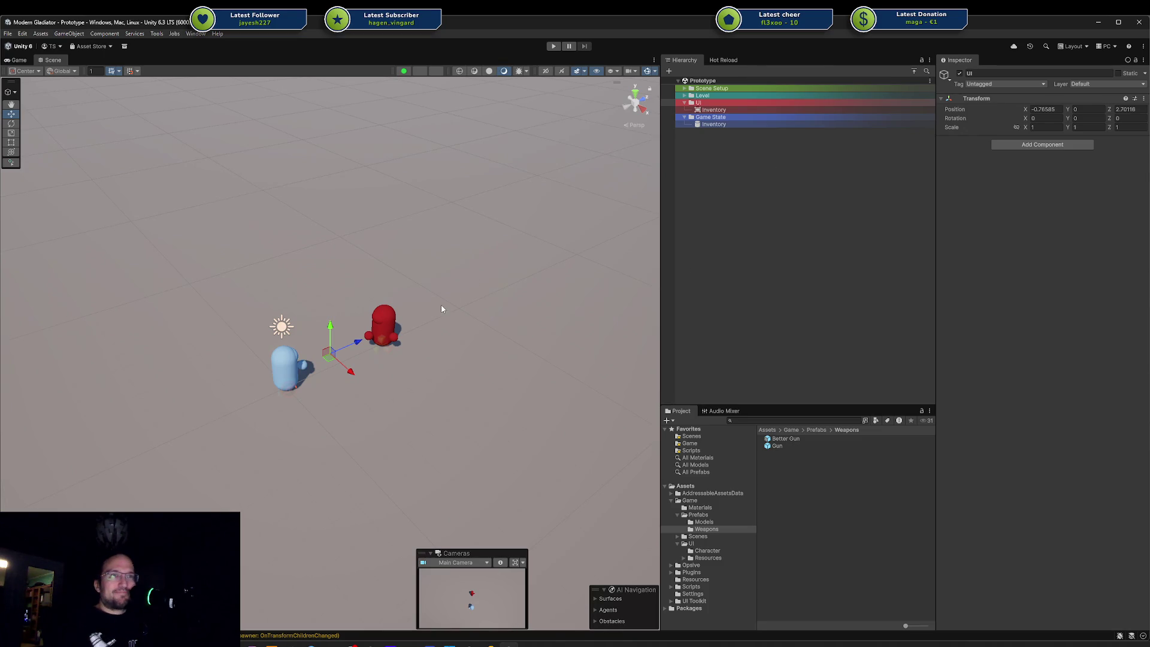
Step: Orbit the Scene view closer around the blue and red capsules and clear the selection
mouse_move(476, 275)
left_mouse_down()
mouse_move(494, 314)
mouse_move(392, 287)
mouse_move(375, 329)
mouse_move(439, 392)
mouse_move(462, 371)
left_mouse_up()
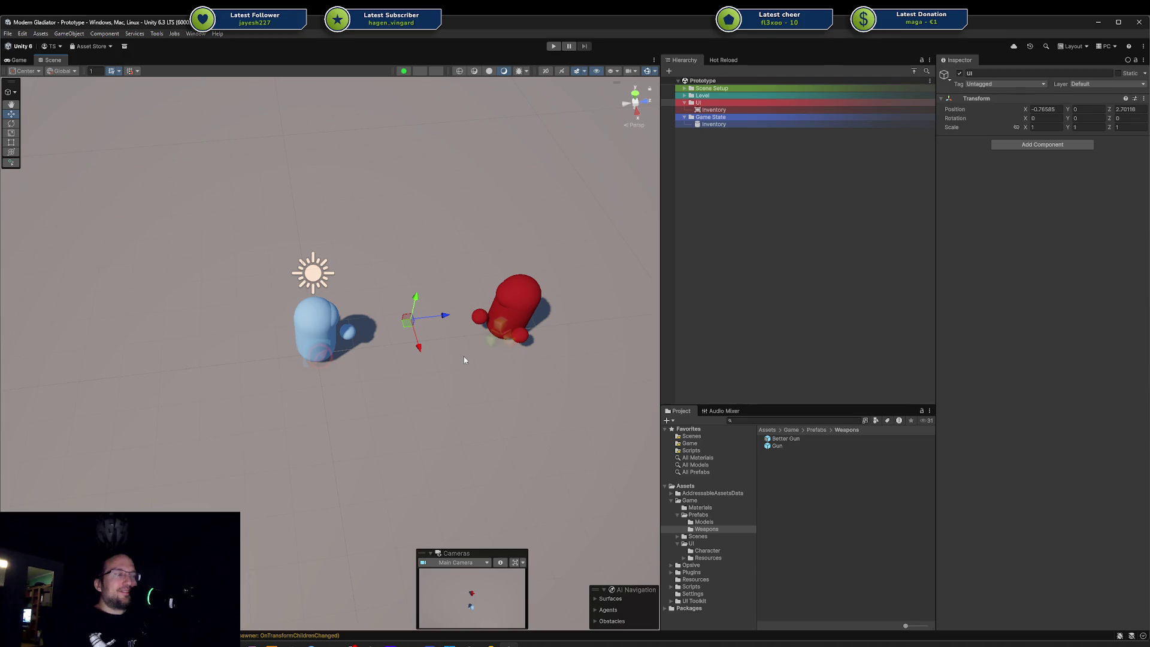
mouse_move(404, 294)
left_mouse_down()
mouse_move(417, 302)
mouse_move(438, 282)
left_mouse_up()
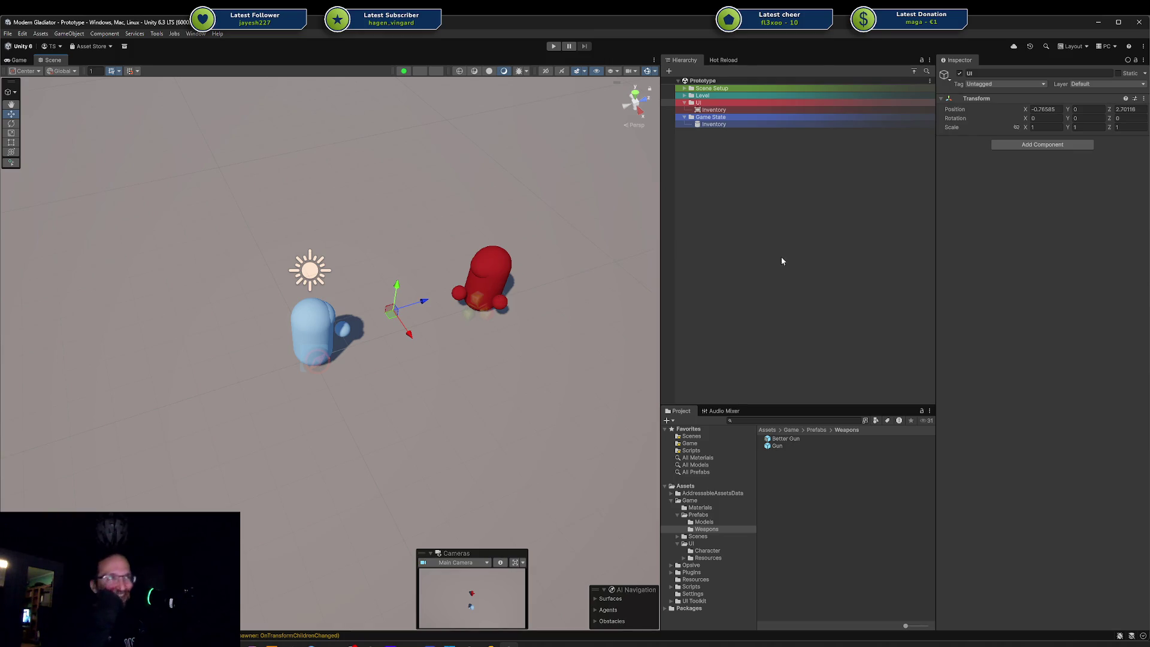
left_click(791, 180)
Step: Inspect the UI and Inventory objects in the Hierarchy, then save the Prototype scene
left_click(724, 103)
left_click(725, 109)
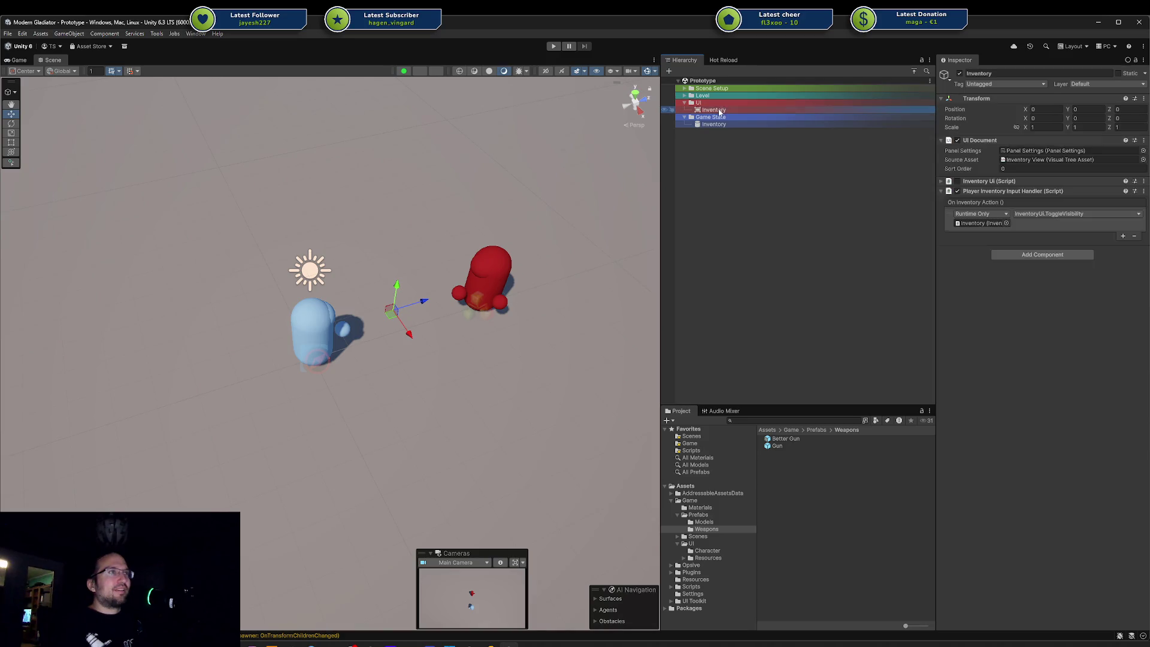
left_click(721, 103)
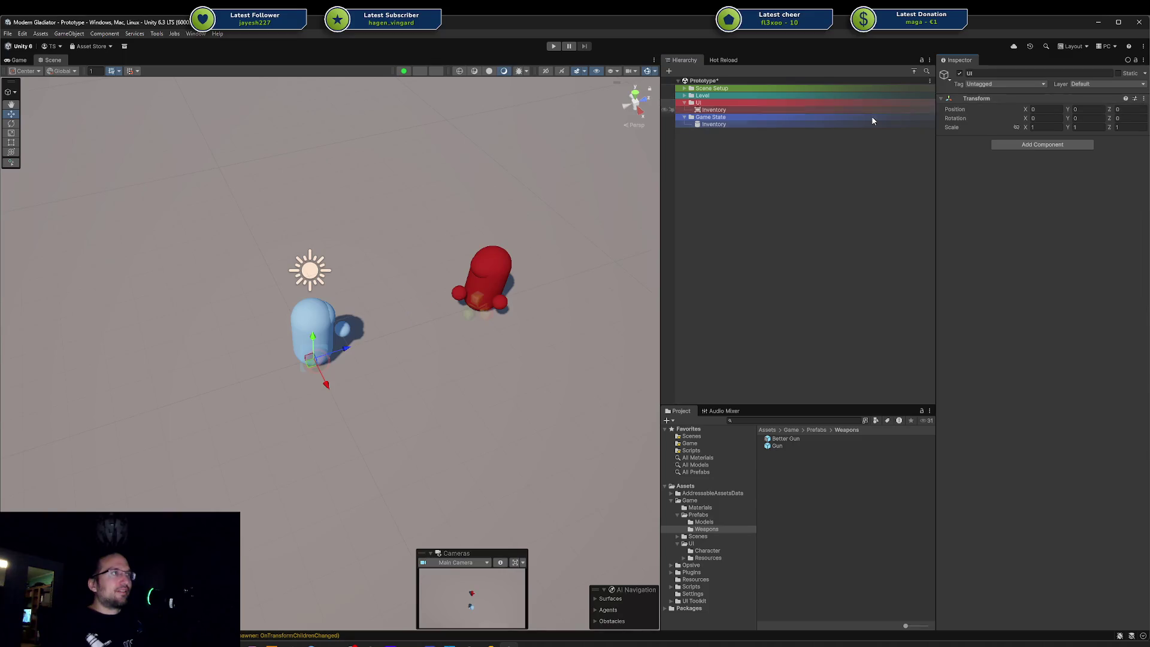
key("ctrl+s")
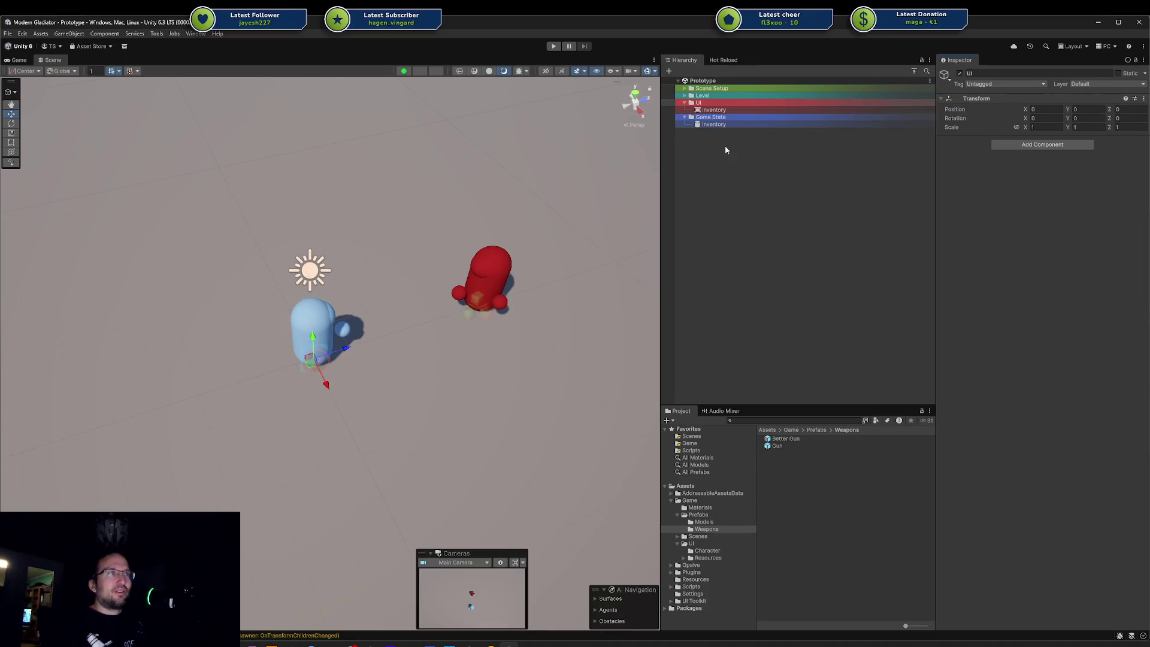
Step: Move the Scene camera to a low, pulled-back view of both capsules, then start play mode
left_click_drag(438, 377, 380, 300)
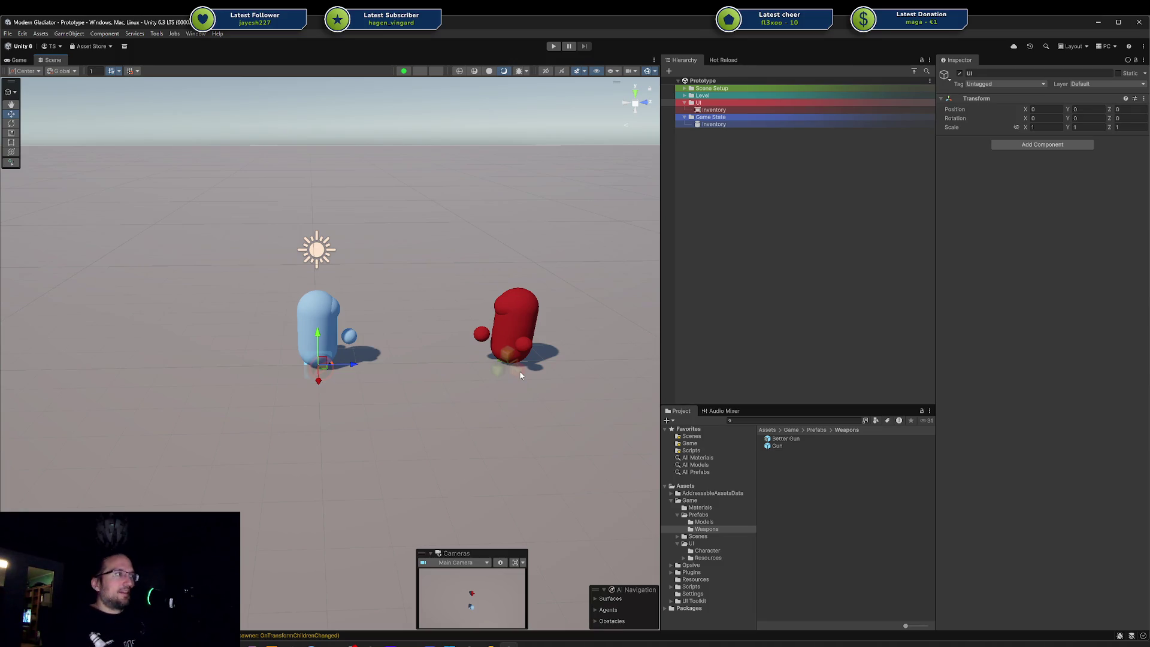
left_click_drag(439, 331, 378, 357)
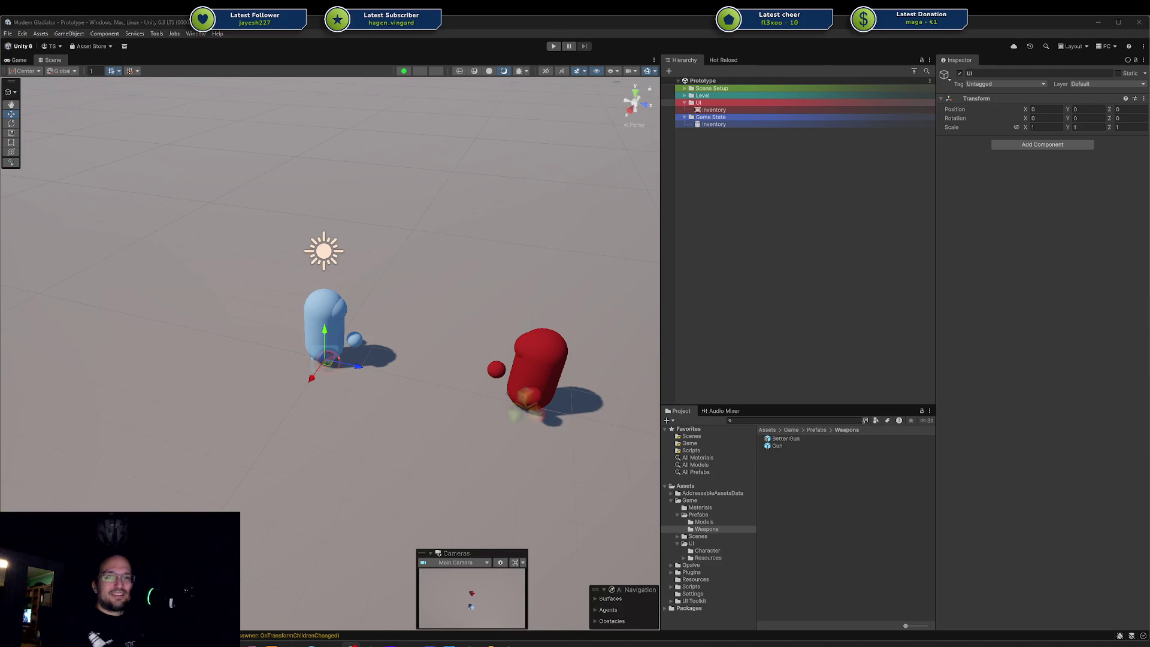
scroll(361, 413, "down", 2)
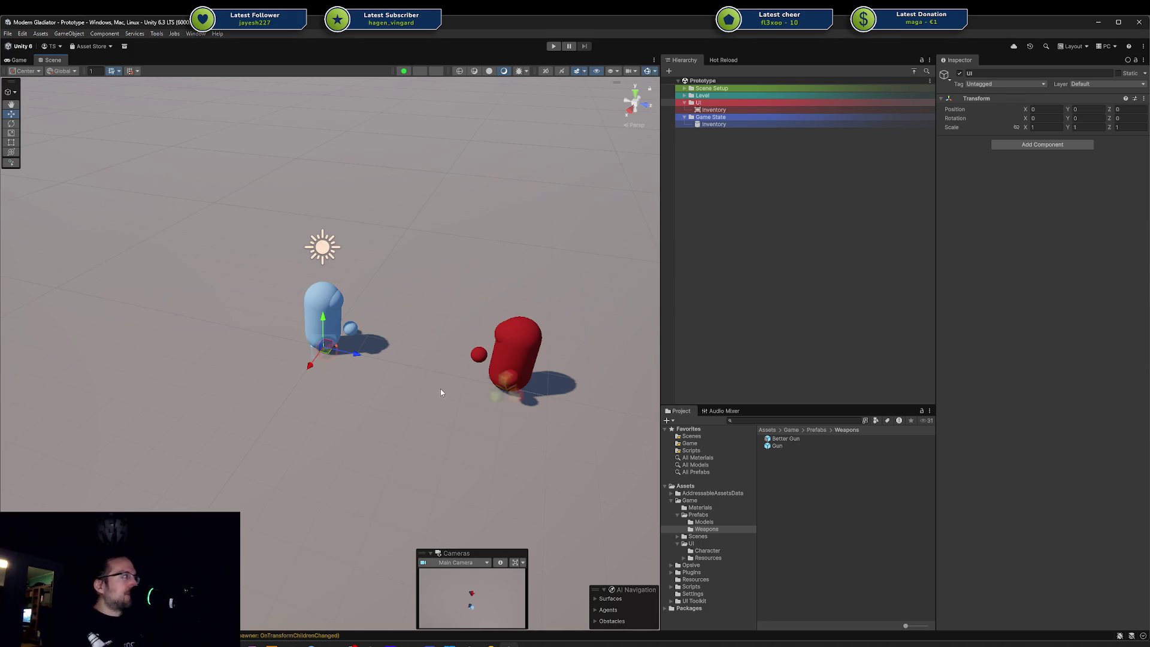
key("Left")
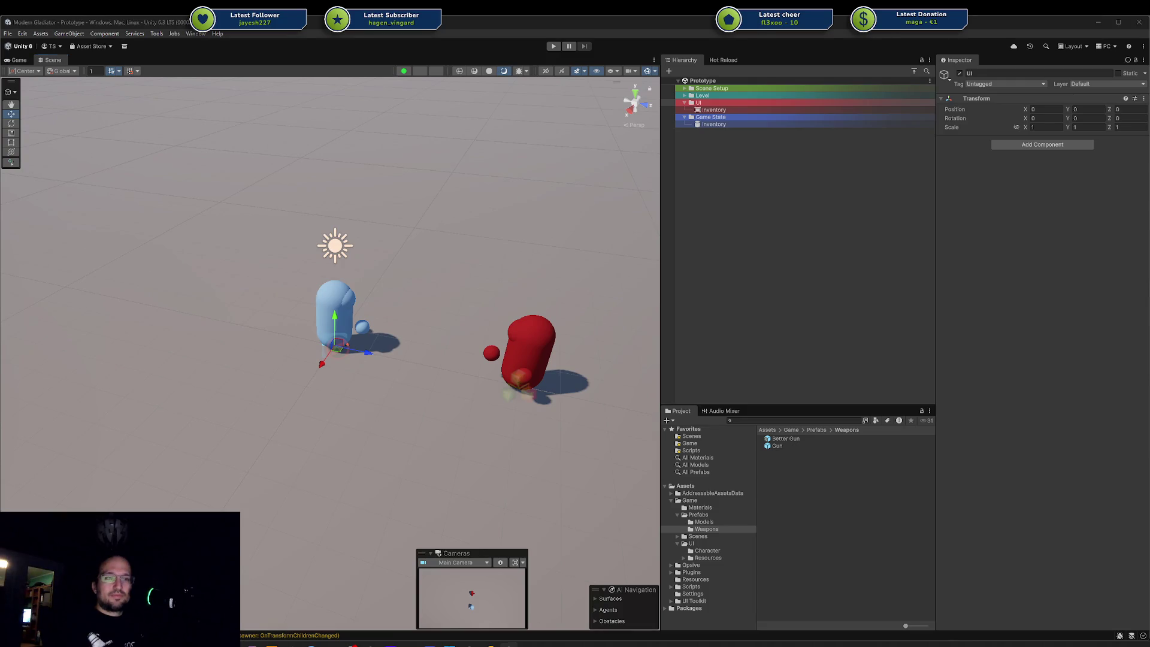
key("Down")
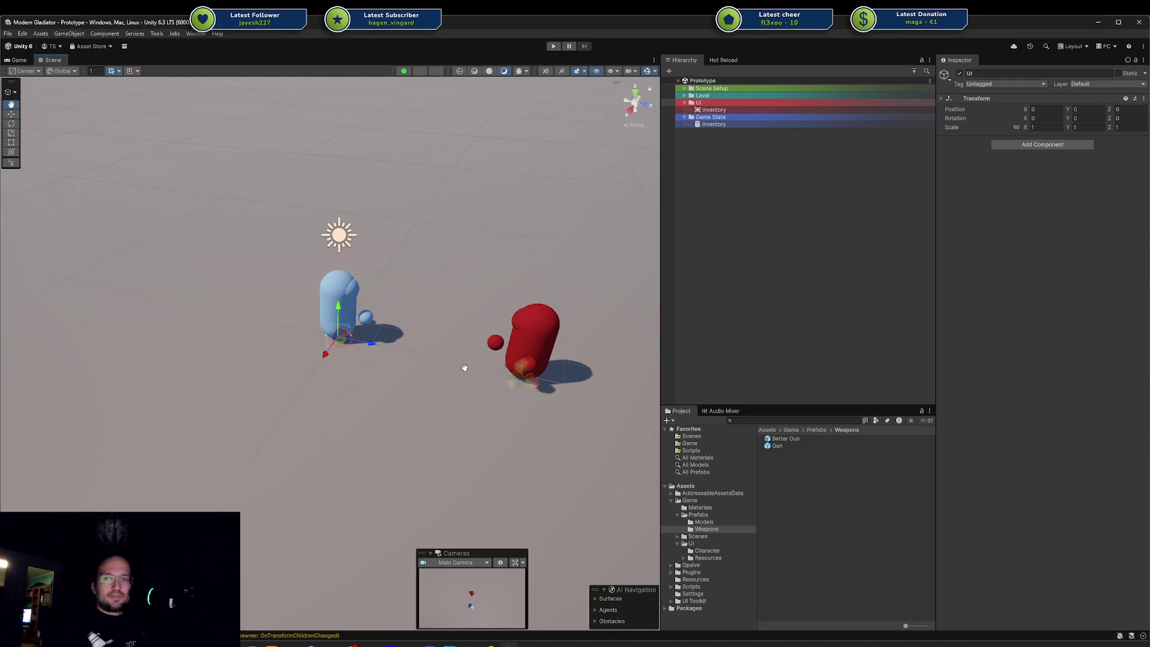
key("Down")
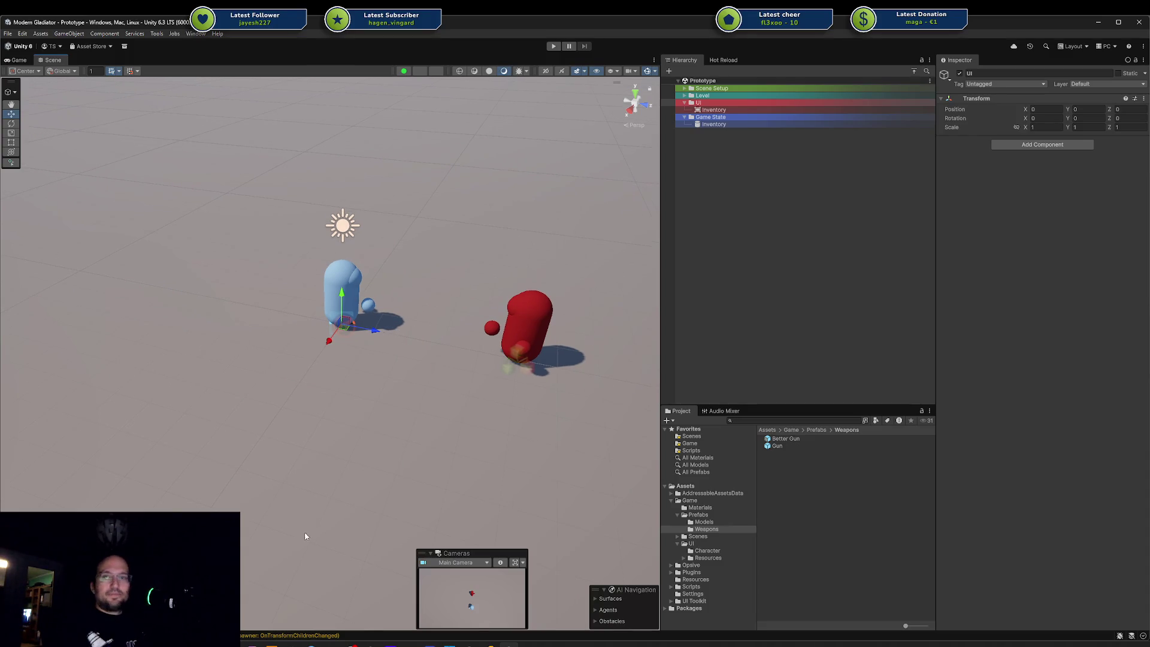
key("Down")
key("Down")
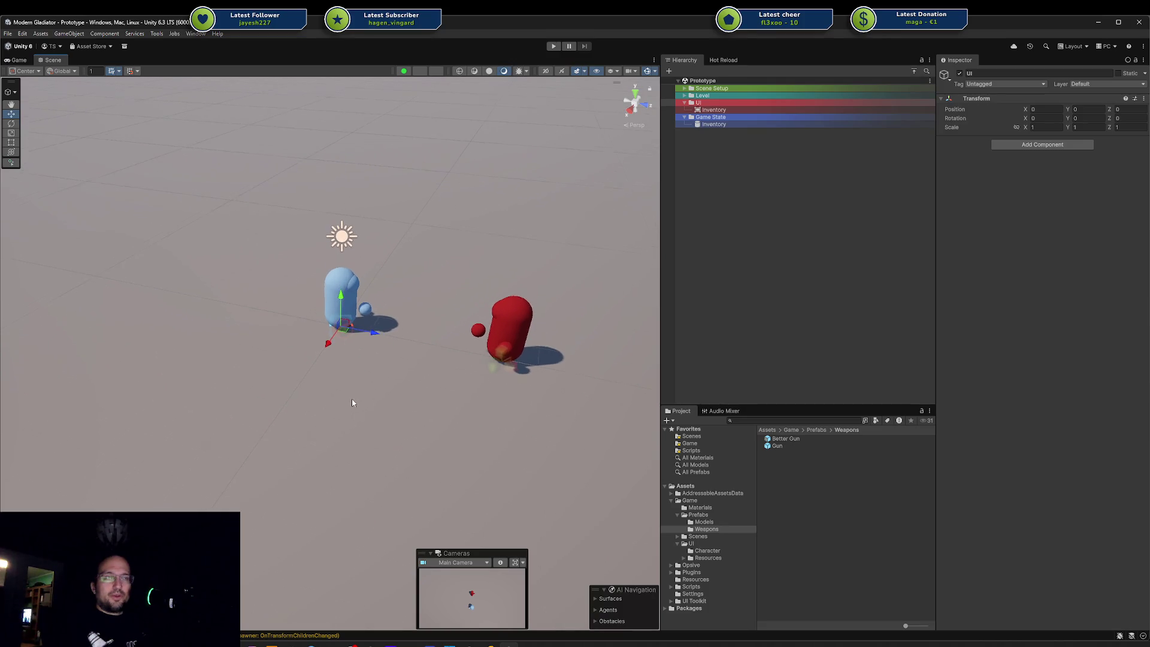
key("Down")
key("Down")
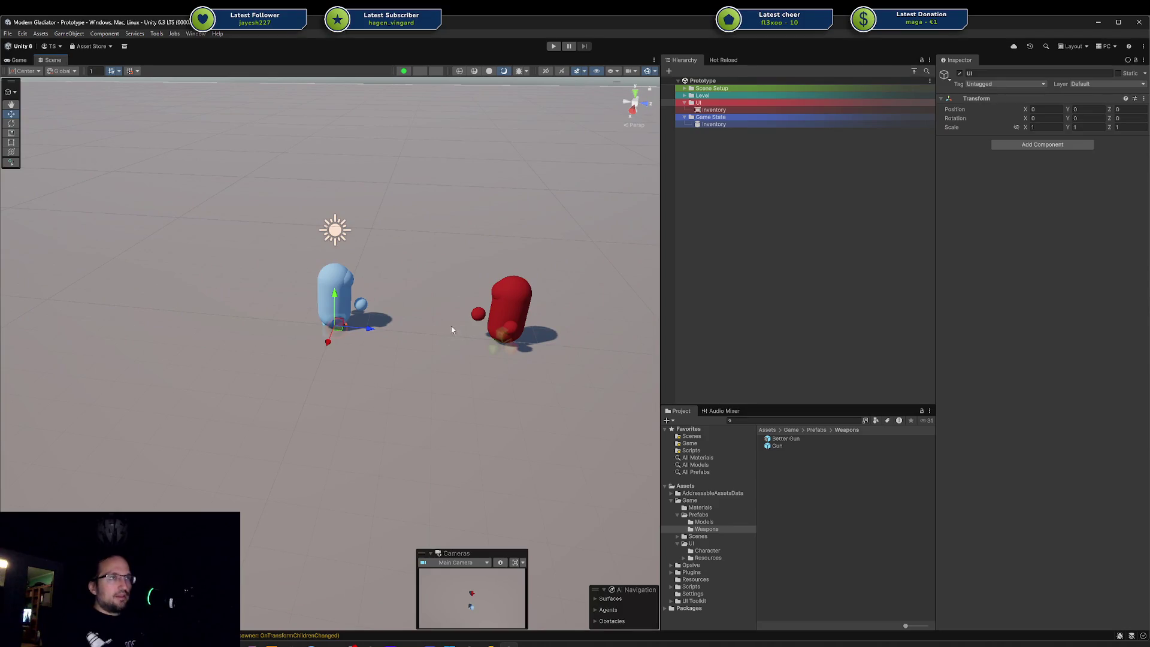
left_click(554, 46)
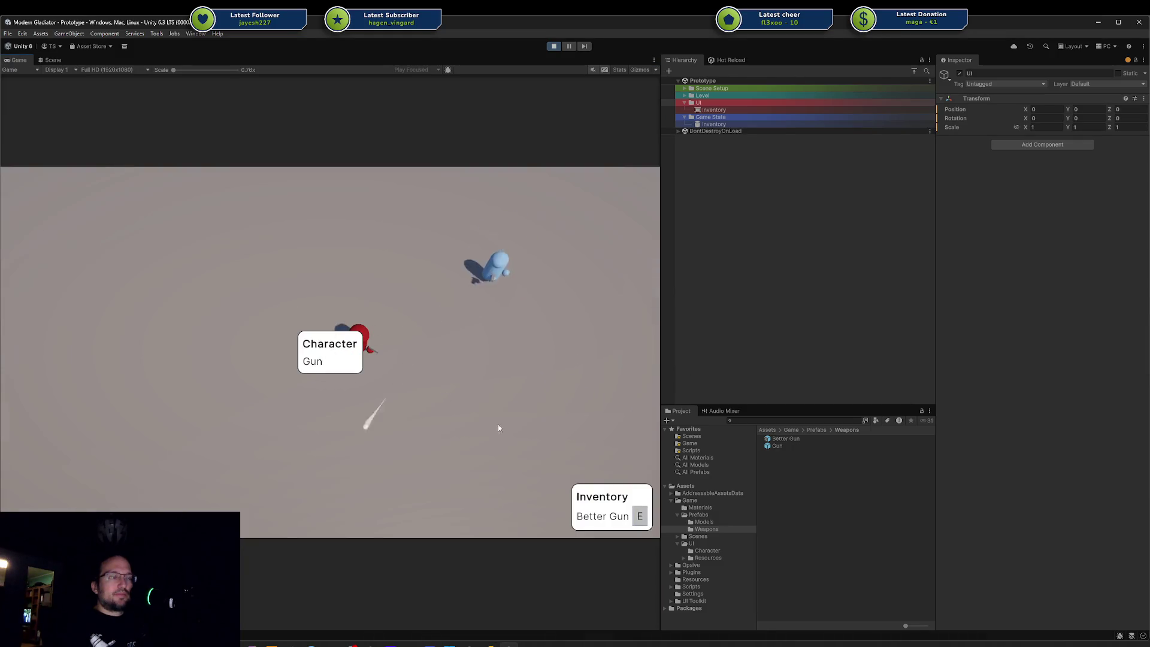
Step: Swap weapons several times until Better Gun is equipped, stop play mode, and open the File menu
left_click(637, 519)
left_click(636, 519)
left_click(637, 520)
left_click(638, 520)
left_click(637, 520)
left_click(637, 519)
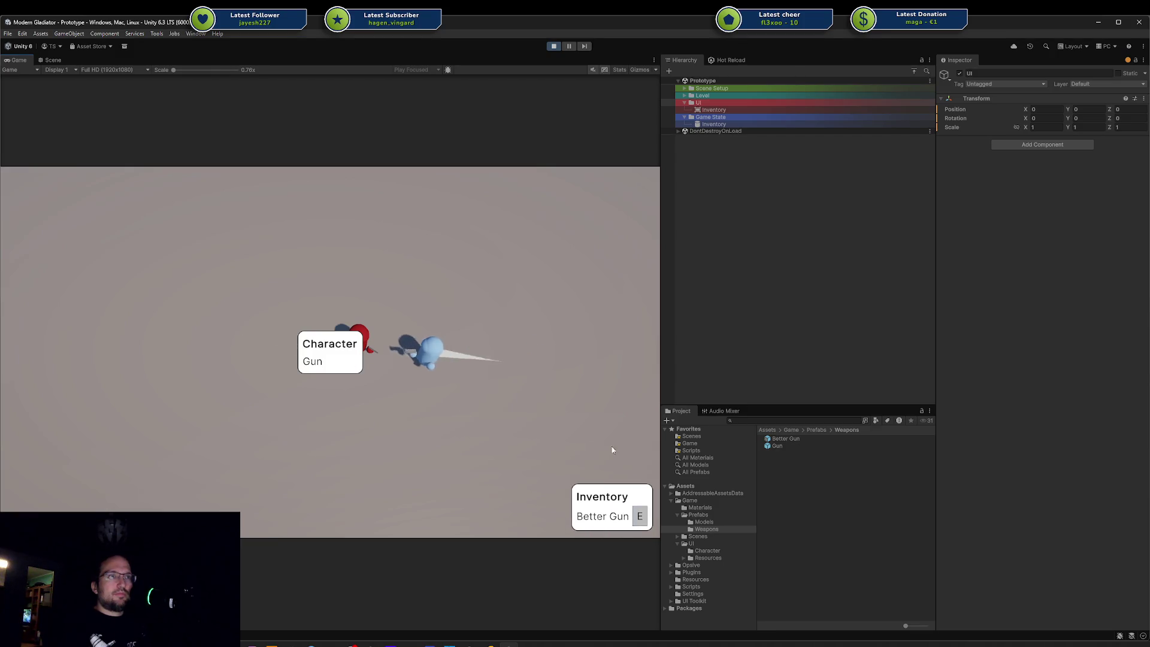
left_click(641, 518)
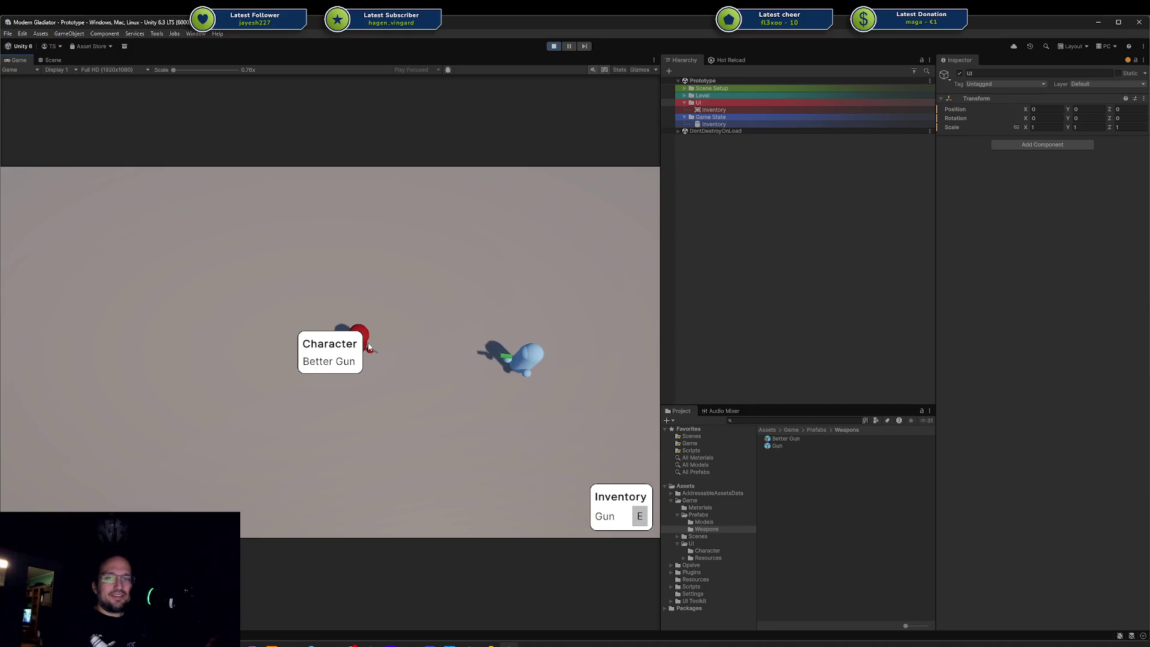
left_click(553, 46)
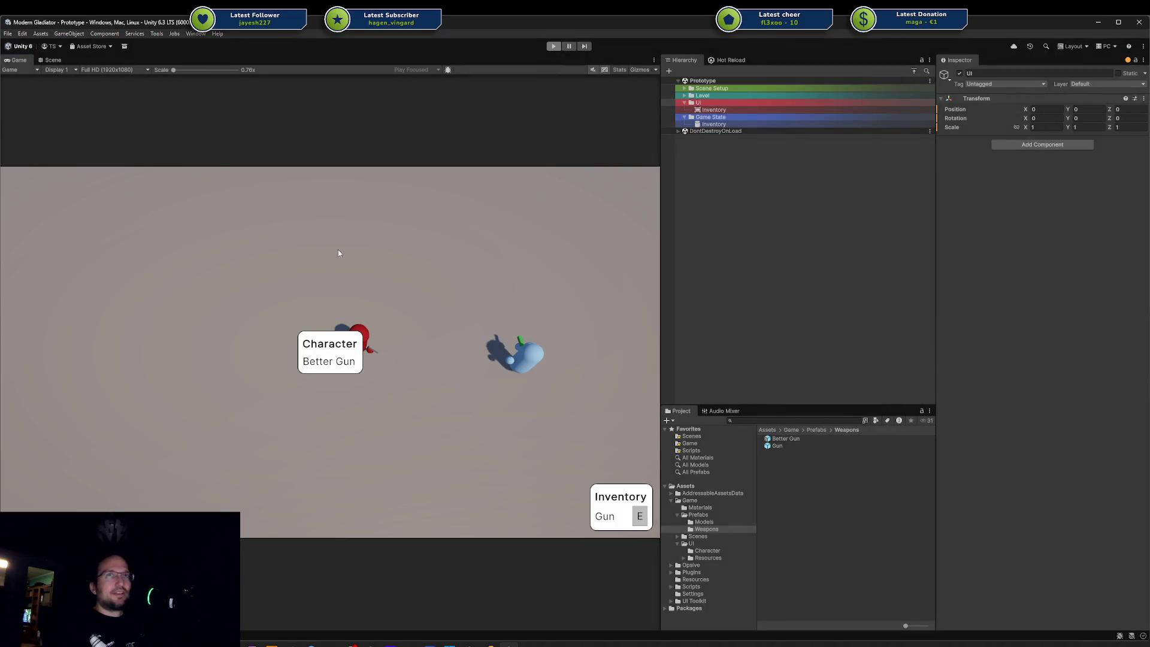
left_click(7, 33)
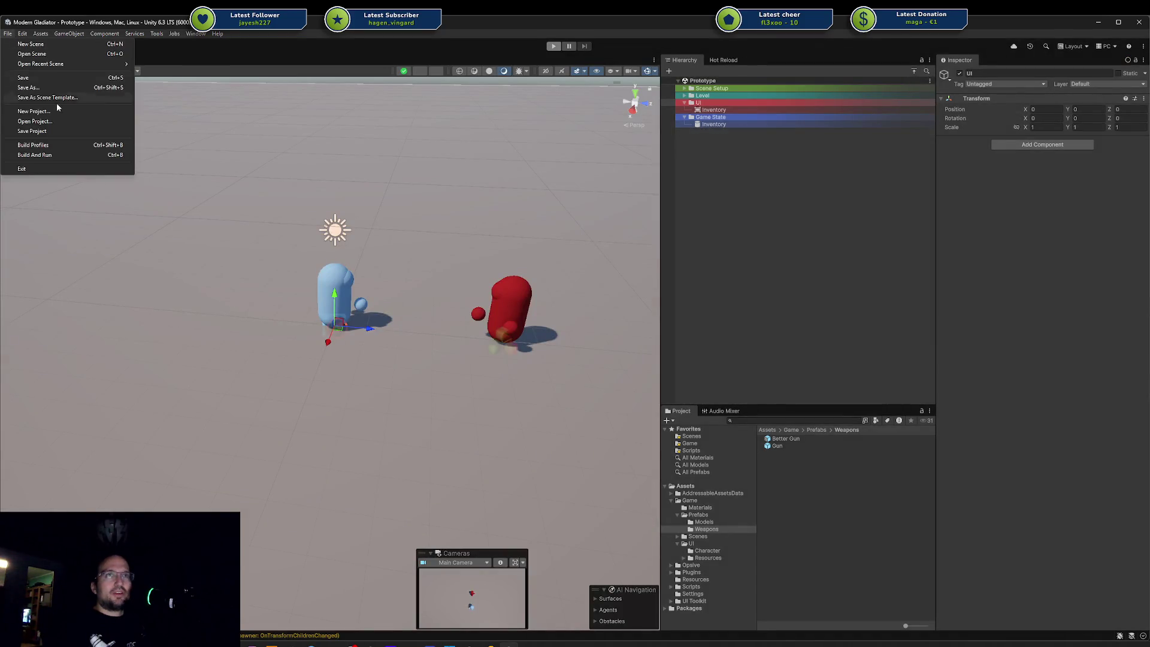
Step: Save the Unity project and review the changed files, including the Better Gun material, in Rider
left_click(51, 136)
key("alt+Tab")
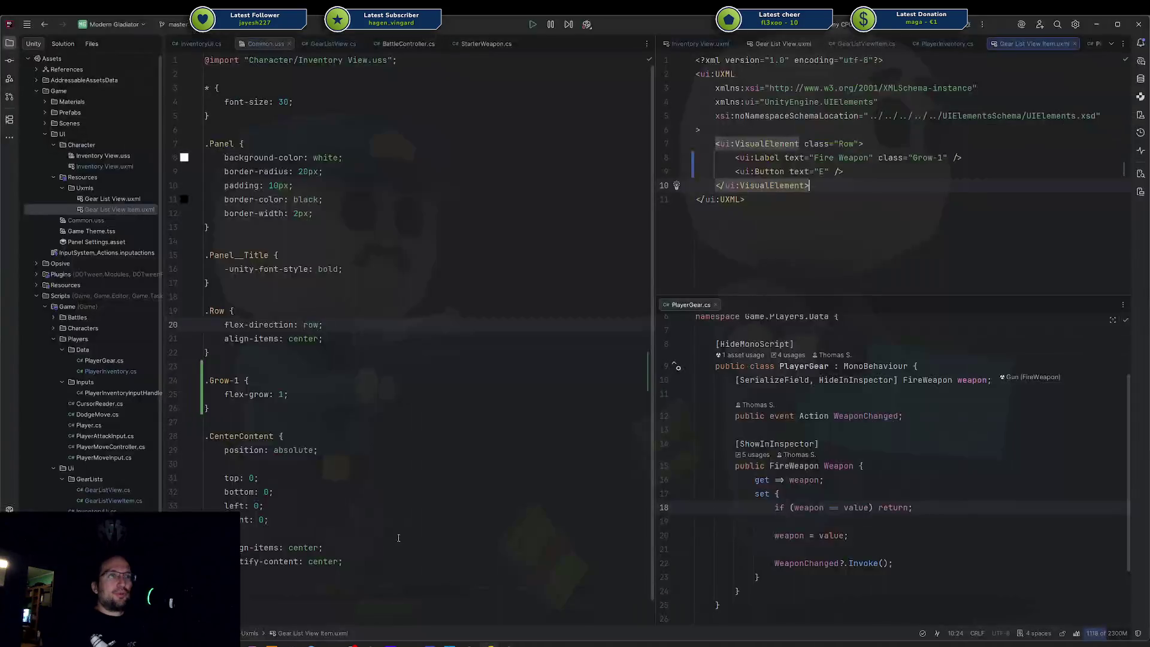
left_click(9, 60)
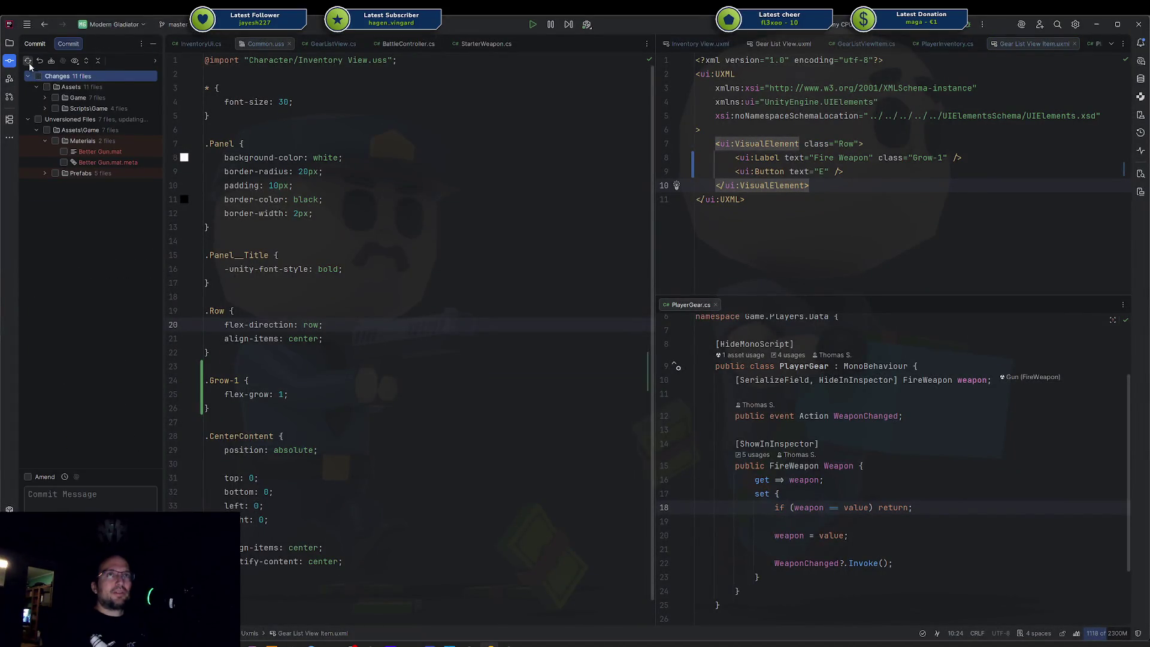
left_click(60, 120)
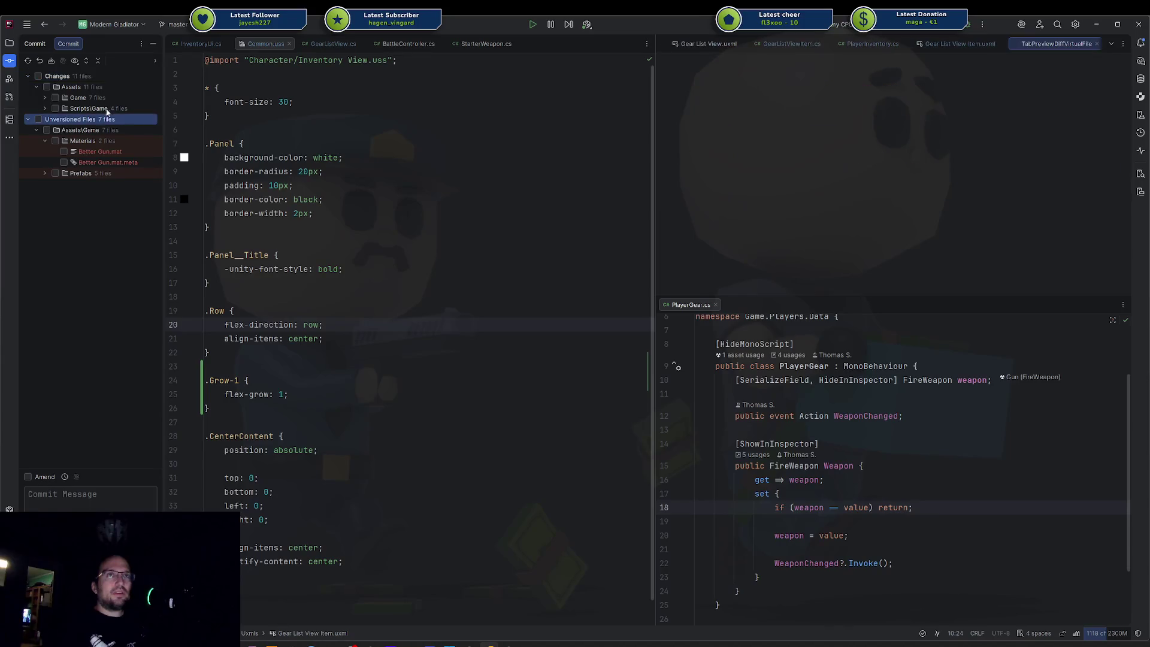
left_click(43, 77)
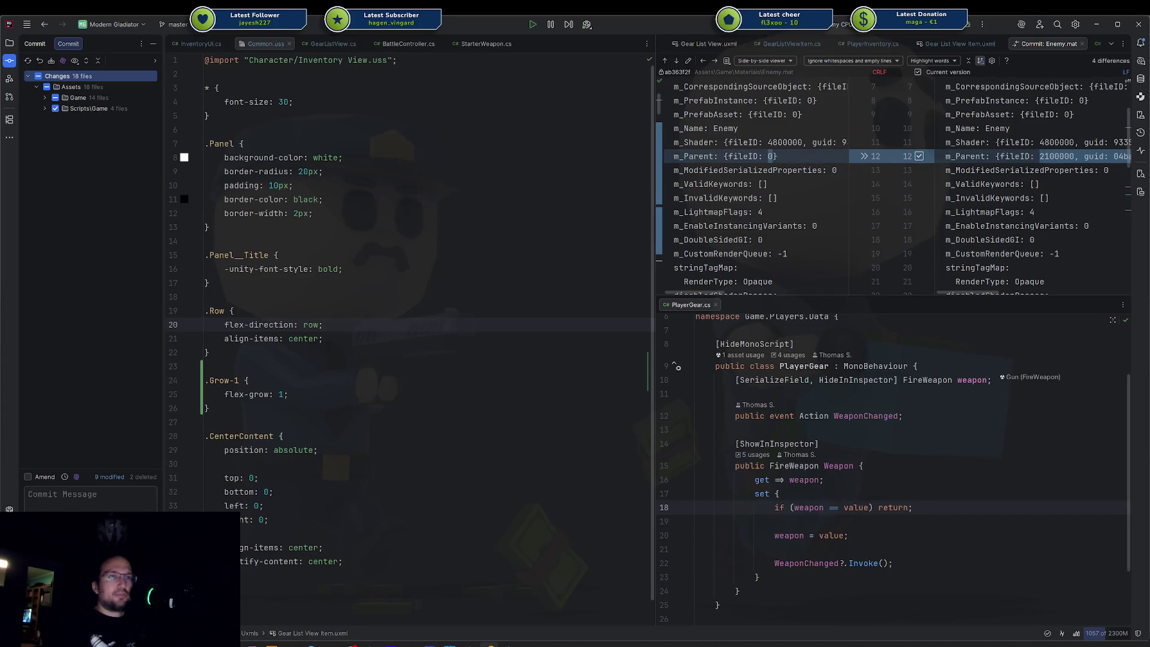
Step: In Codecks, mark 'player can equip items' and 'player can swap items' done and copy the card id
key("alt+Tab")
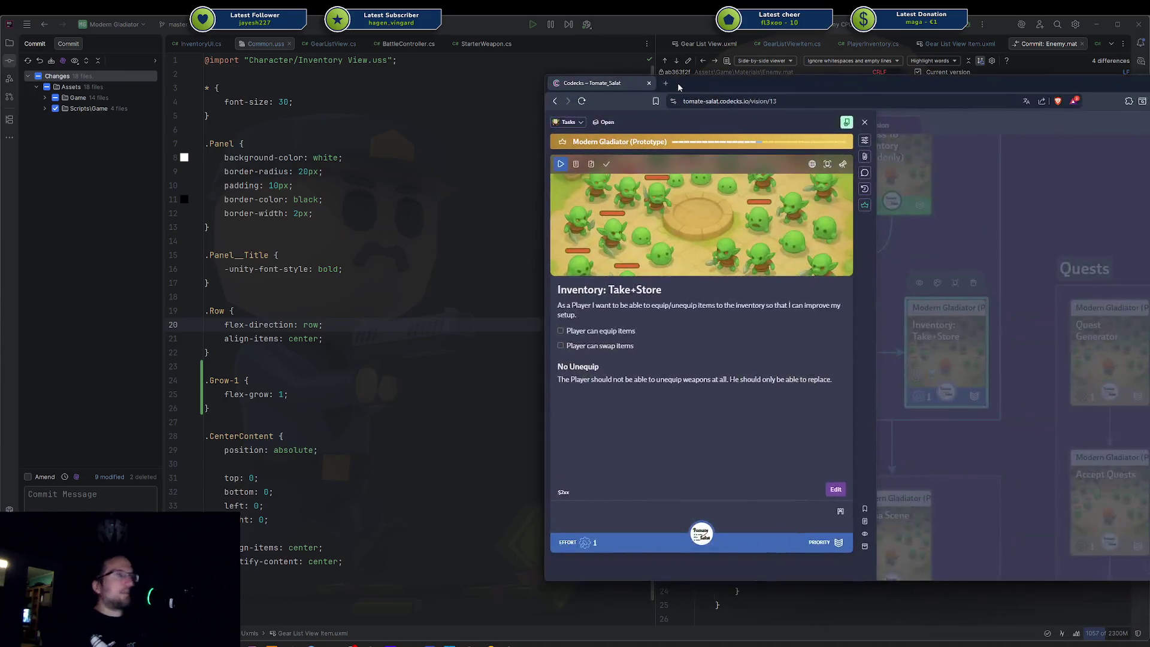
left_click_drag(679, 88, 658, 89)
left_click(599, 334)
left_click(591, 348)
left_click(543, 494)
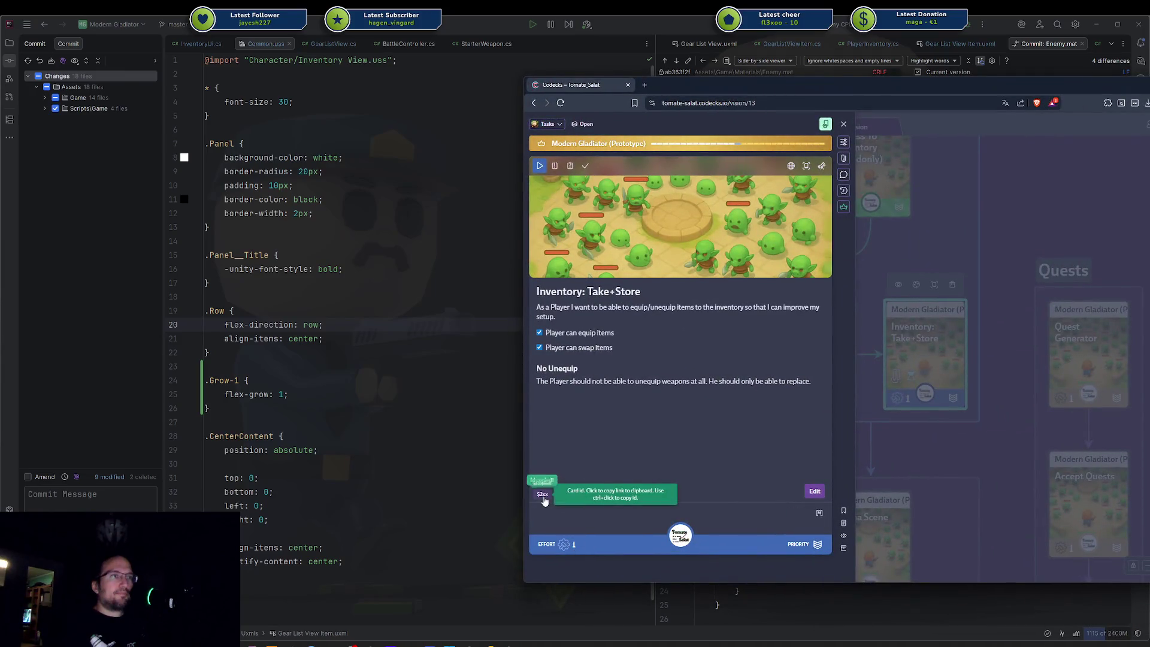
Step: Enter commit message '$2xx Player can swap weapons plus added a', attempt the commit, then check all files
left_click(100, 484)
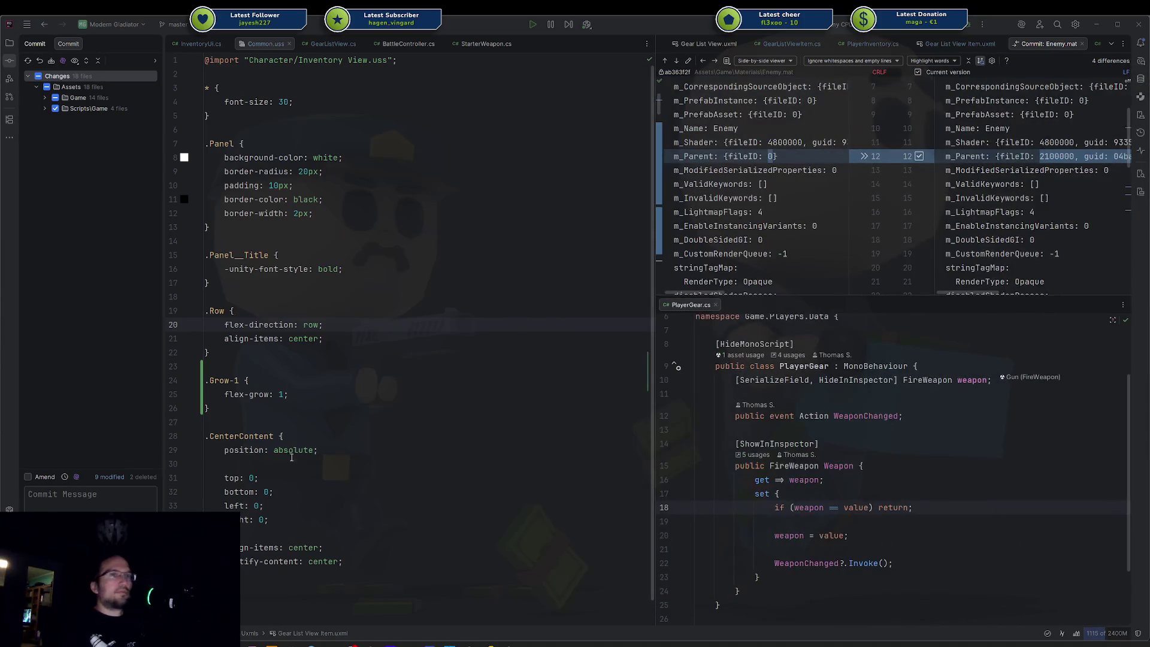
left_click(76, 477)
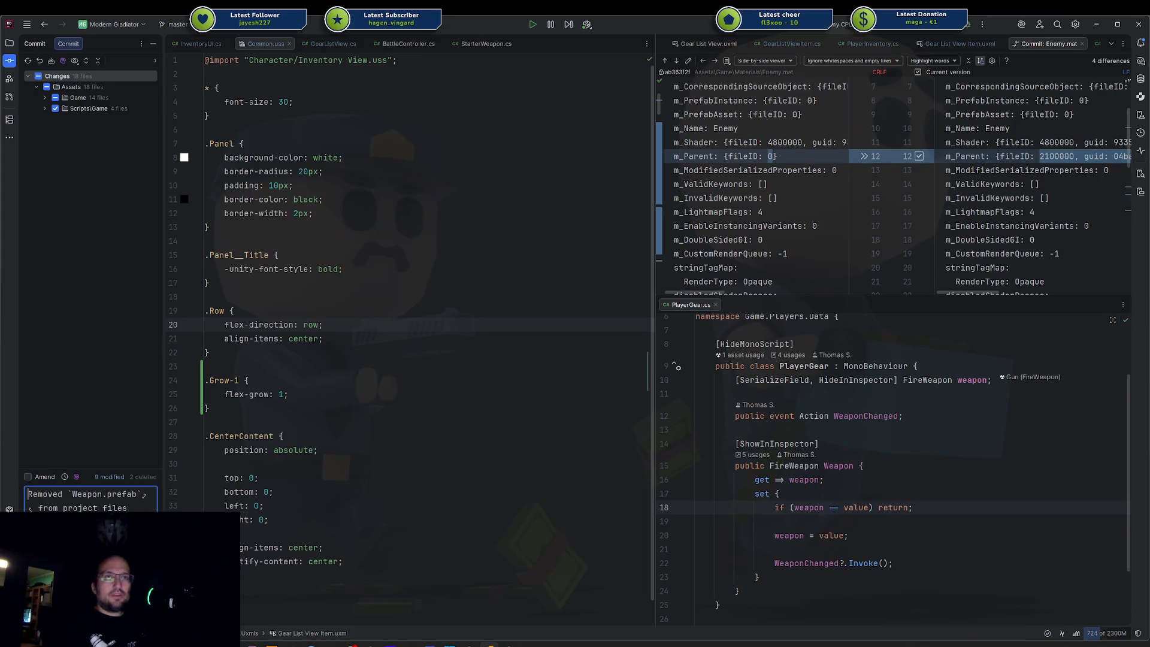
key("ctrl+a")
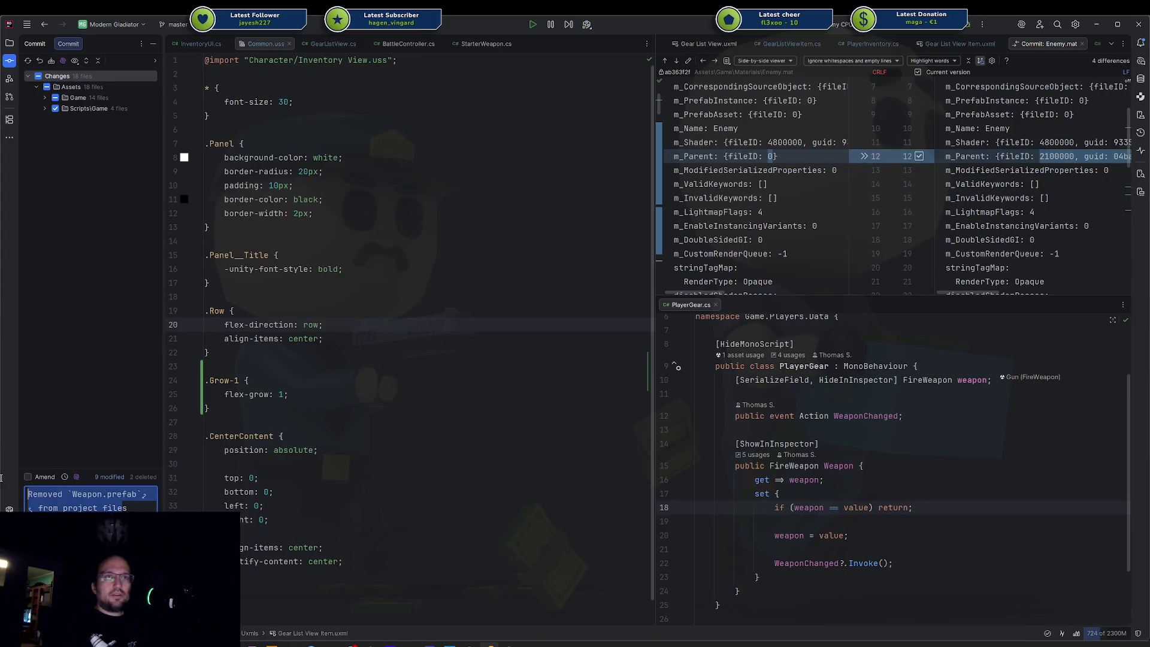
type("$2xx ")
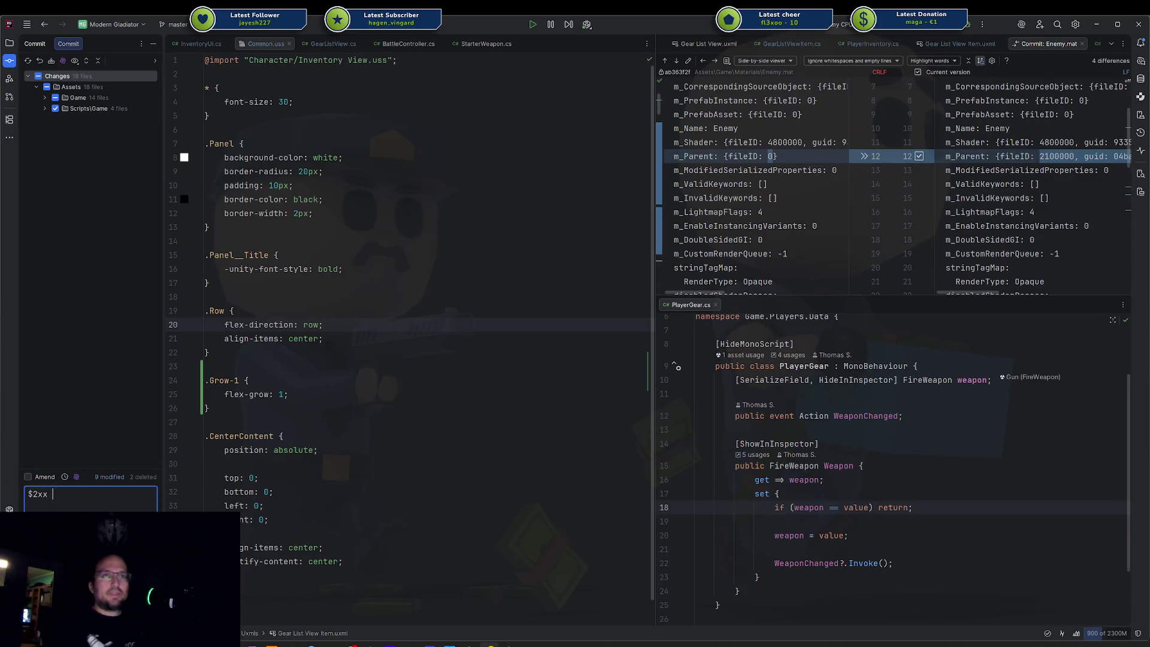
type("Player can equip ")
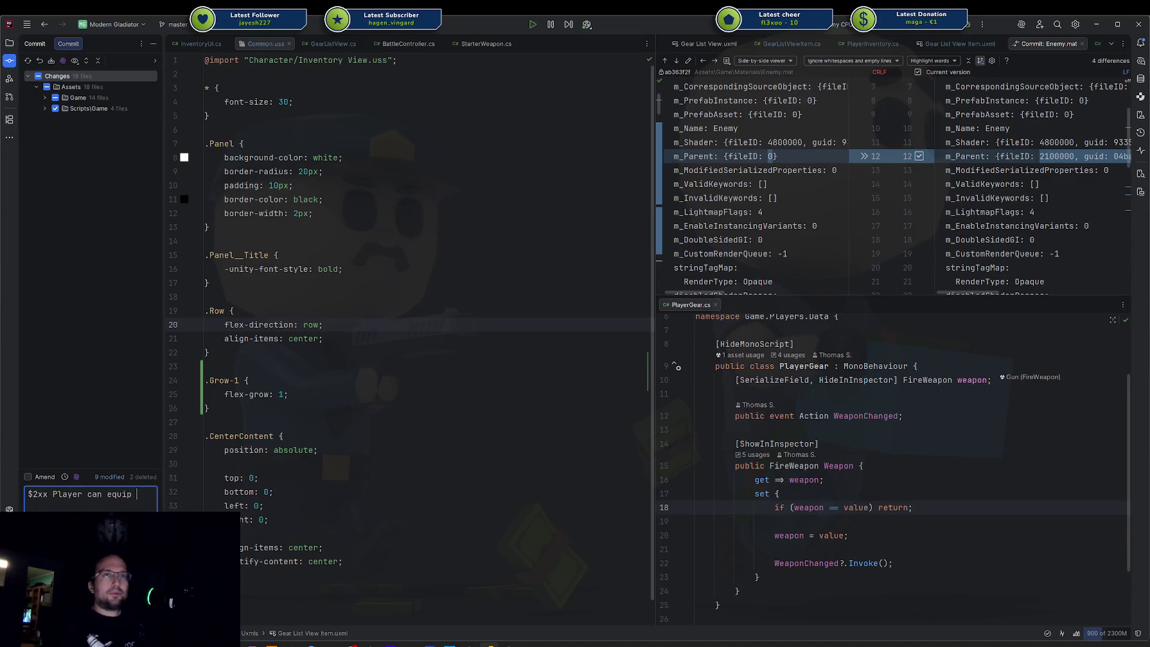
key("BackSpace")
key("BackSpace")
key("BackSpace")
key("BackSpace")
key("BackSpace")
key("BackSpace")
type("swap w")
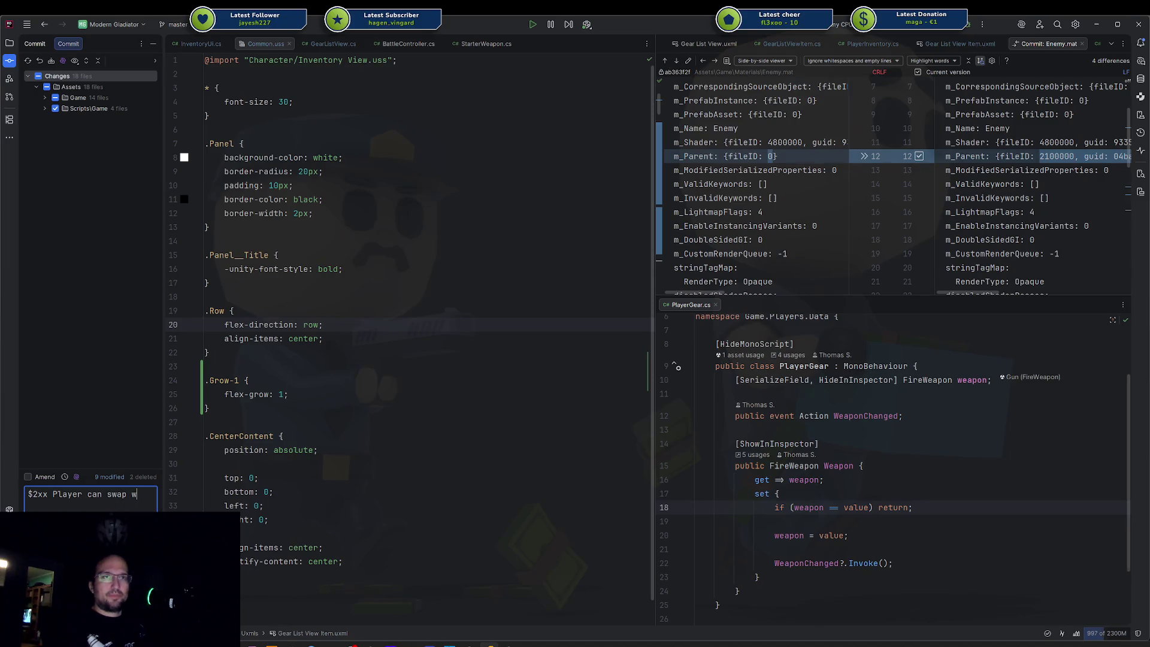
type("eapons plus add")
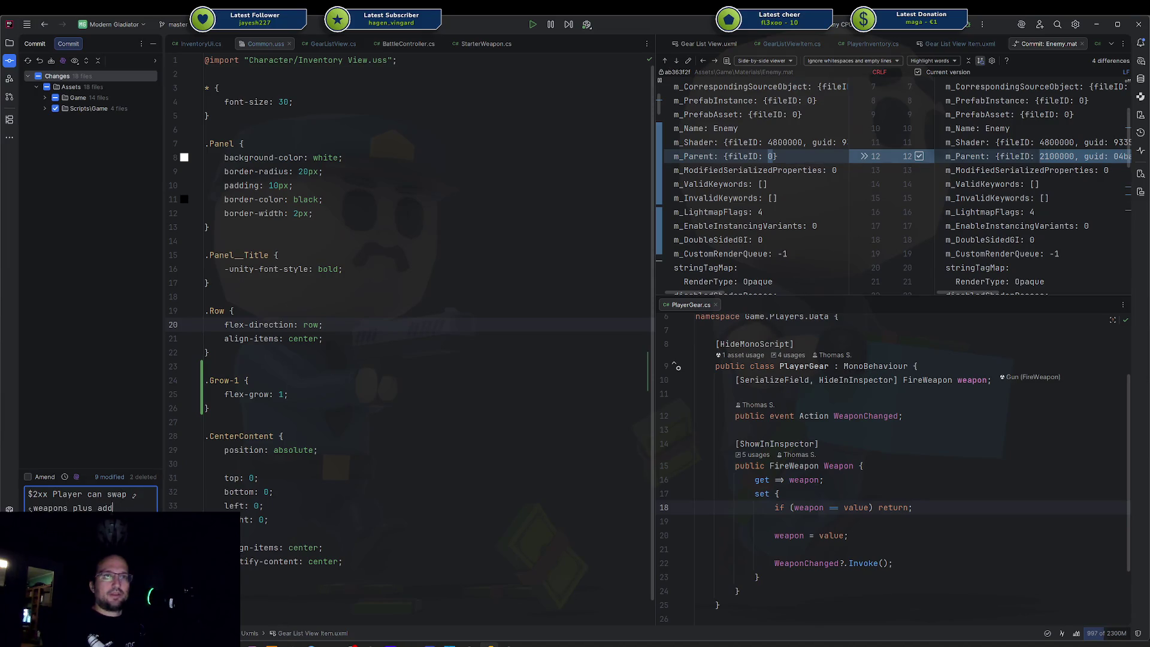
type("ed a")
key("ctrl+Return")
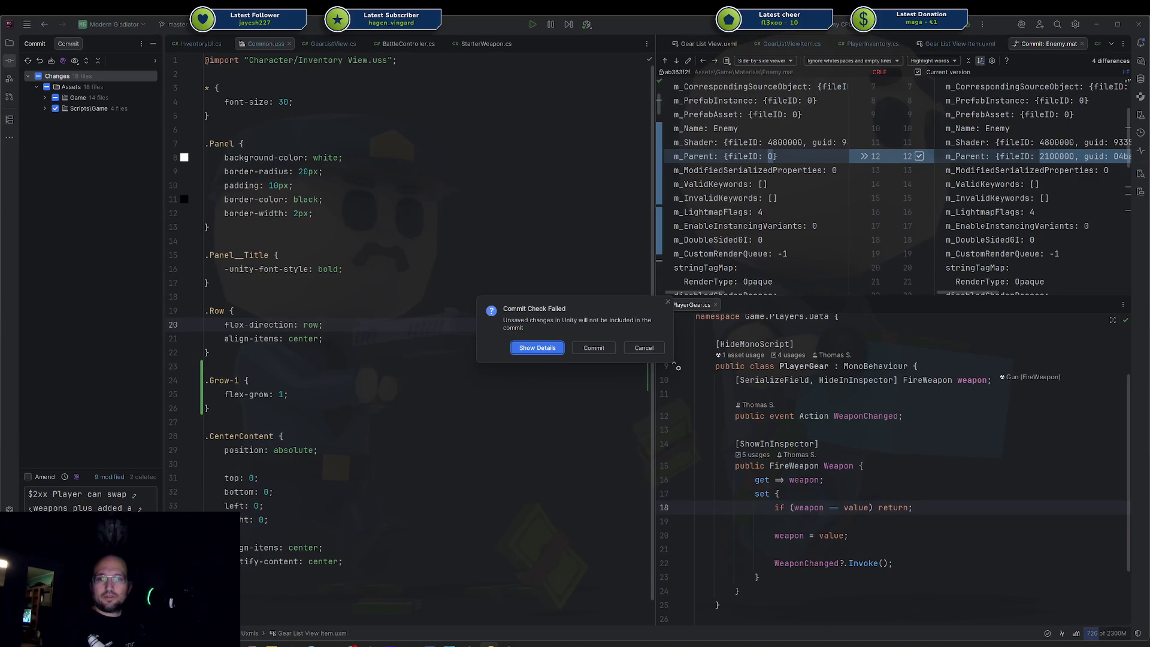
key("Escape")
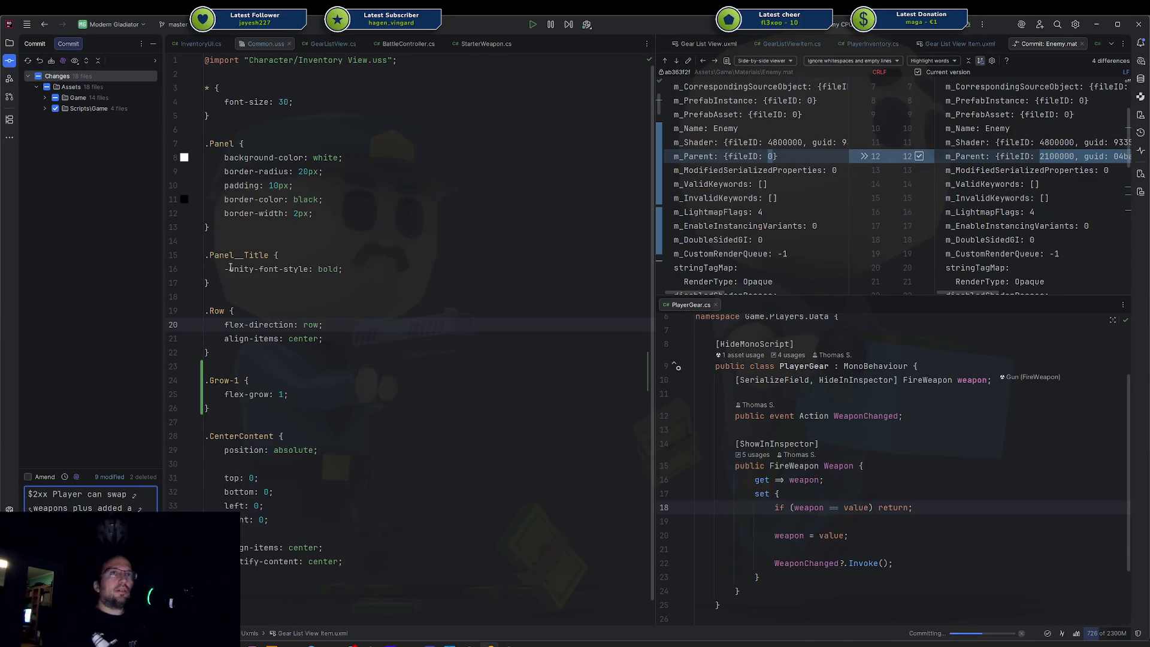
left_click(38, 76)
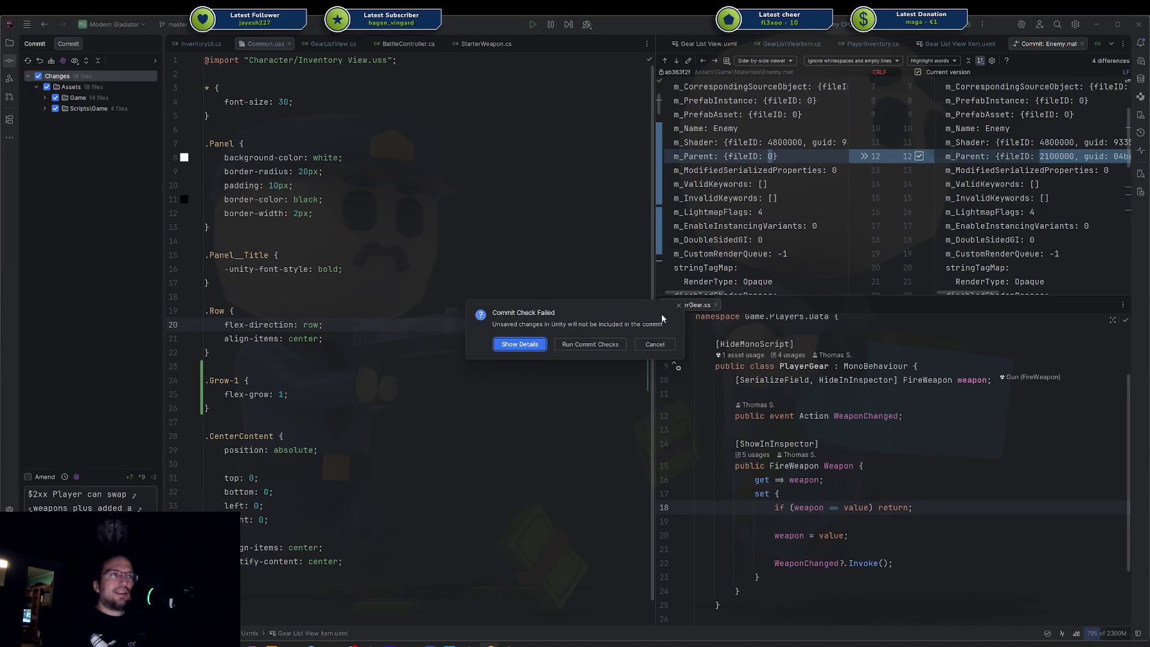
key("alt+Tab")
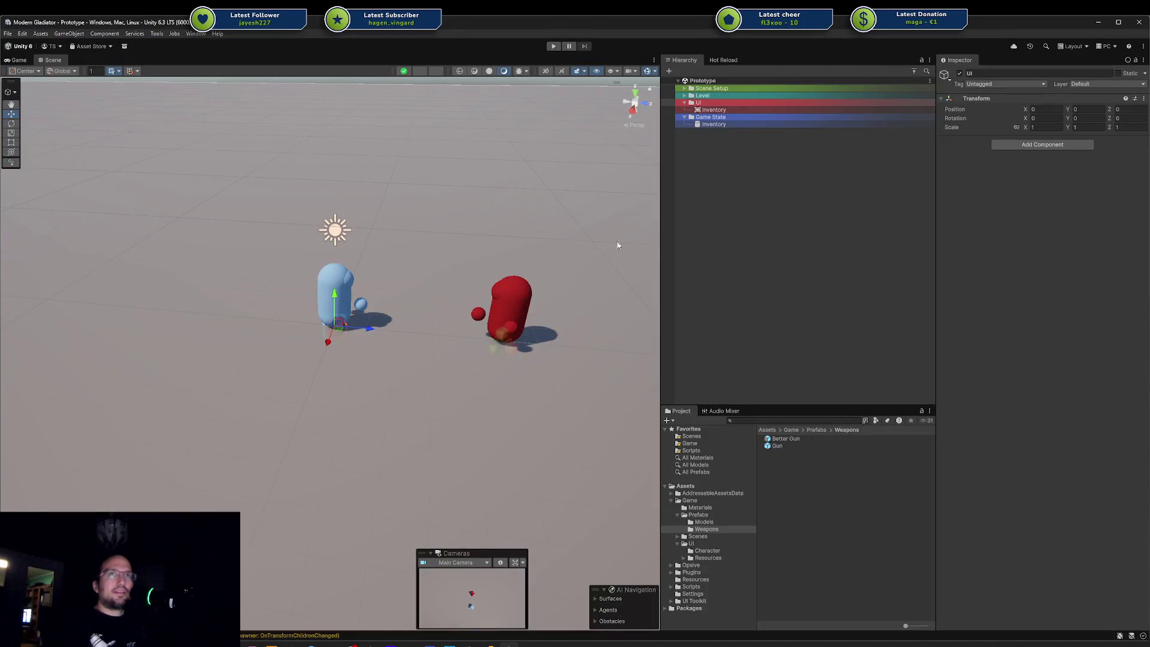
Step: Save the Unity project via File > Save Project twice, dismissing the Save Scene prompt, then return to Rider
left_click(732, 272)
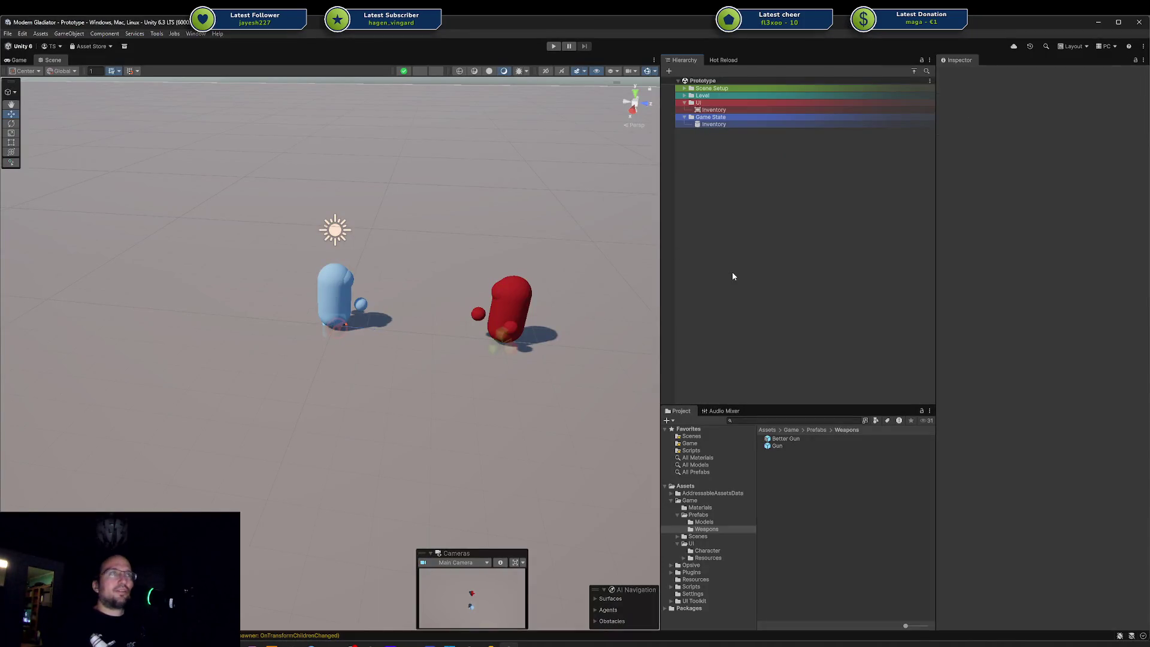
left_click(8, 34)
left_click(48, 131)
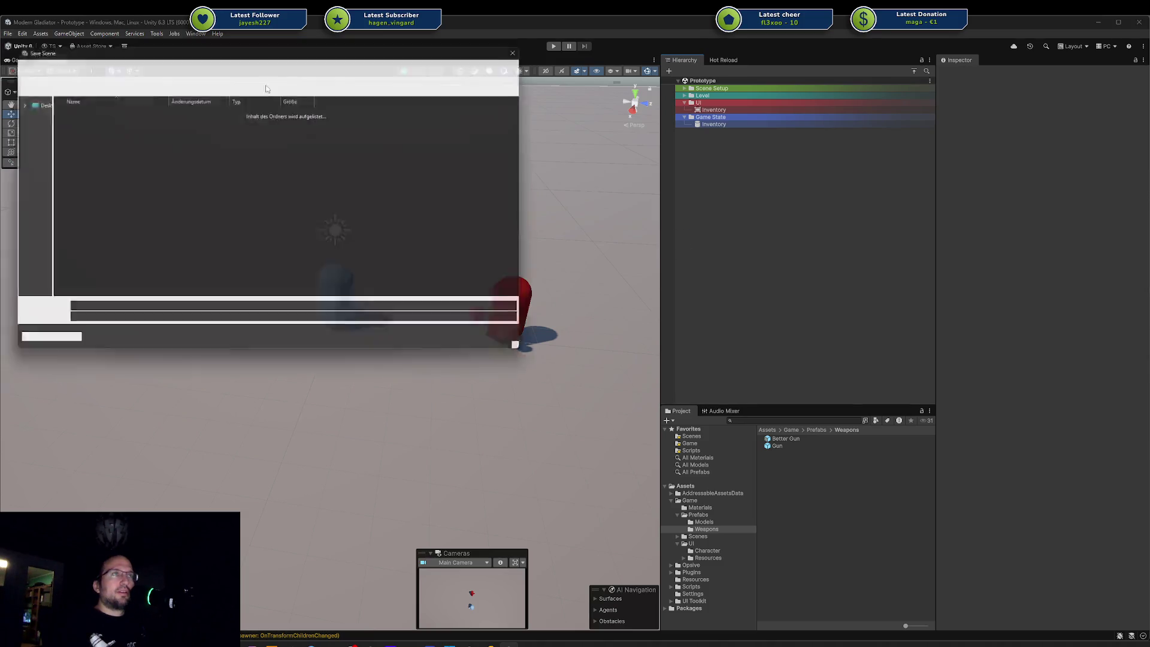
left_click(528, 45)
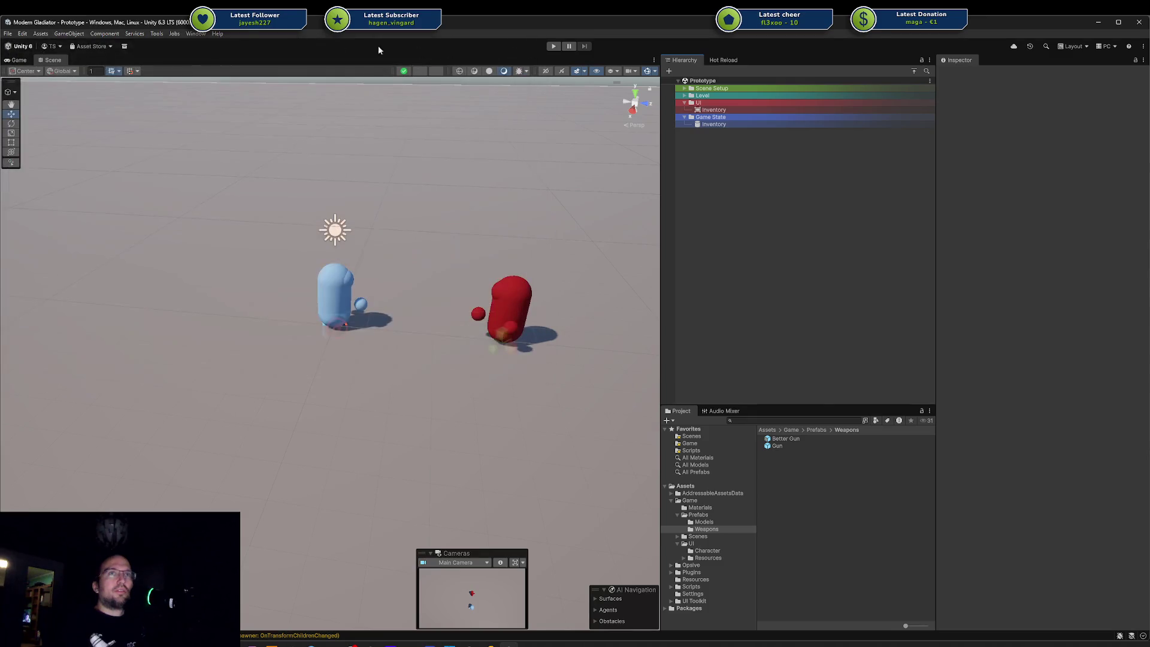
left_click(8, 33)
left_click(44, 132)
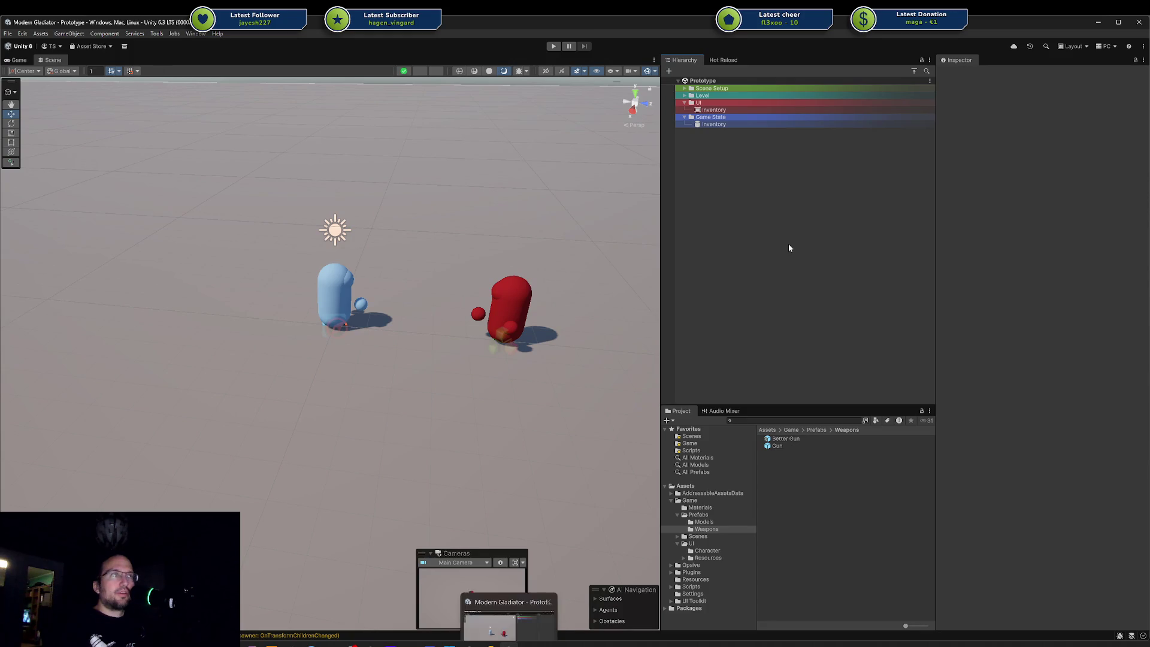
key("alt+Tab")
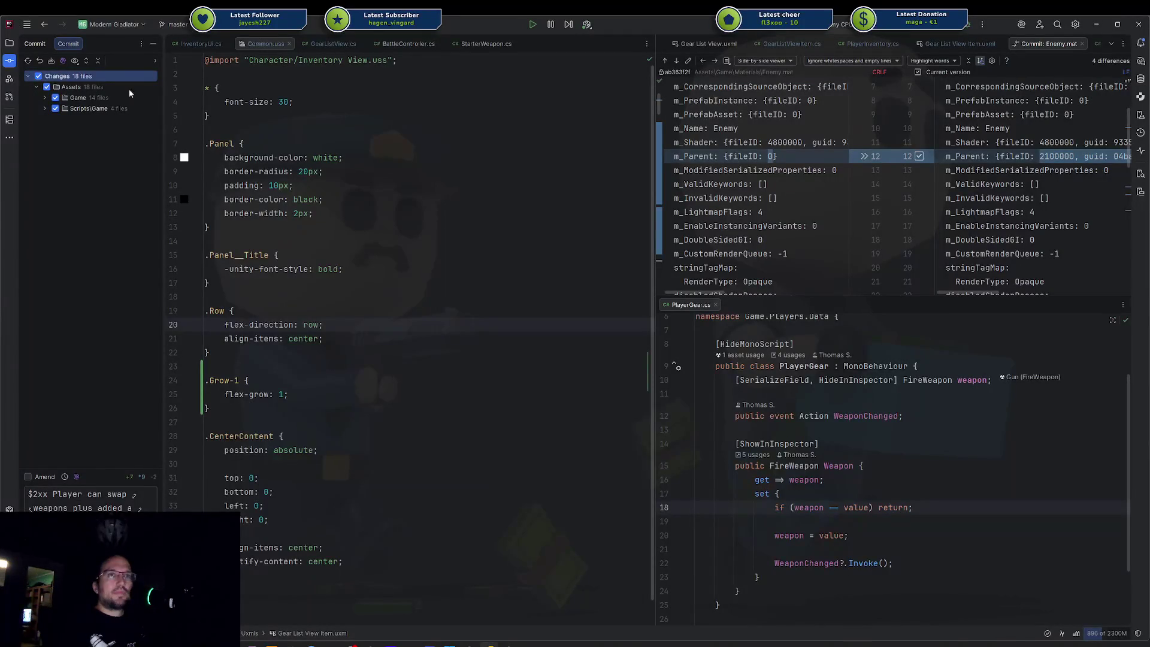
Step: Refresh the changes, commit and push the 18 files to origin/master, then show the project tree
left_click(27, 63)
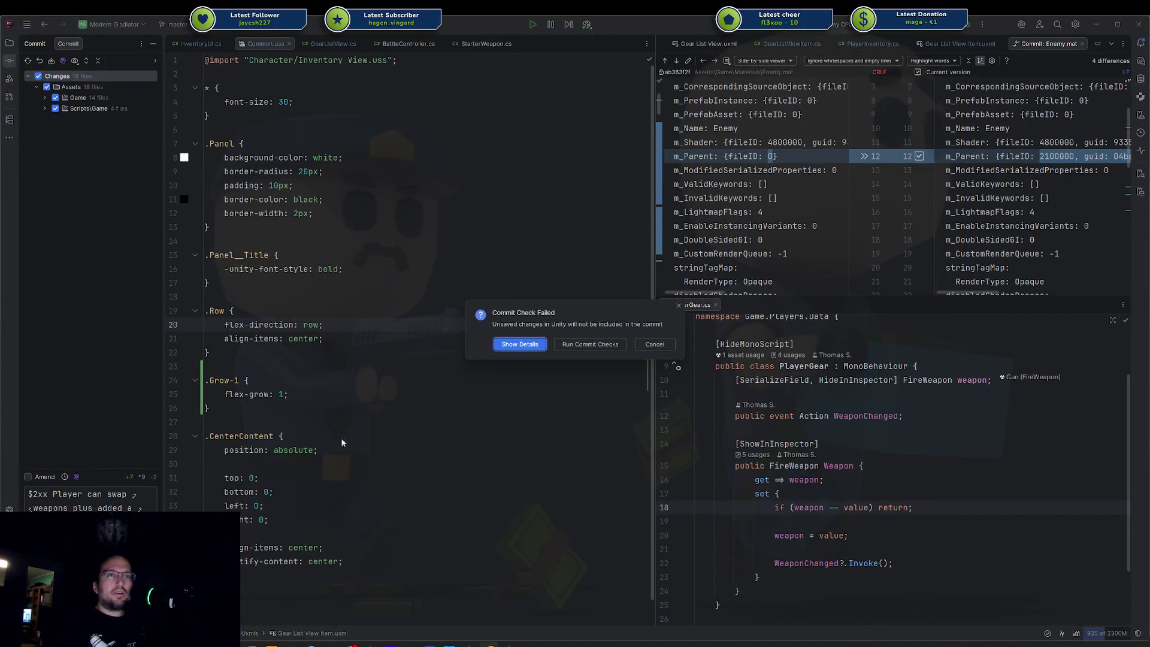
key("ctrl+k")
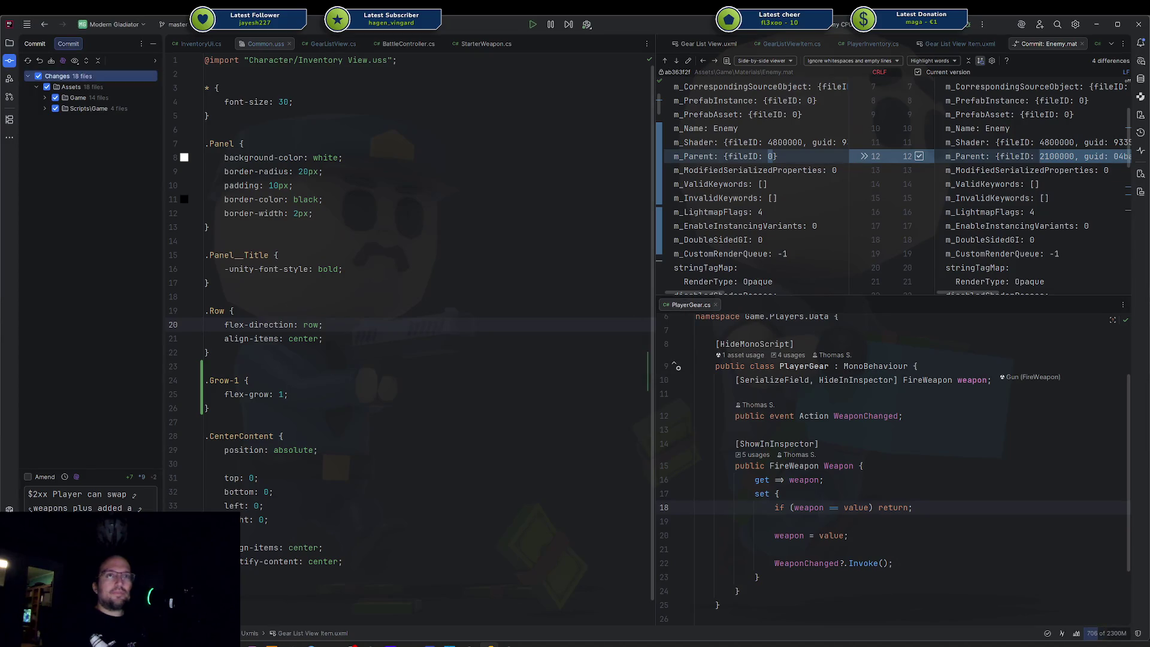
key("ctrl+Return")
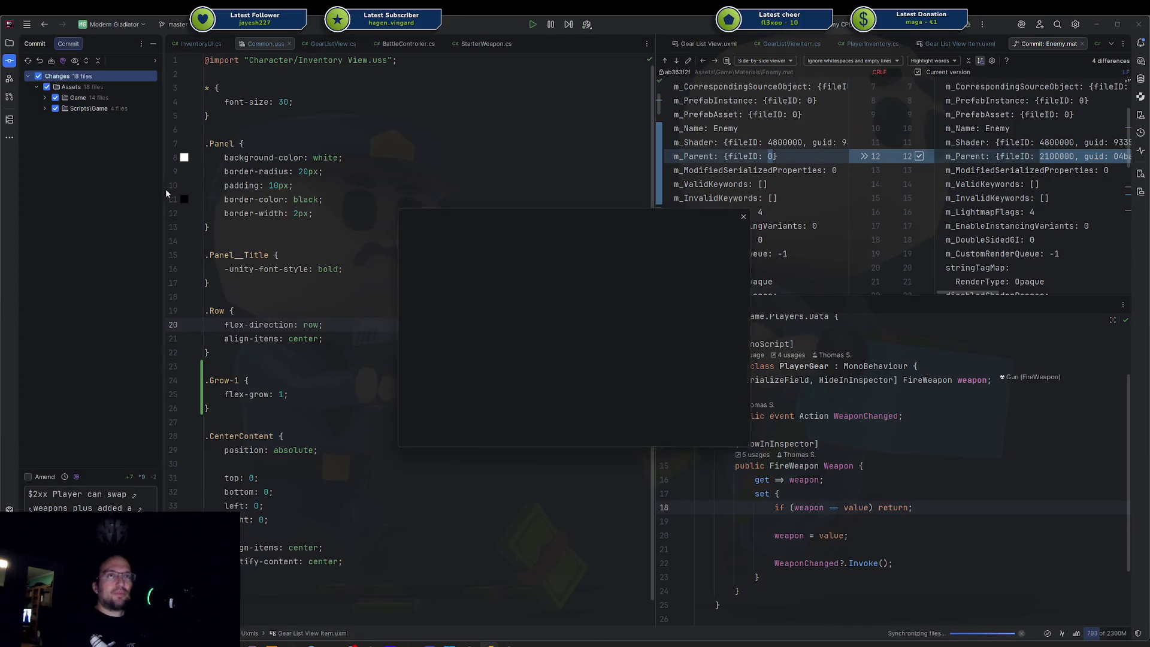
left_click(673, 435)
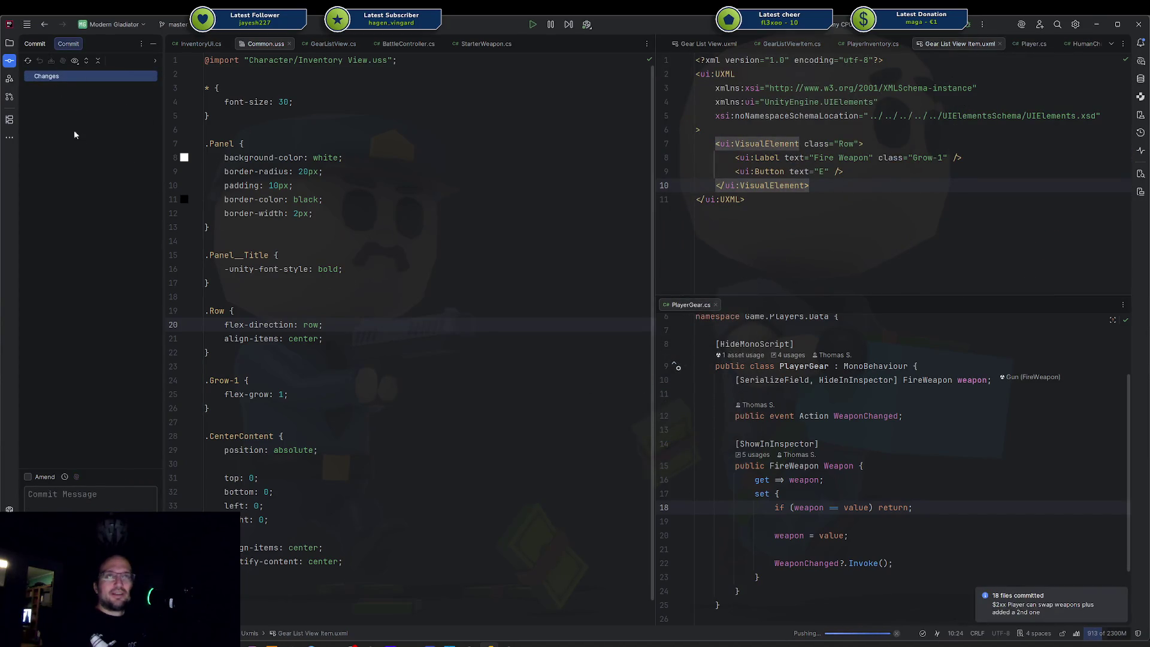
left_click(8, 44)
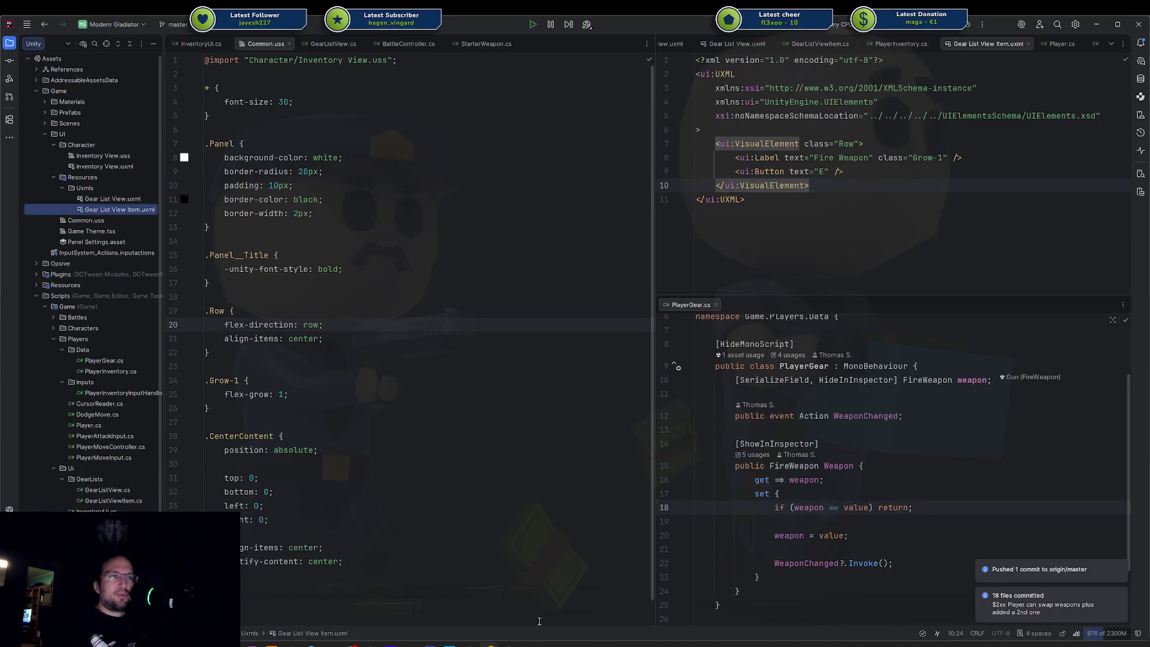
left_click(508, 645)
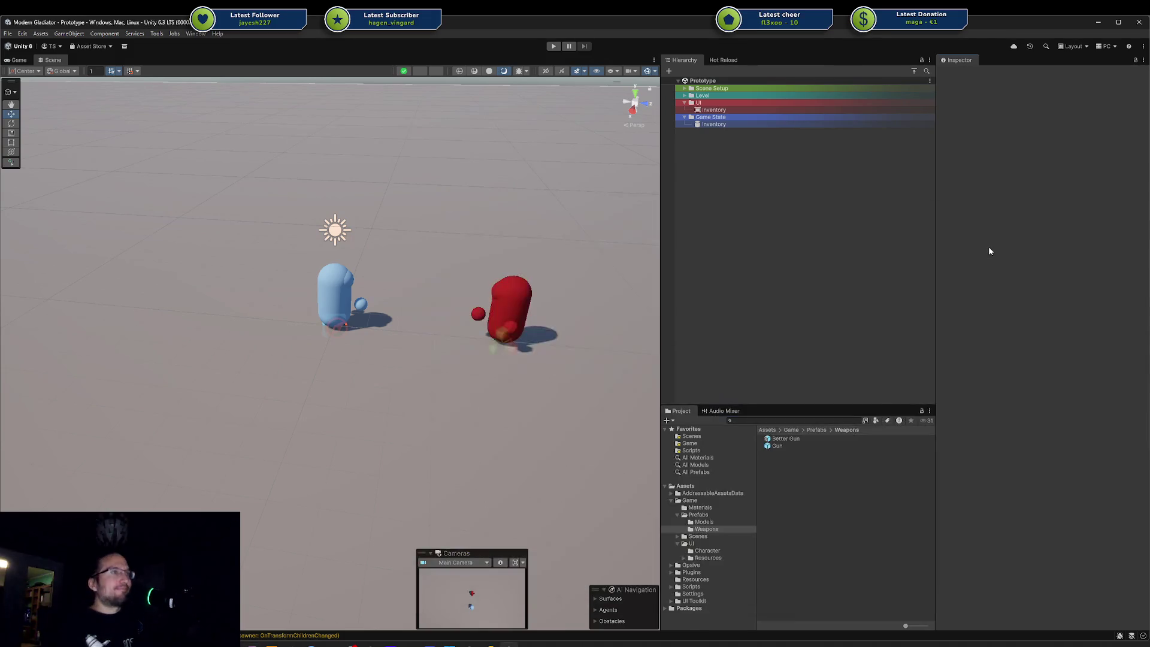
Step: Drag the Two Point Museum OneNote window from the right screen edge over the Unity editor
mouse_move(264, 645)
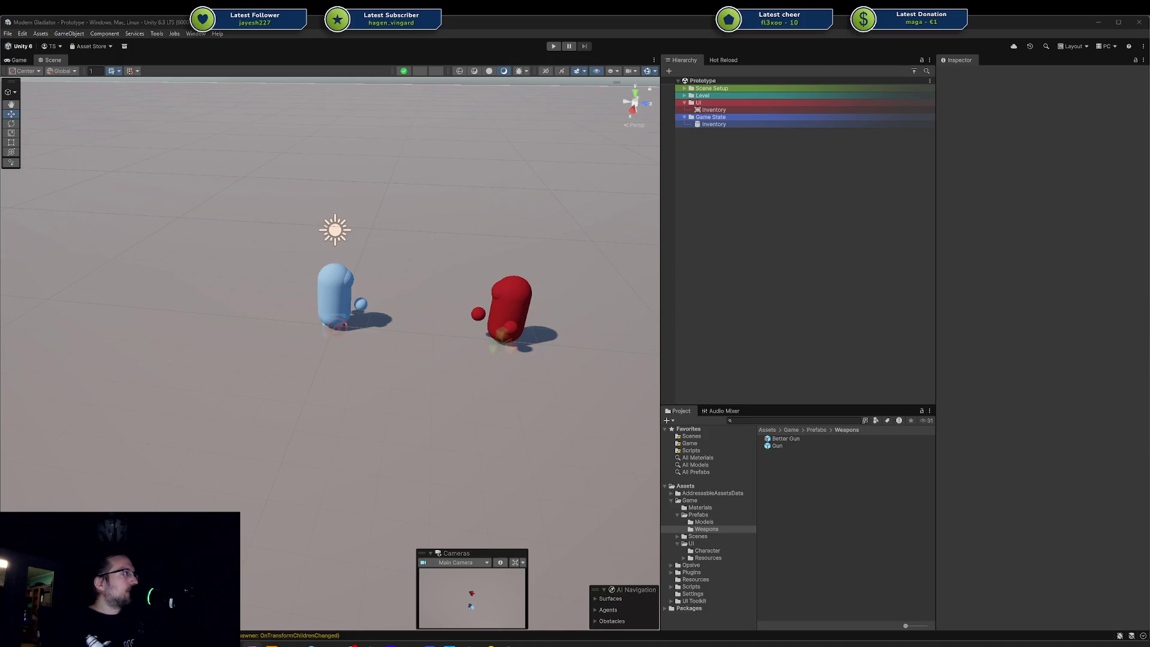
left_click_drag(1149, 134, 563, 138)
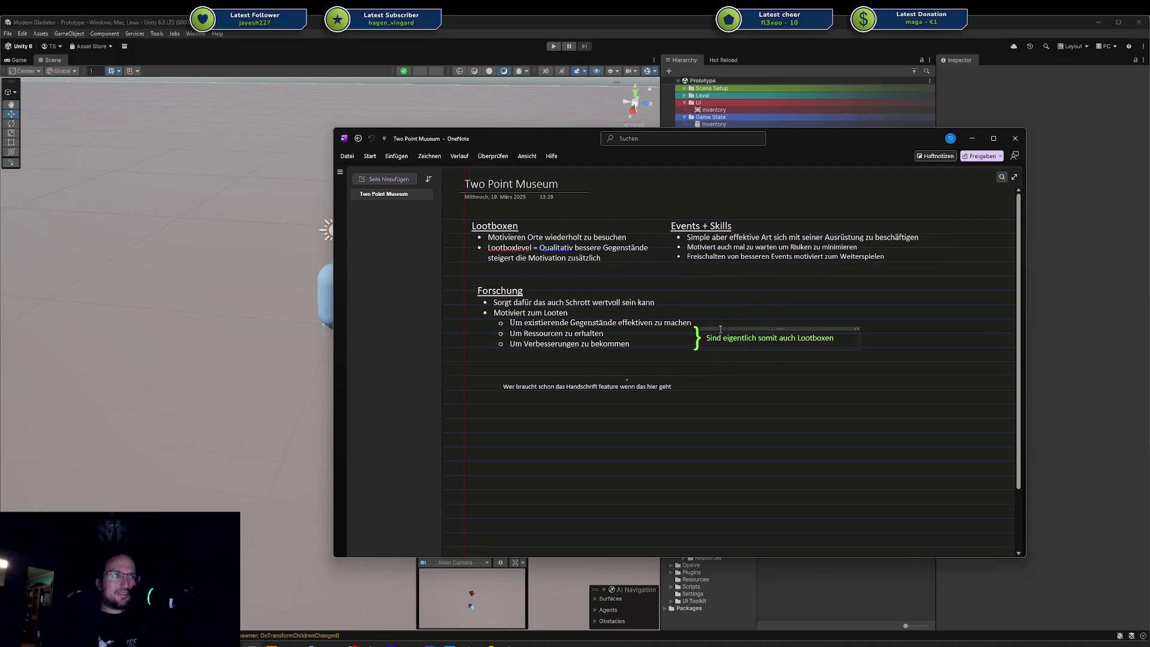
Step: Move the OneNote notes off-screen, later bringing the Twitch stream window onto this screen
left_click_drag(541, 134, 1149, 141)
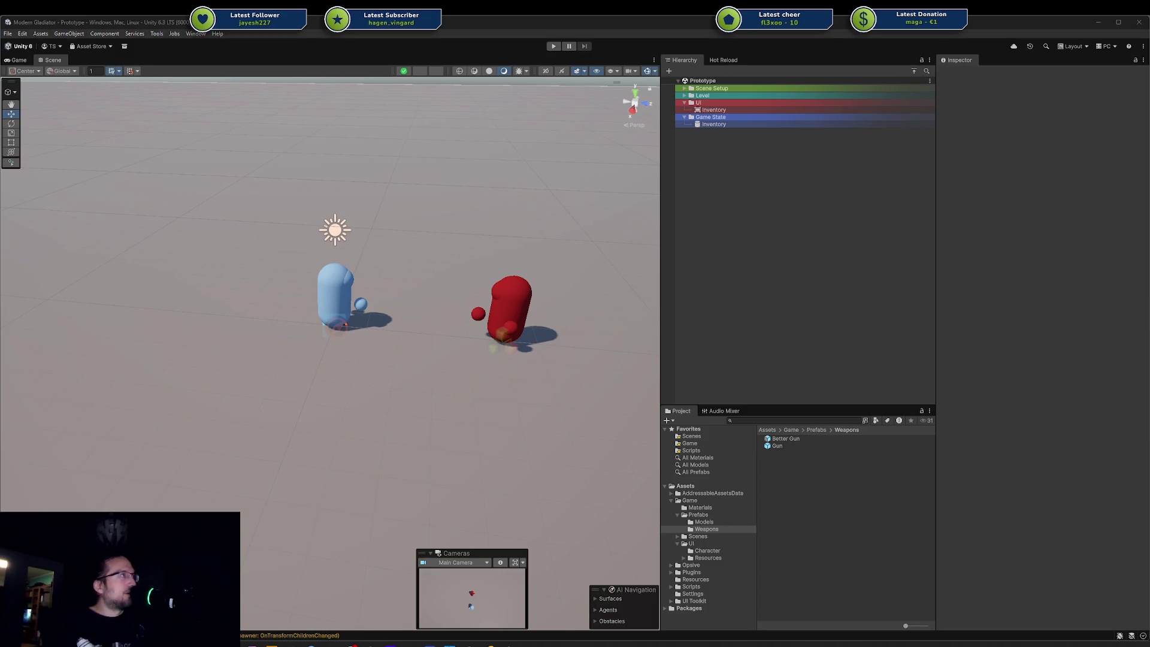
mouse_move(1149, 178)
left_mouse_down()
mouse_move(1043, 178)
mouse_move(620, 85)
left_mouse_up()
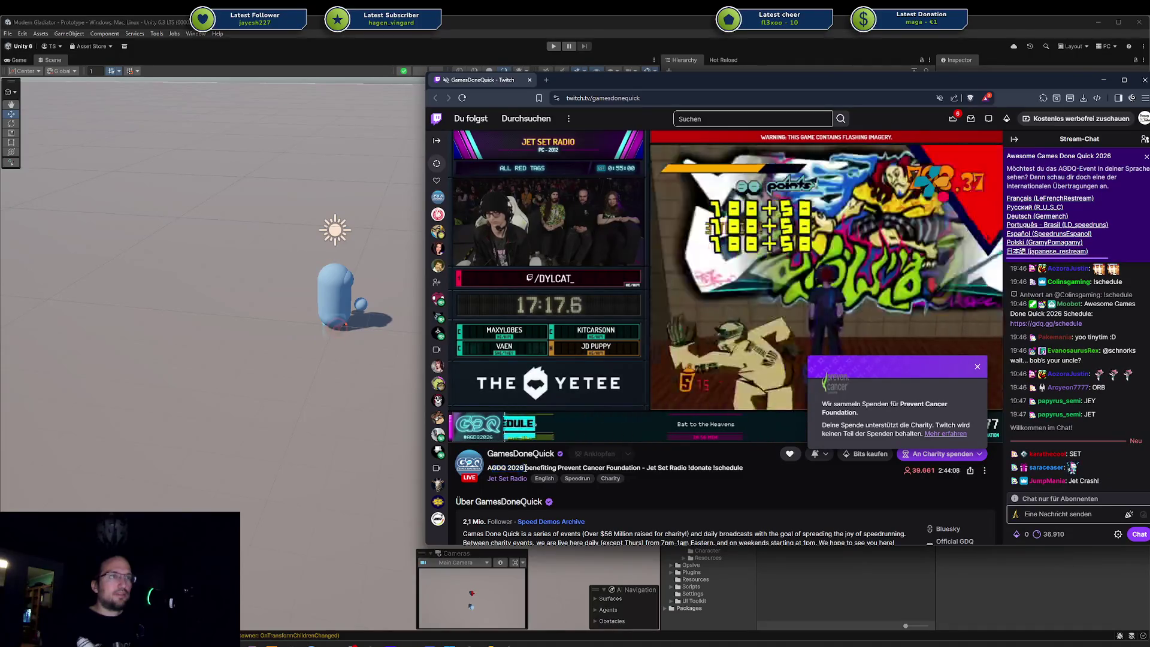
Step: Dismiss the charity donation popup and move the Games Done Quick stream window onto the other monitor
left_click_drag(571, 468, 626, 468)
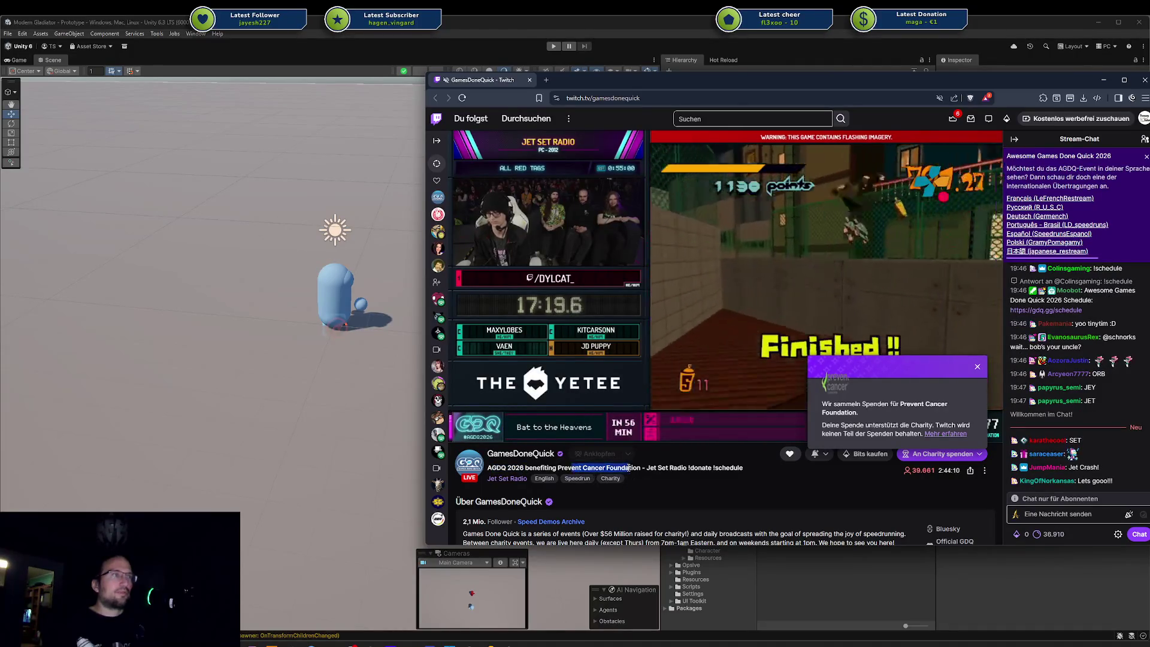
left_click(977, 367)
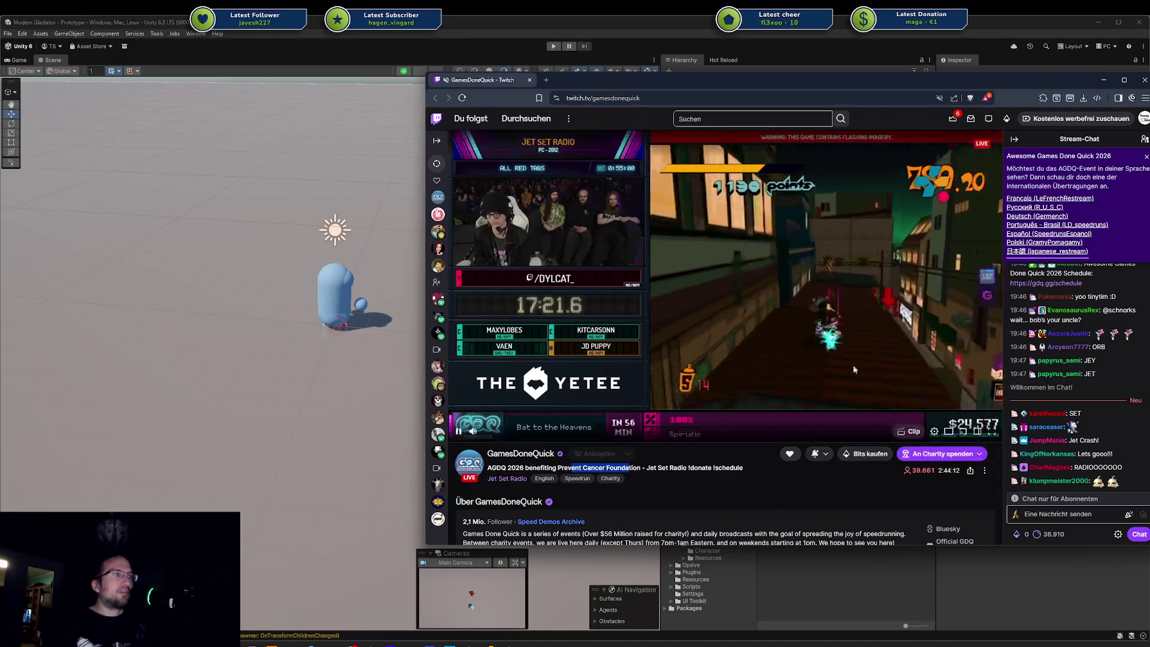
mouse_move(584, 80)
left_mouse_down()
mouse_move(641, 93)
mouse_move(626, 98)
left_mouse_up()
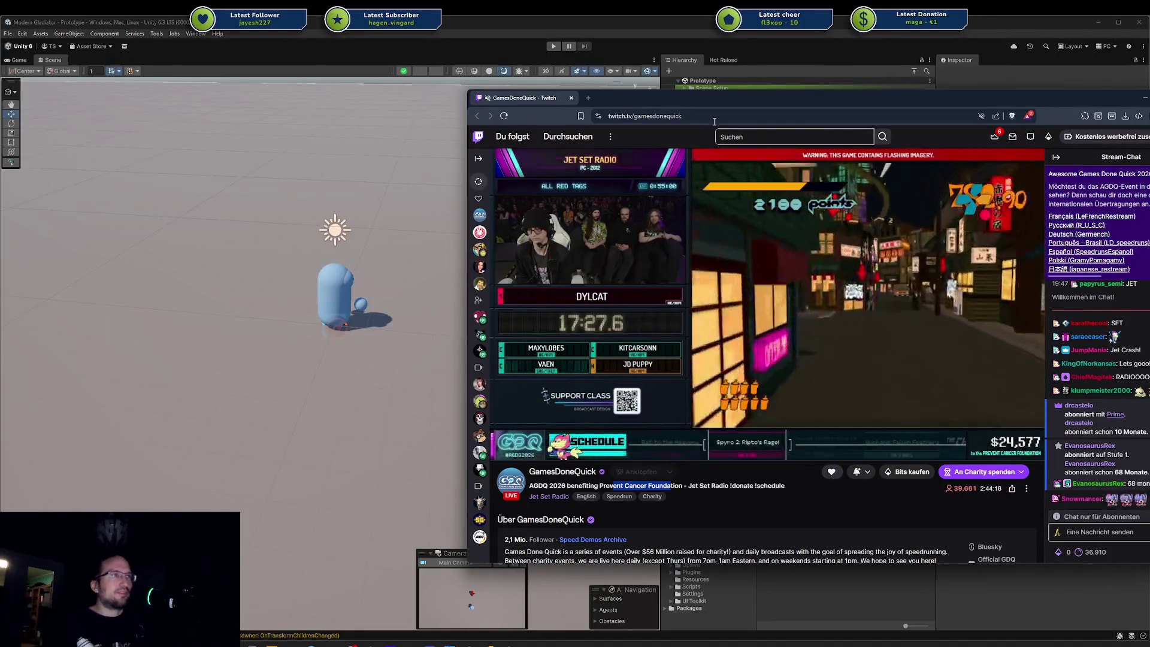
mouse_move(695, 103)
left_mouse_down()
mouse_move(843, 123)
mouse_move(1149, 101)
left_mouse_up()
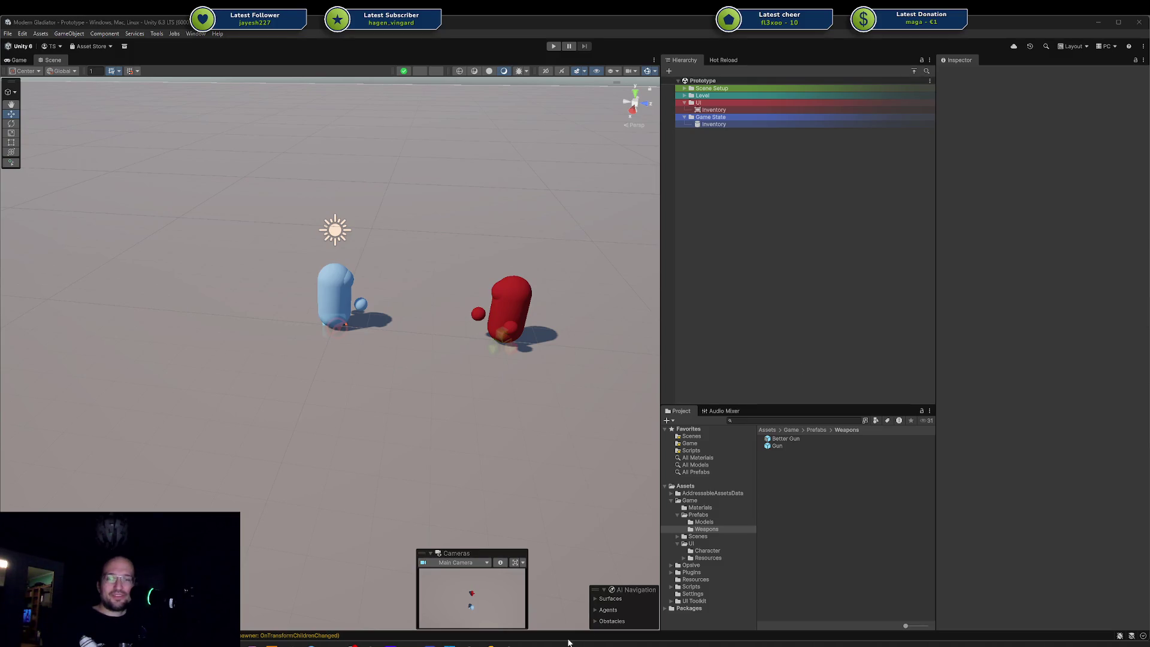
mouse_move(508, 646)
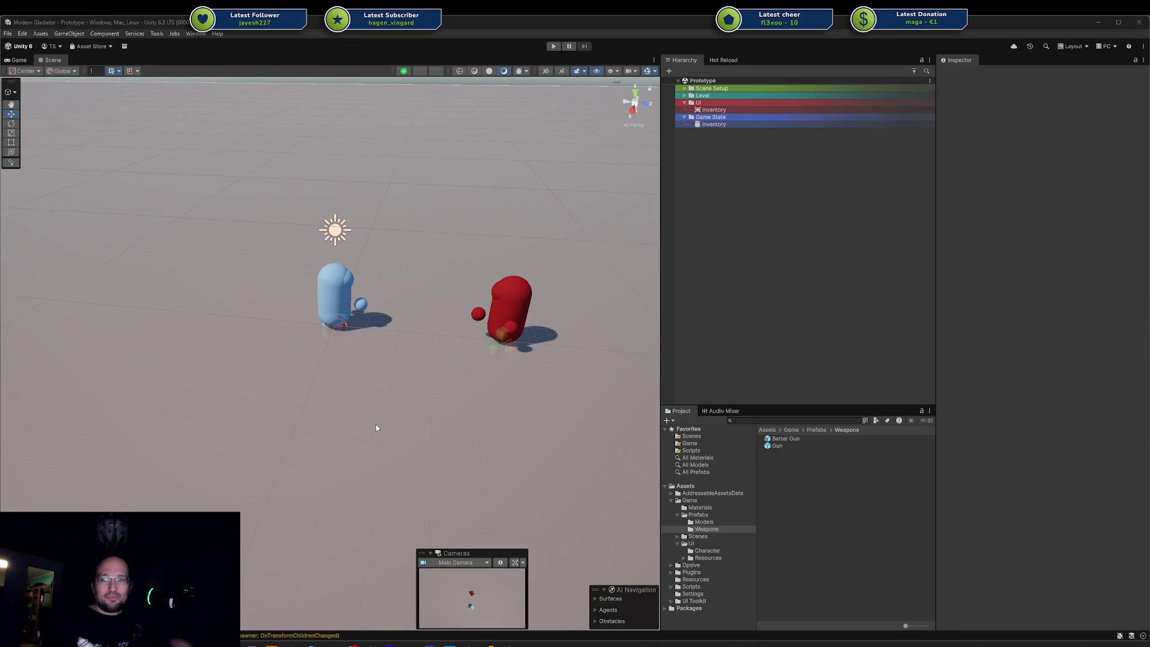
mouse_move(225, 355)
left_mouse_down()
mouse_move(249, 385)
mouse_move(201, 422)
mouse_move(281, 392)
left_mouse_up()
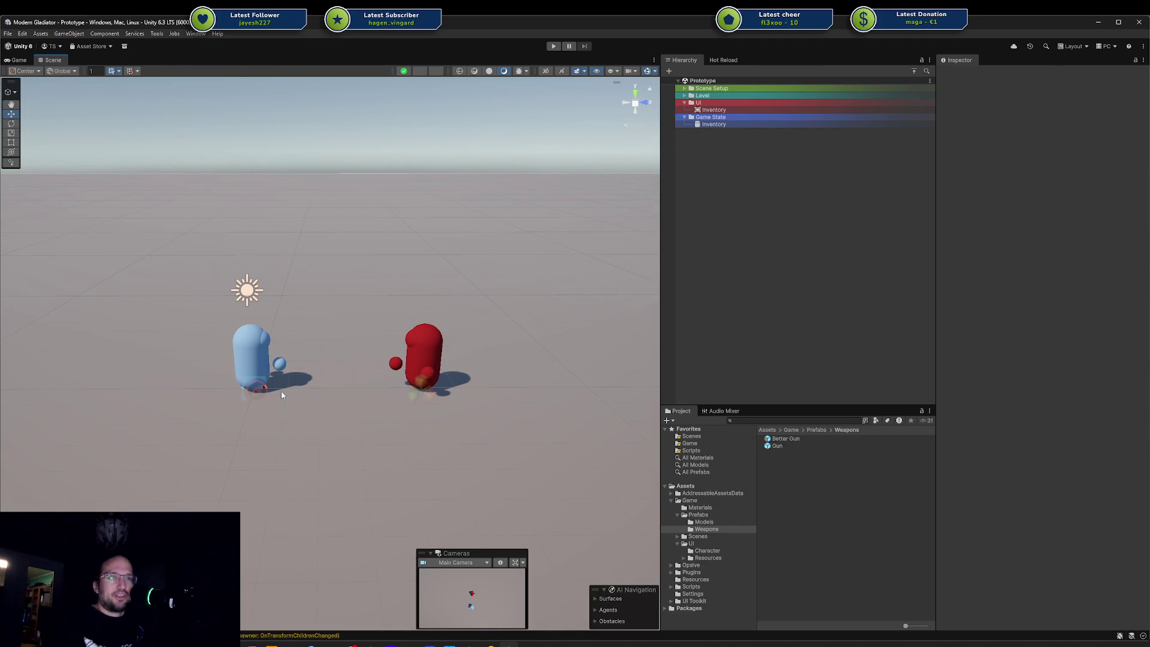
Step: Orbit and pan the Scene view to look down on the two capsules
left_click_drag(358, 395, 326, 396)
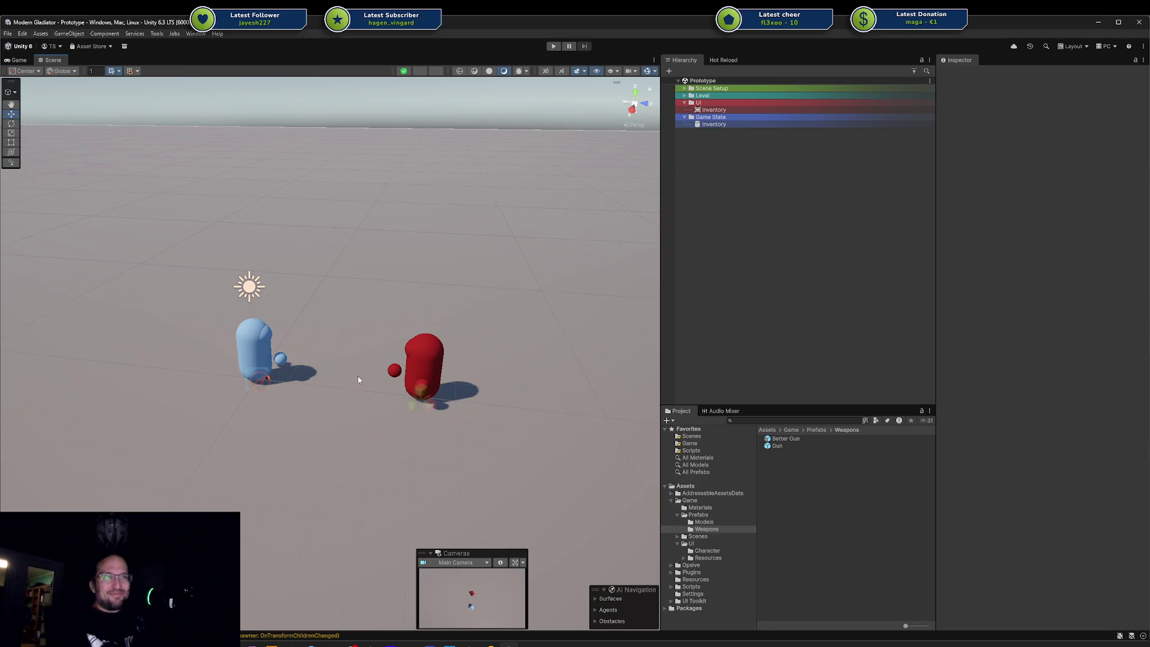
key("Left")
key("Down")
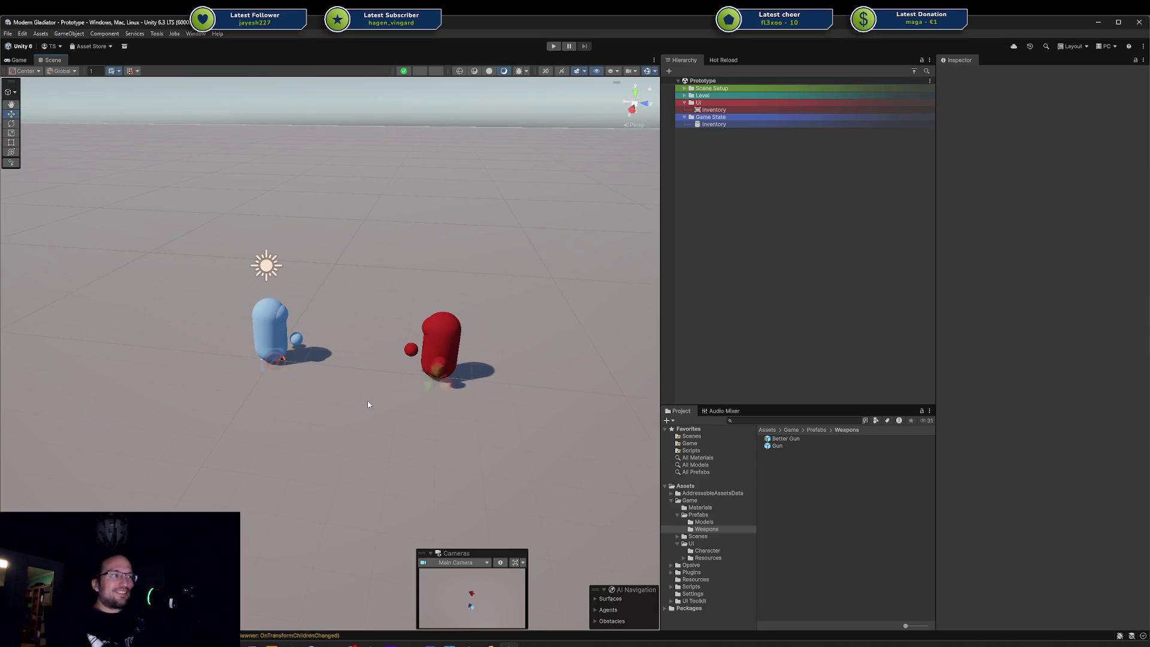
left_click_drag(358, 415, 375, 395)
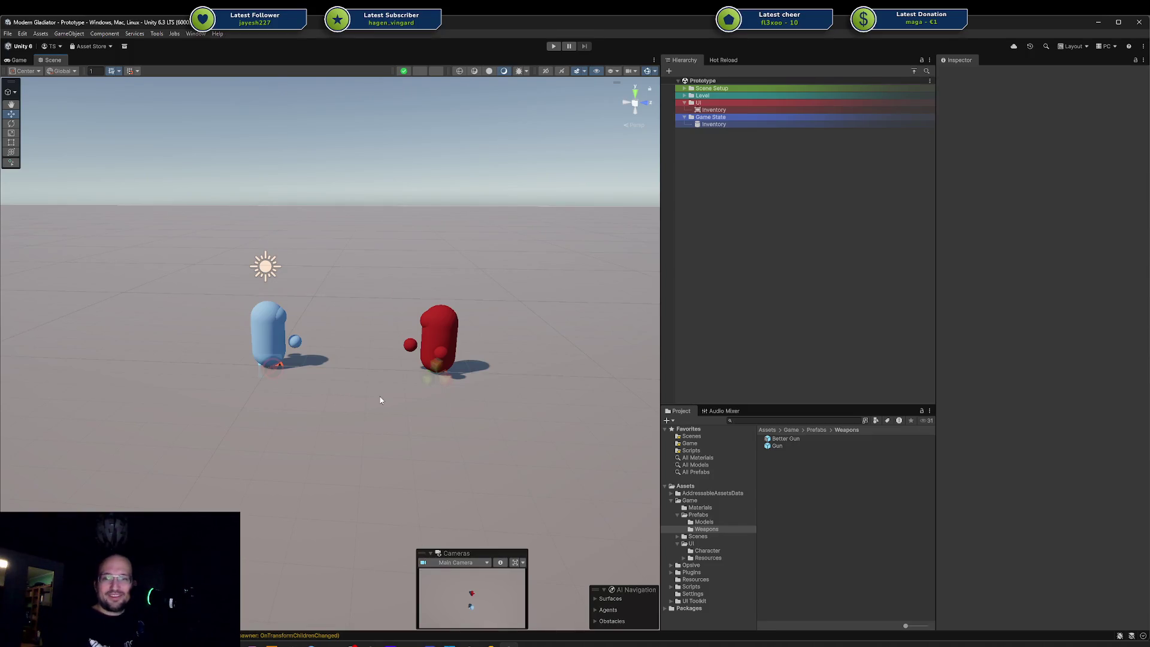
mouse_move(396, 390)
left_mouse_down()
mouse_move(435, 391)
mouse_move(413, 398)
left_mouse_up()
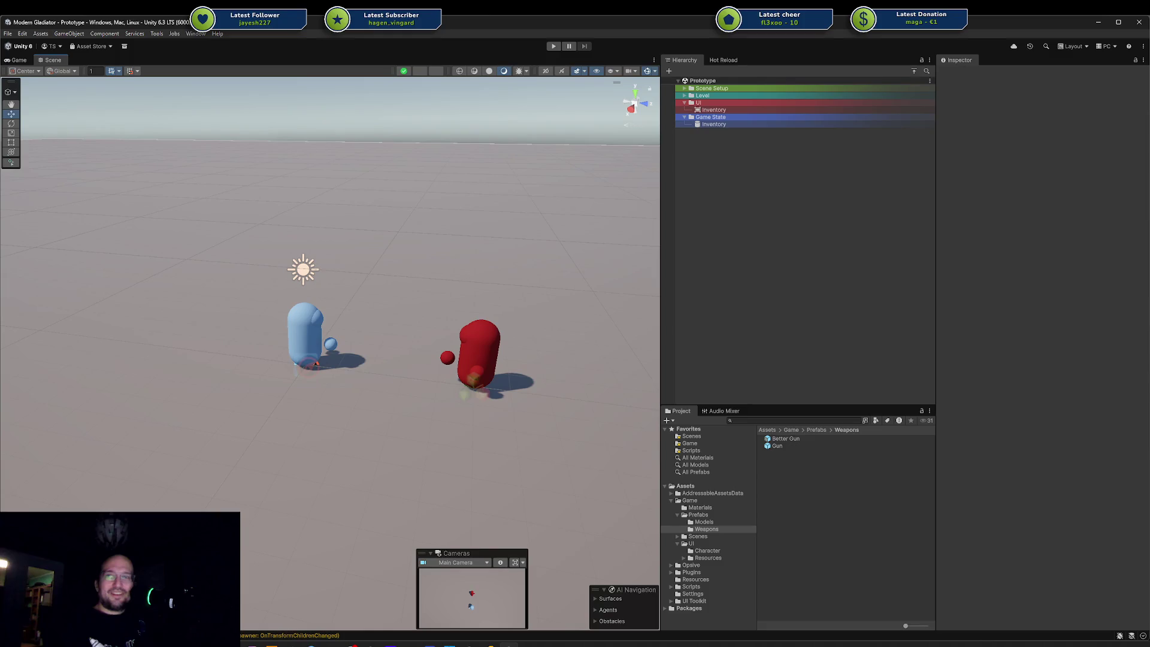
mouse_move(404, 414)
left_mouse_down()
mouse_move(410, 381)
mouse_move(431, 372)
mouse_move(414, 366)
left_mouse_up()
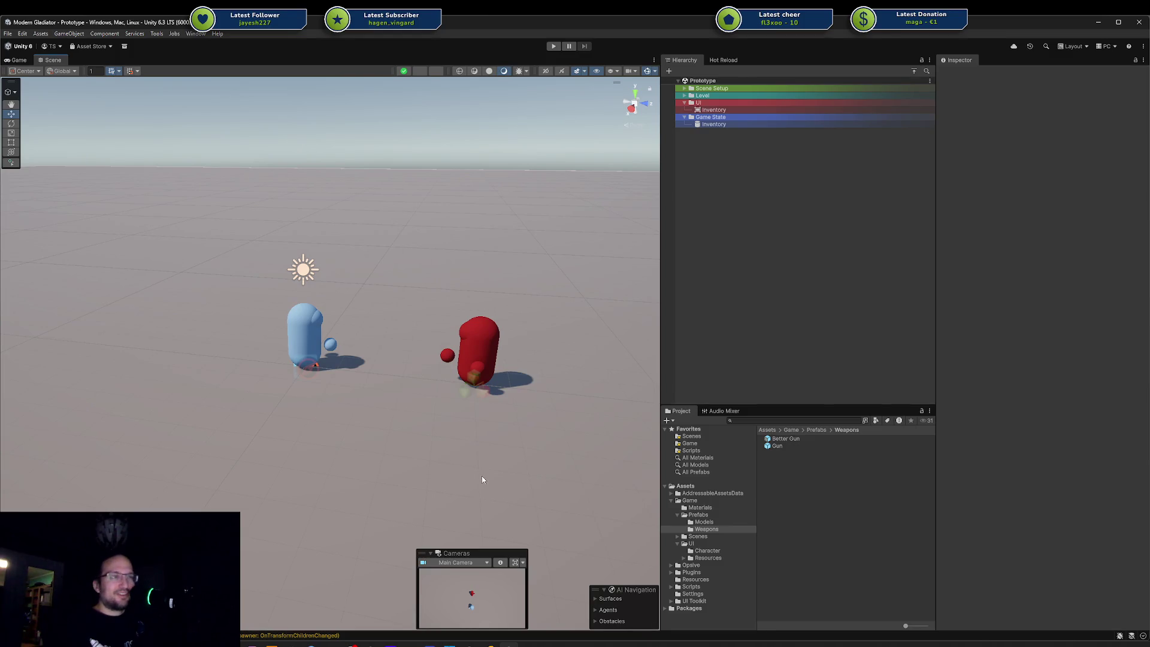
Step: Glance at Rider, return to Unity, and bring the Codecks board window over the editor
left_click(508, 644)
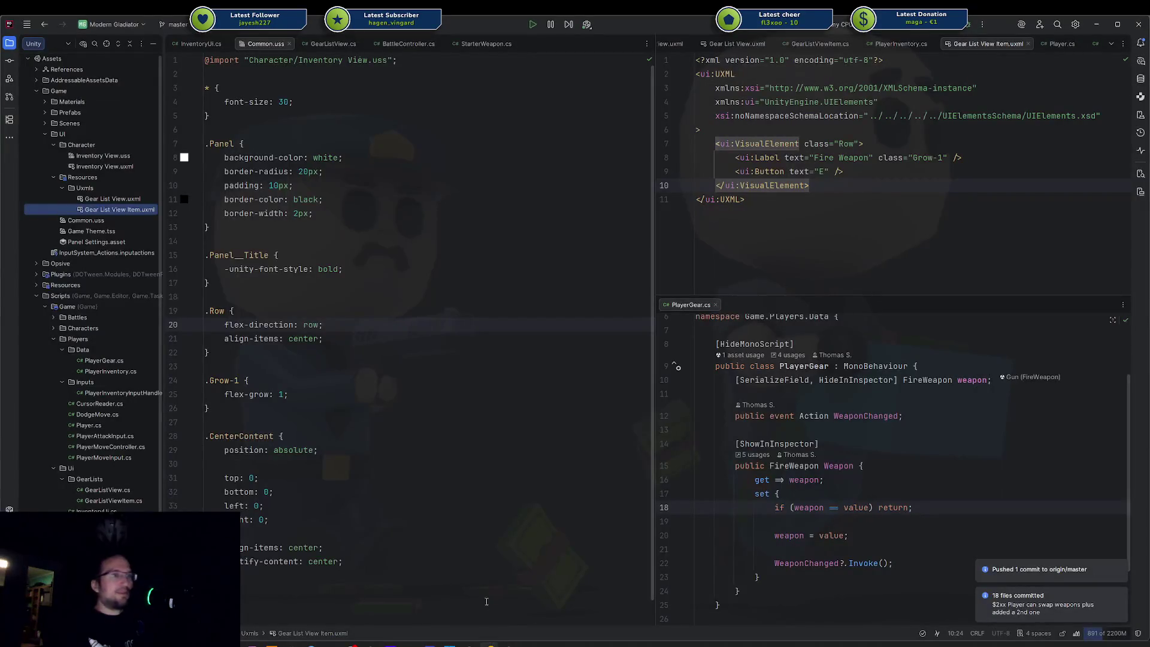
left_click(508, 645)
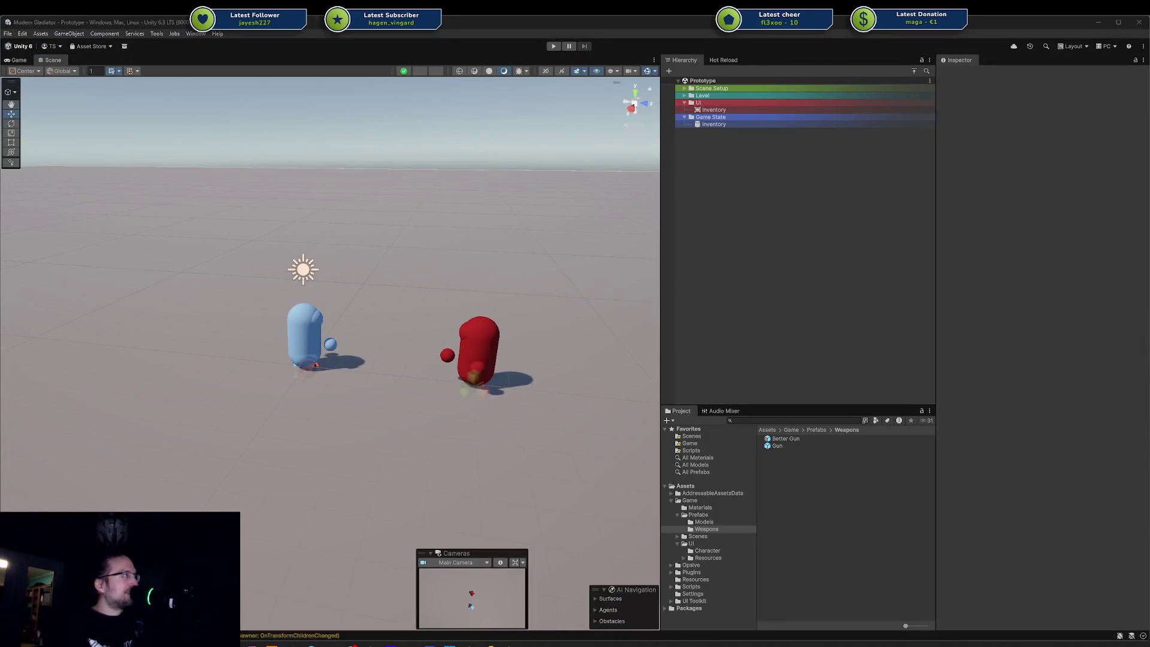
mouse_move(1149, 128)
left_mouse_down()
mouse_move(653, 134)
mouse_move(516, 123)
left_mouse_up()
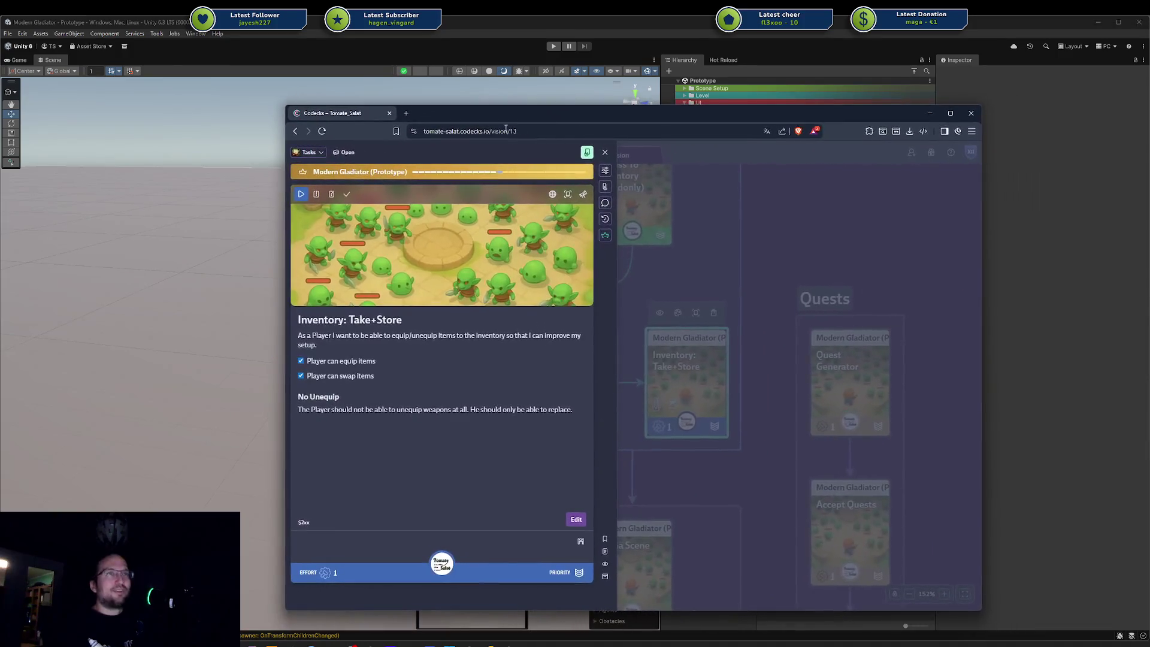
Step: Put the Inventory: Take+Store card into the first hand slot
key("Escape")
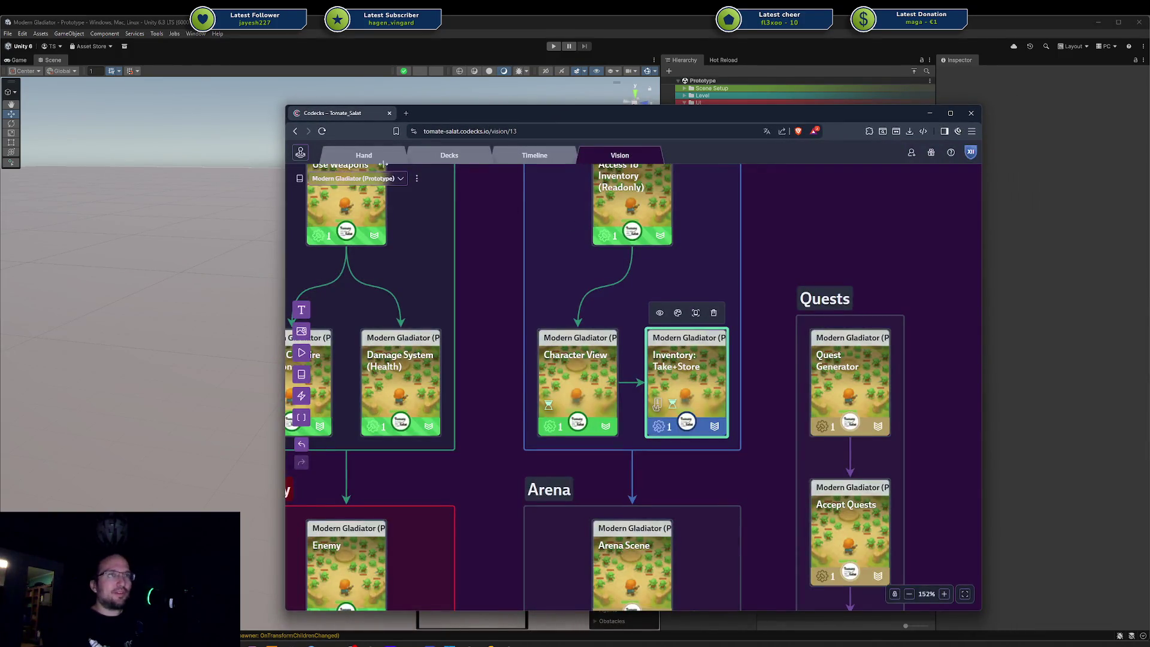
left_click(373, 162)
left_click_drag(413, 222, 353, 222)
left_click(600, 156)
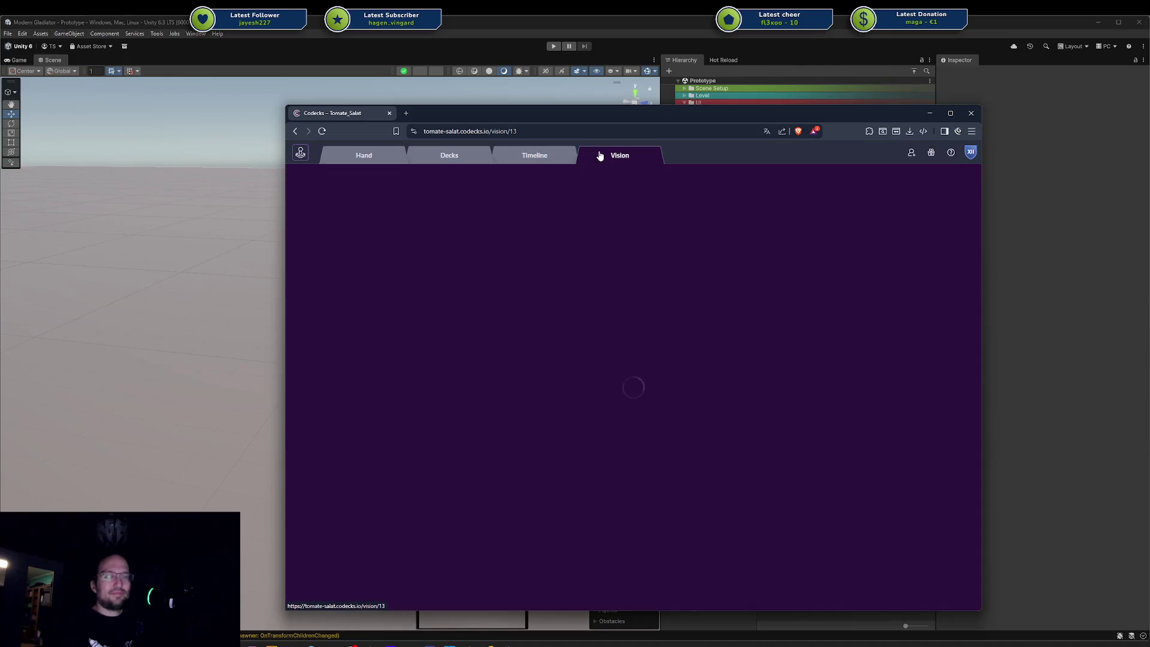
Step: Colour the Inventory group green and open the line-of-sight check note for editing
left_click(687, 291)
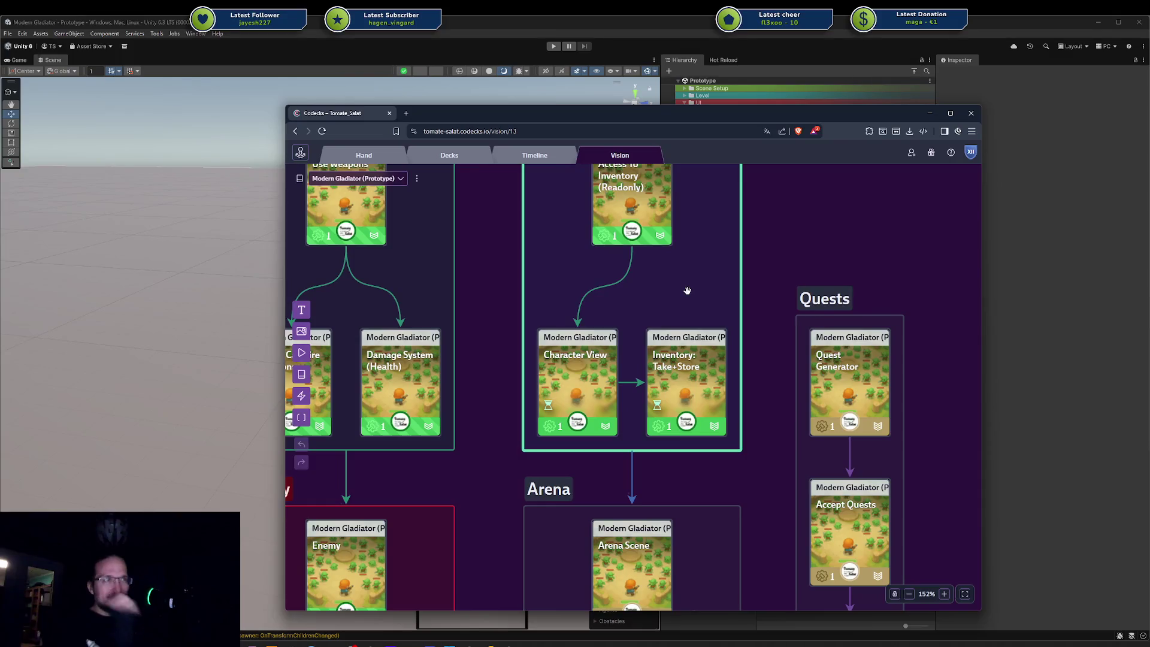
scroll(756, 329, "down", 5)
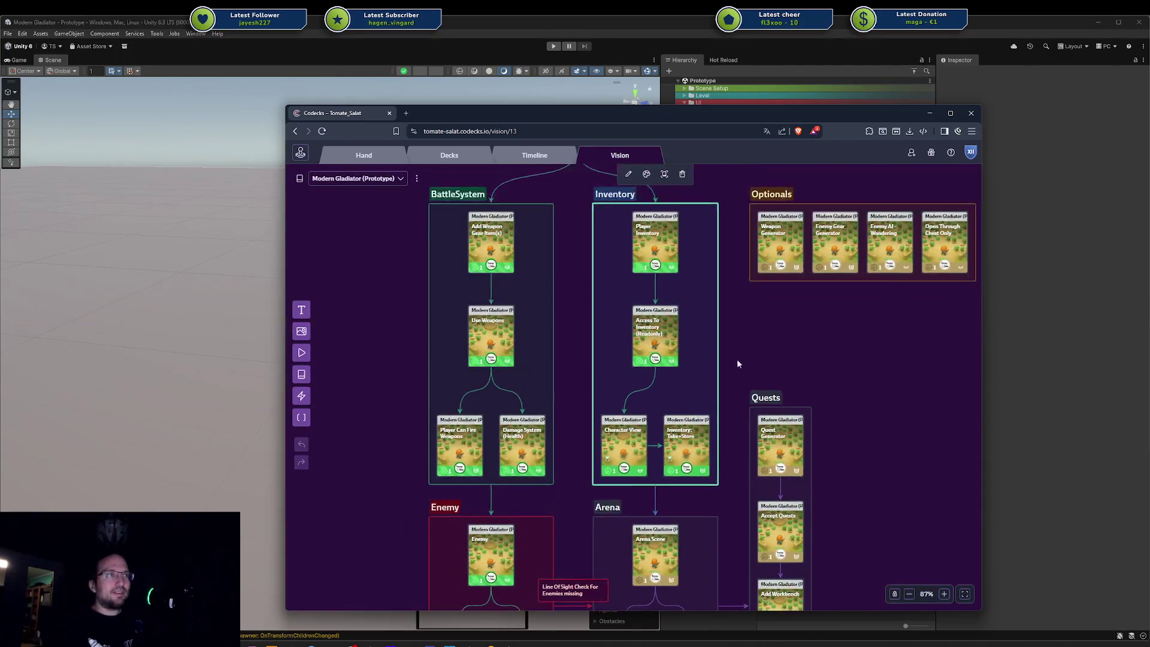
left_click(642, 185)
left_click(666, 193)
left_click(651, 516)
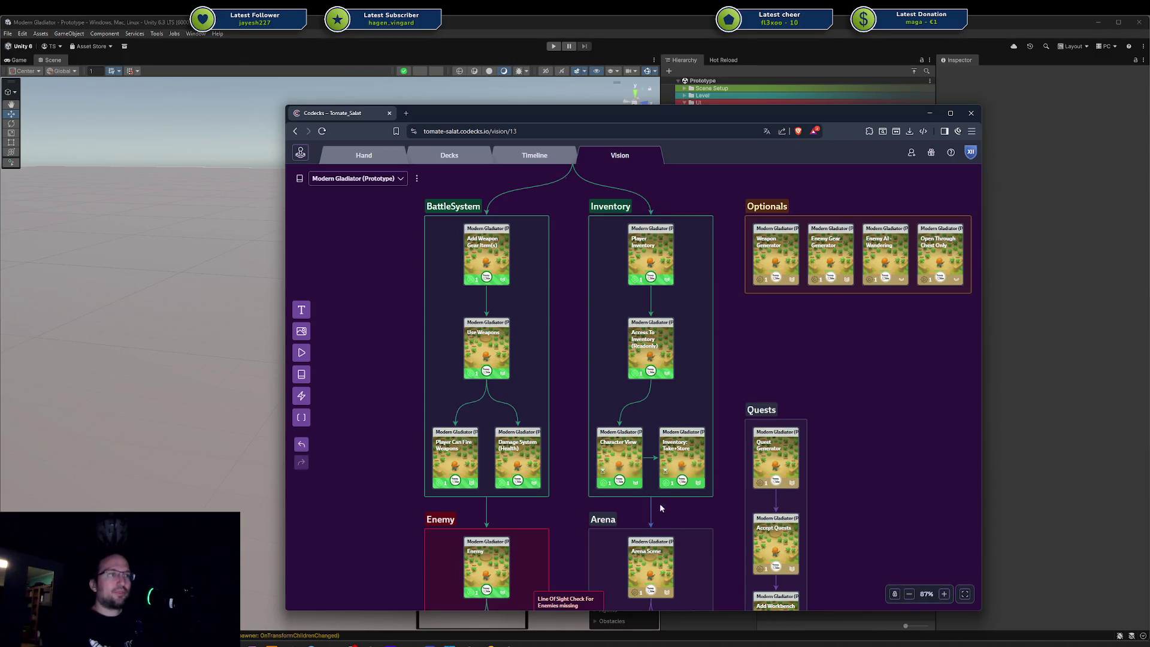
left_click(642, 482)
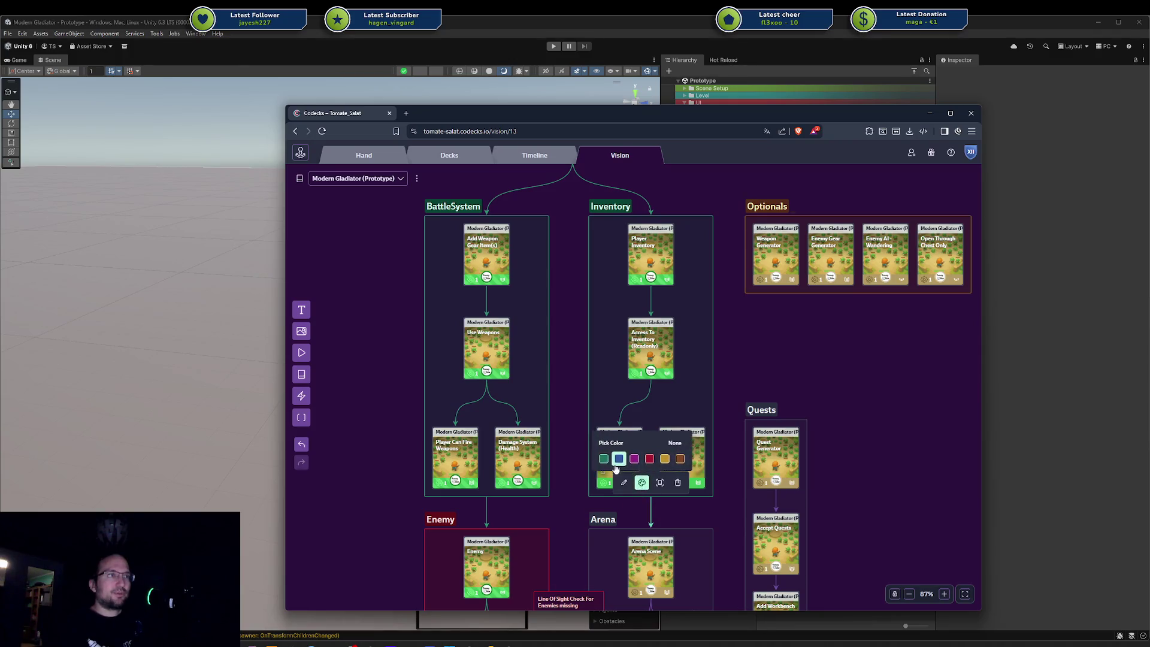
left_click(692, 520)
left_click_drag(695, 488, 670, 344)
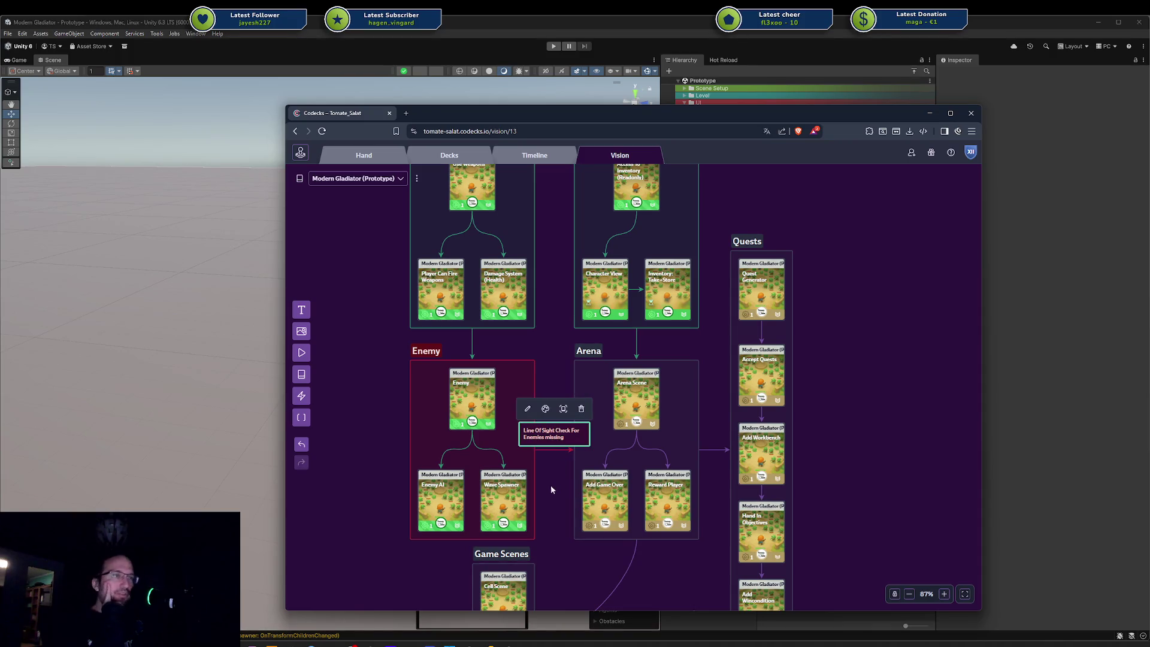
double_click(555, 435)
key("ctrl+c")
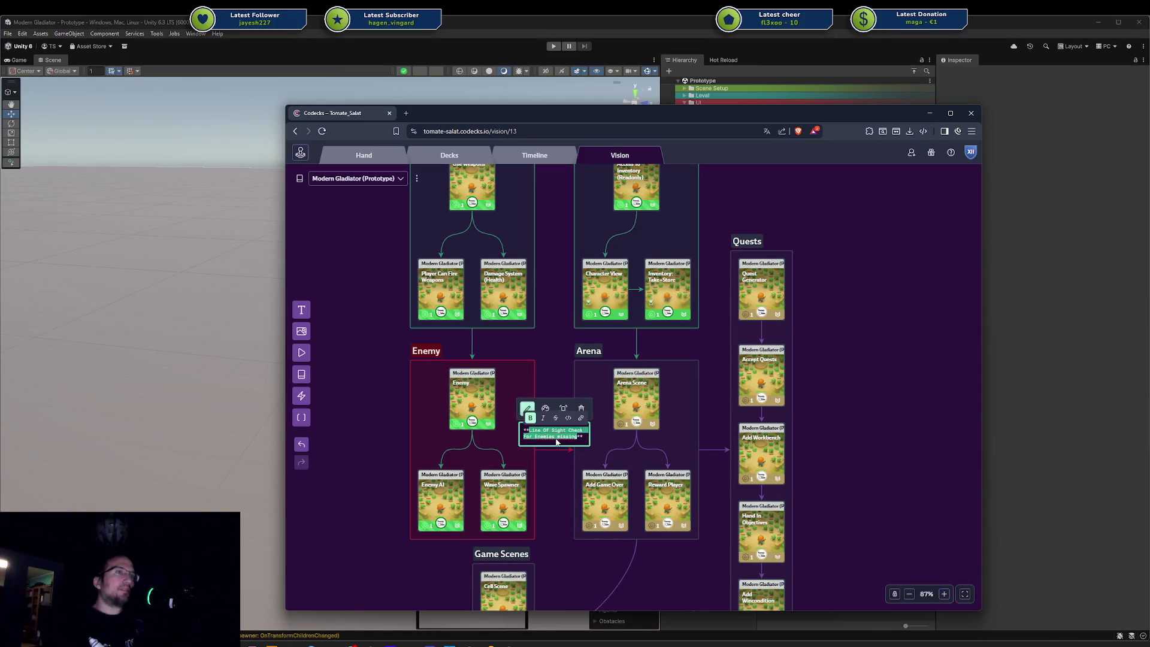
Step: Finish the note edit and add a card node on the canvas beside the Optionals group
left_click(560, 473)
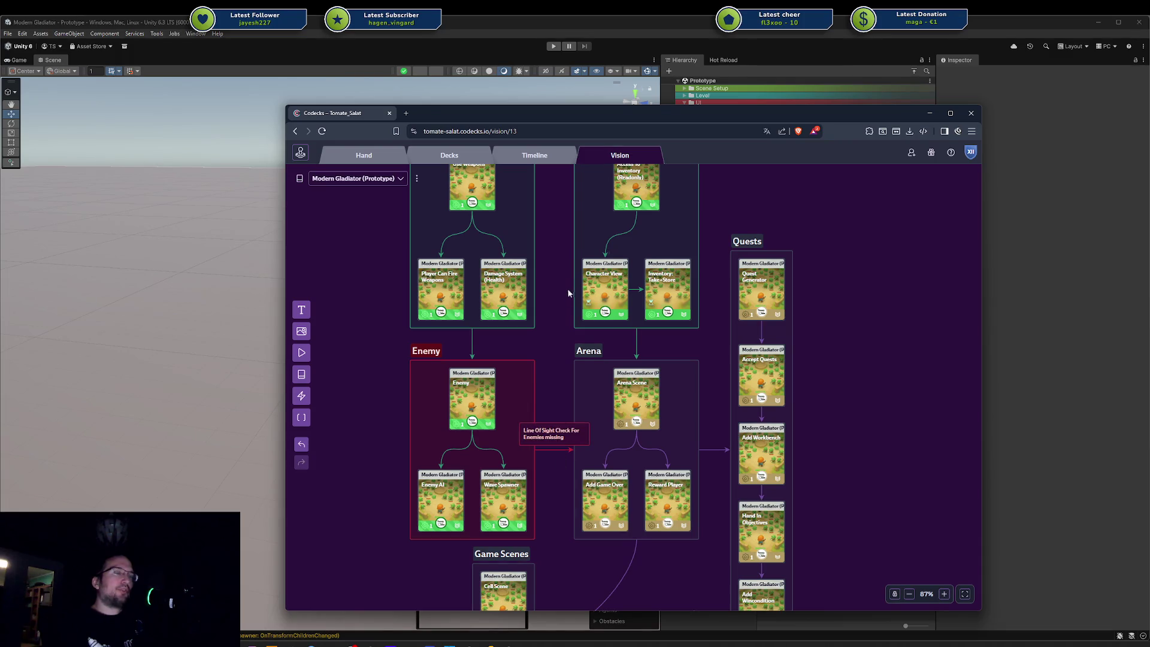
scroll(801, 395, "down", 1)
scroll(801, 383, "down", 1)
left_click_drag(801, 362, 818, 276)
right_click(817, 276)
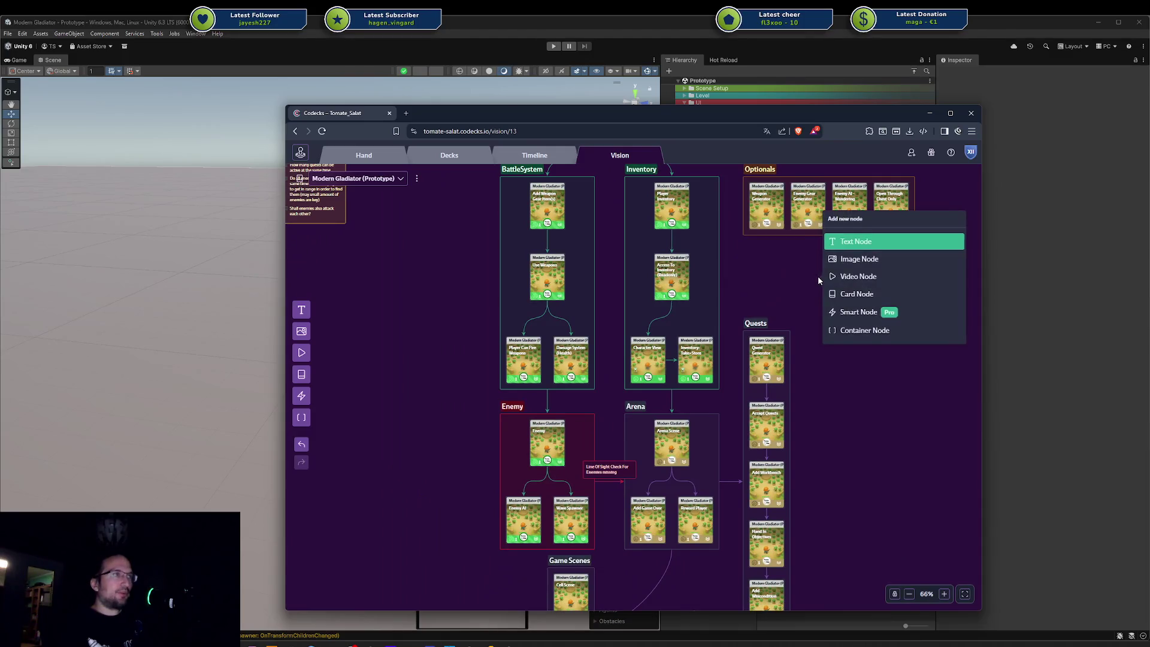
left_click(864, 294)
Step: Create the 'Line Of Sight Check For Enemies' card in the Prototypes deck and open its description
key("ctrl+v")
left_click(928, 225)
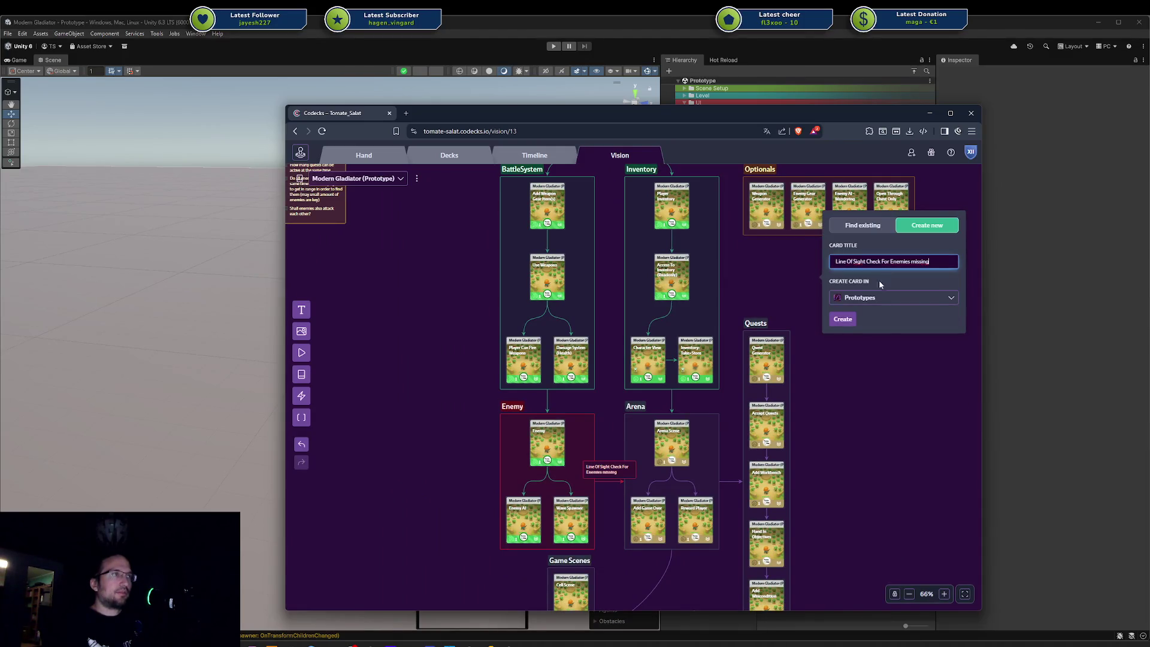
key("BackSpace")
key("BackSpace")
key("BackSpace")
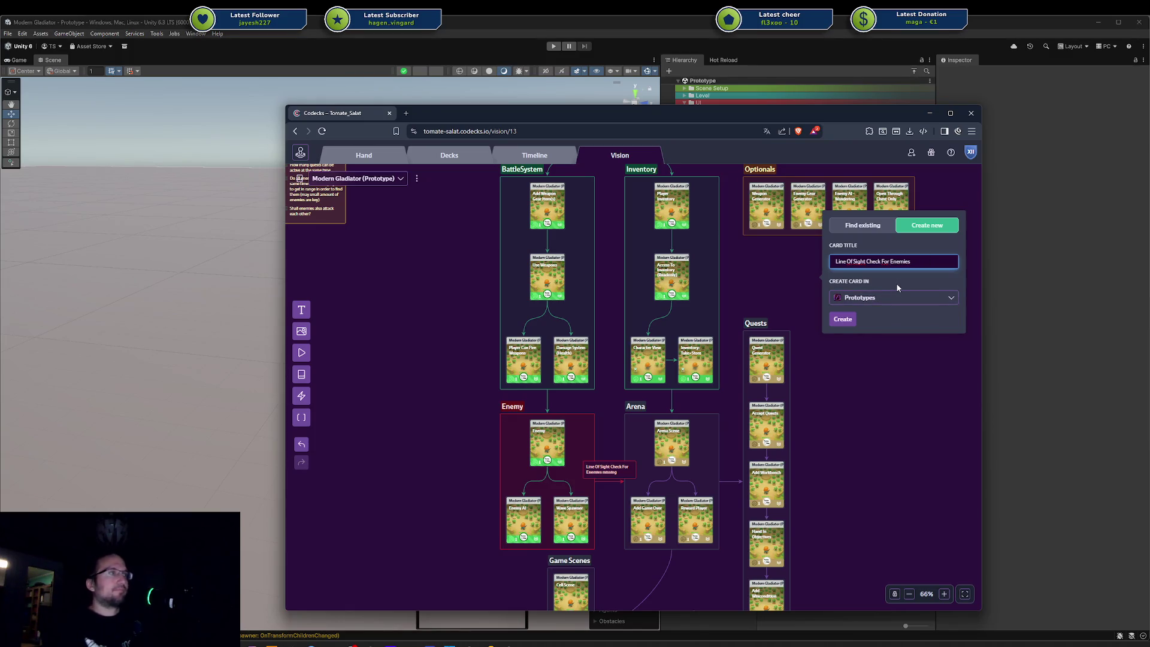
left_click(847, 321)
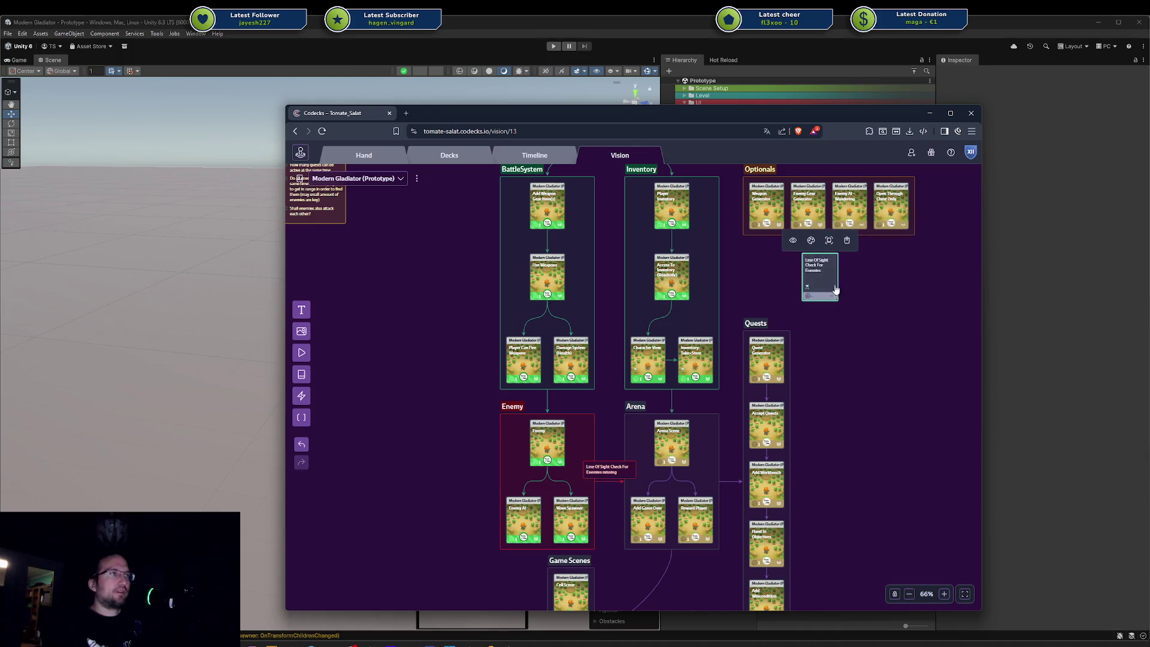
left_click(849, 313)
left_click(496, 302)
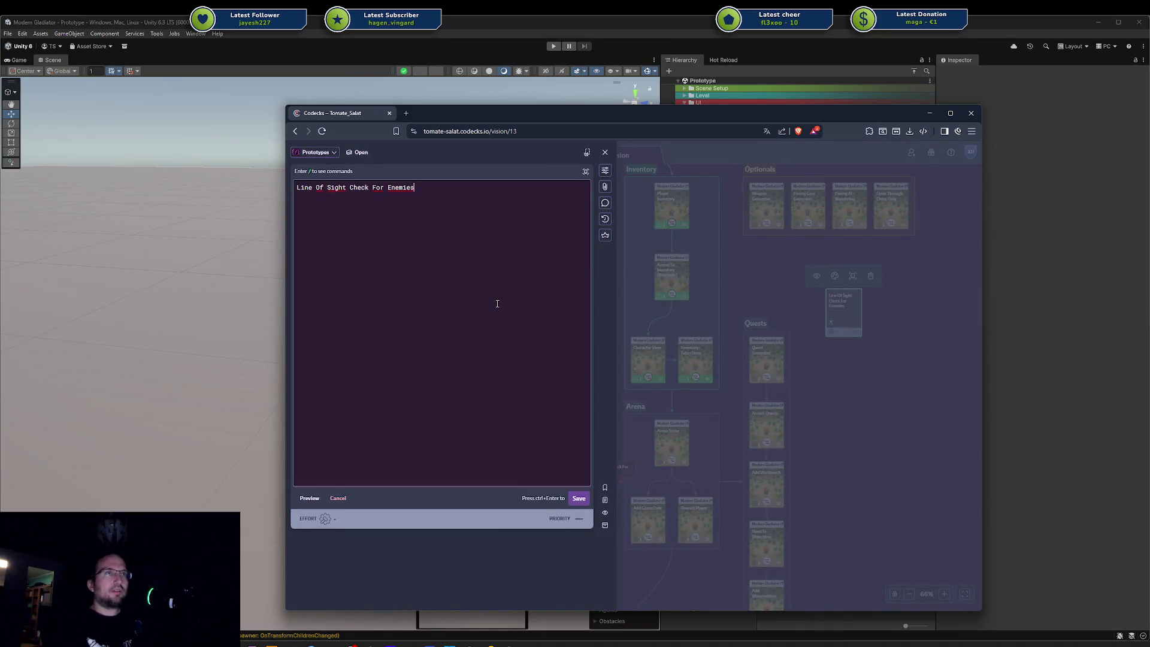
Step: Write the user story asking for Enemies to have a Line Of Sight Check so the player can hide
type("As a Player I want ")
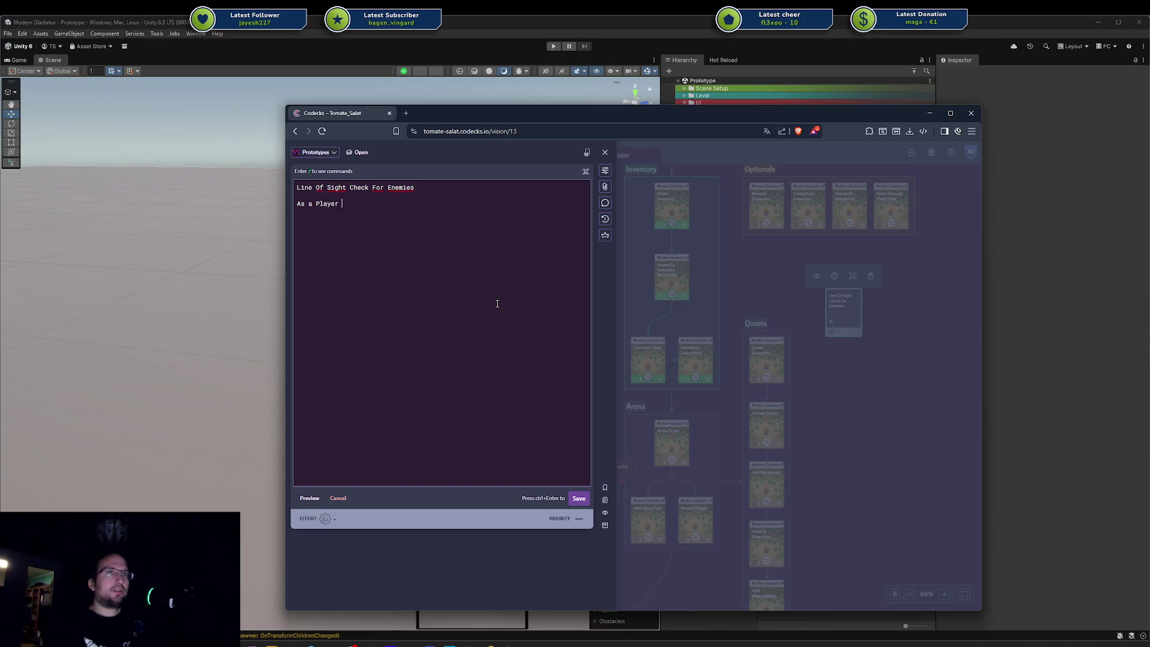
type("to h")
key("BackSpace")
key("BackSpace")
type("Enemm")
key("BackSpace")
type("ies to have a Line Of Sight Check so that I can hide.")
Step: Add a checkbox to-do: 'Enemy does not attack when player is not in line of sight'
key("Return")
type("/")
key("Return")
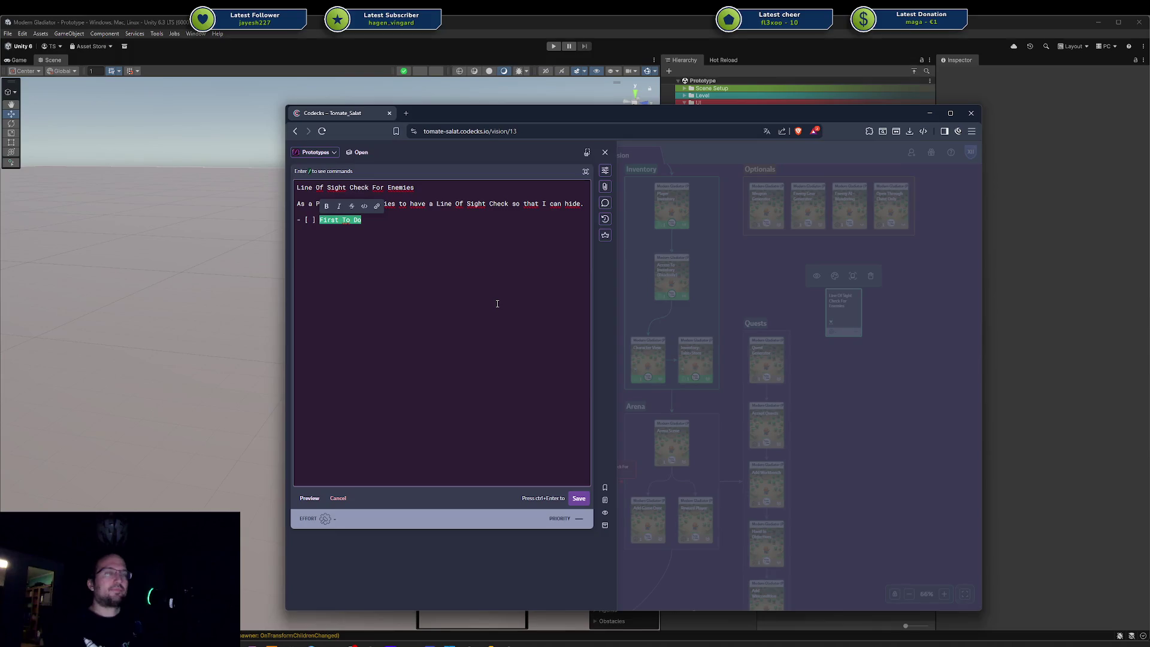
type("Don't attac")
key("ctrl+BackSpace")
key("ctrl+BackSpace")
type("Check line of ")
type("sig")
key("ctrl+BackSpace")
key("ctrl+BackSpace")
key("ctrl+BackSpace")
type("Enemy does not attack when play")
key("ctrl+BackSpace")
type("Ply")
key("BackSpace")
key("BackSpace")
key("BackSpace")
type("player is not in line of sight")
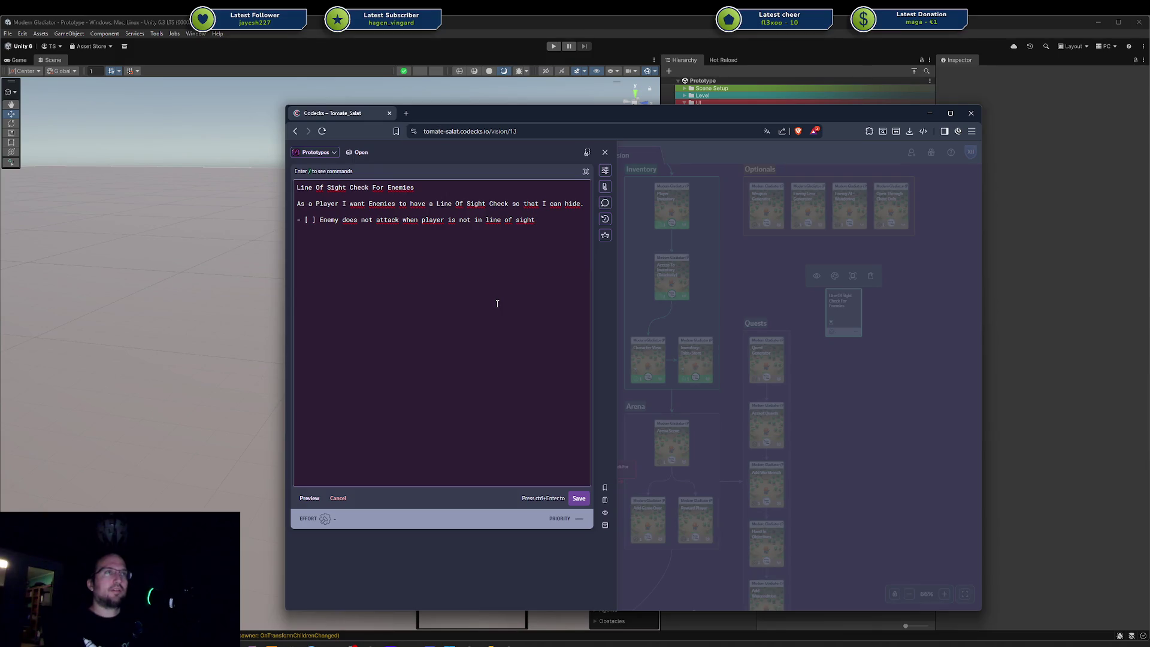
Step: Set the card's priority and effort 1, then save the description
key("ctrl+space")
key("Right")
key("Right")
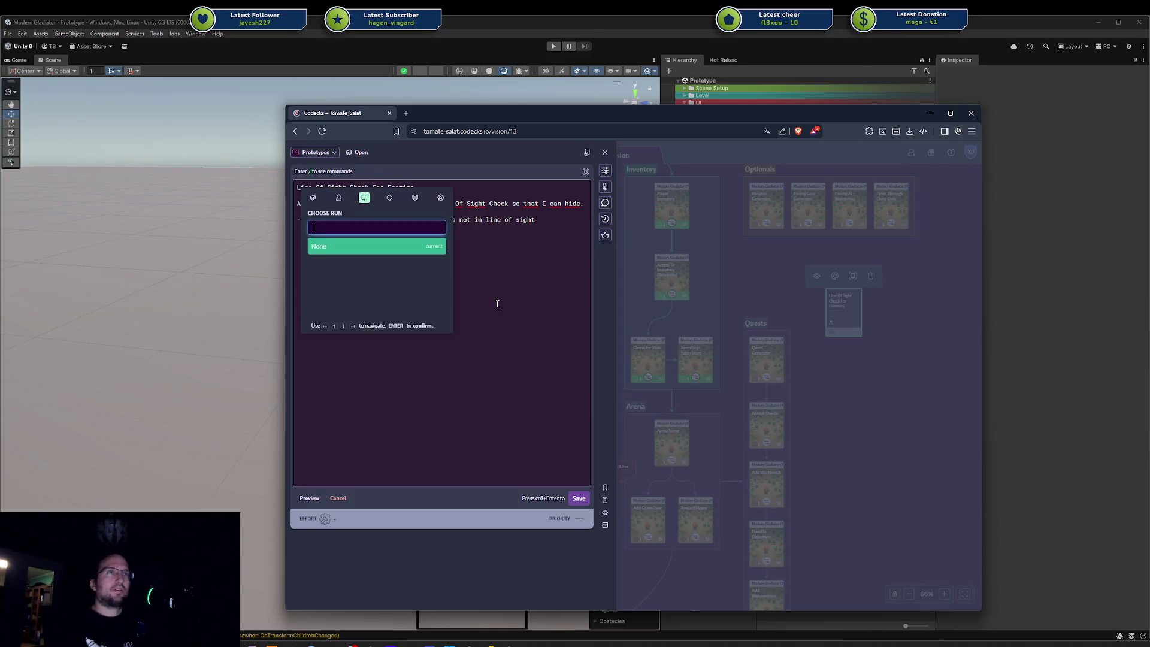
key("Right")
key("Right")
key("Return")
key("Return")
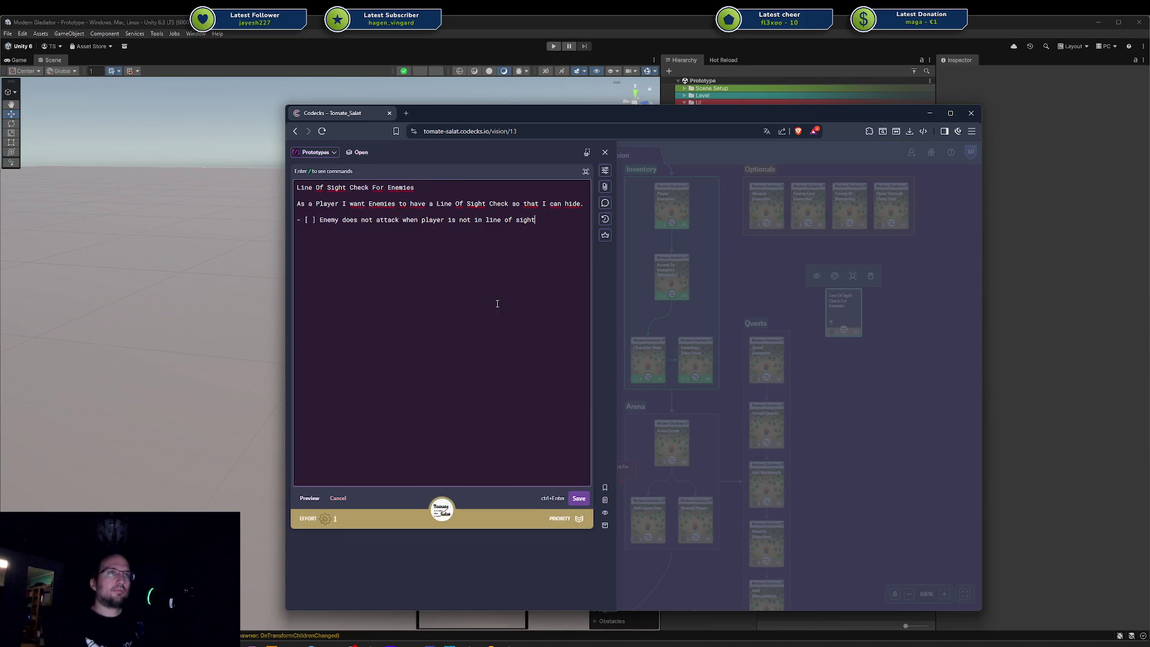
key("ctrl+Return")
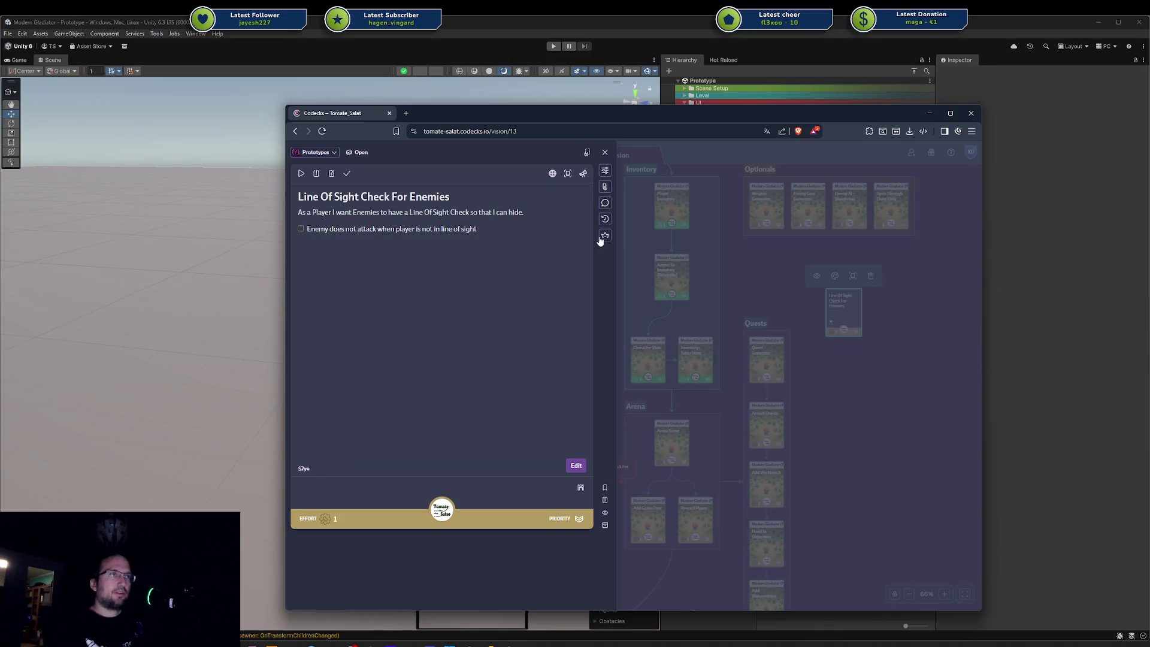
Step: Assign the card to the Modern Gladiator (Prototype) hero card and move it into the Tasks deck
left_click(604, 236)
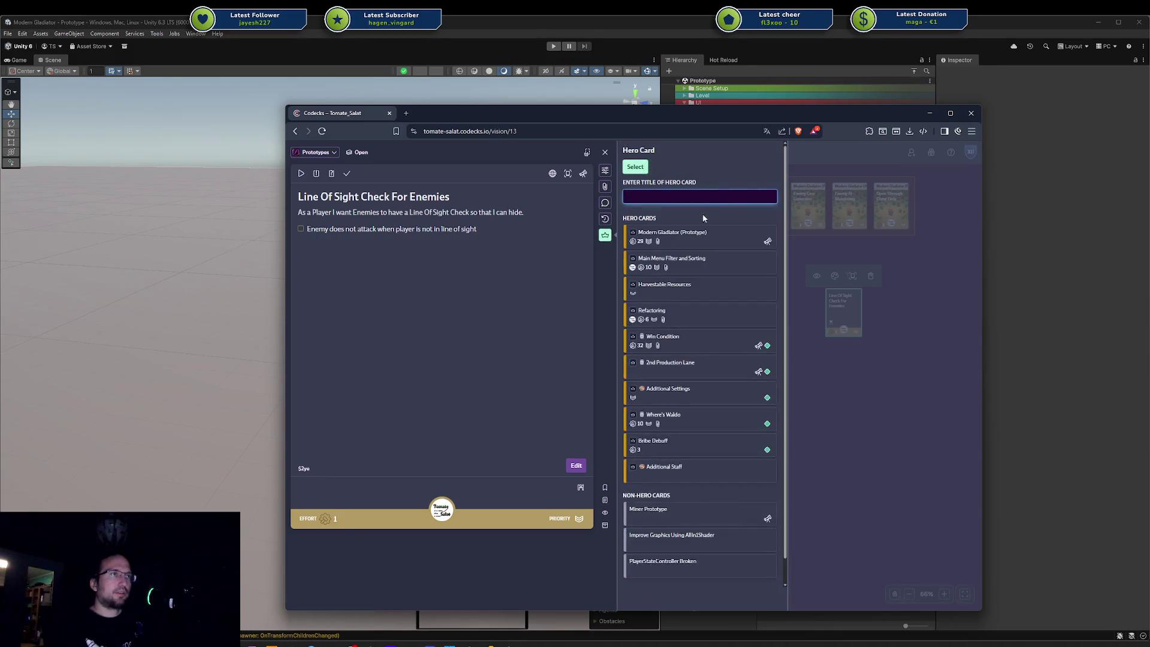
left_click(695, 238)
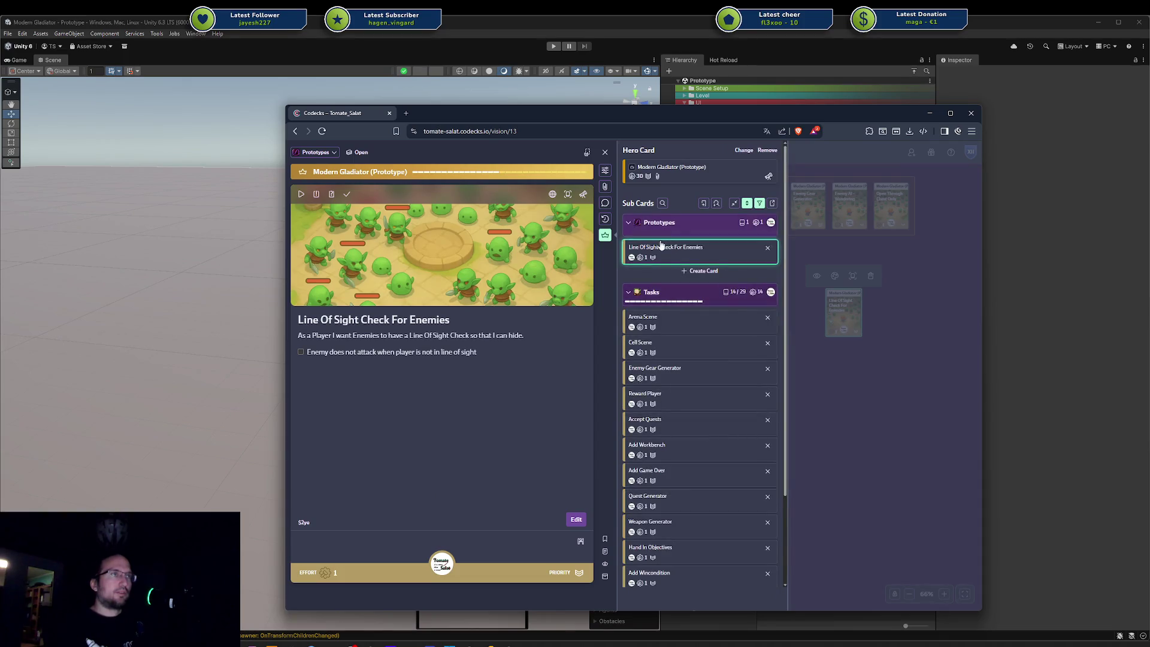
mouse_move(661, 244)
left_mouse_down()
mouse_move(659, 328)
mouse_move(689, 326)
left_mouse_up()
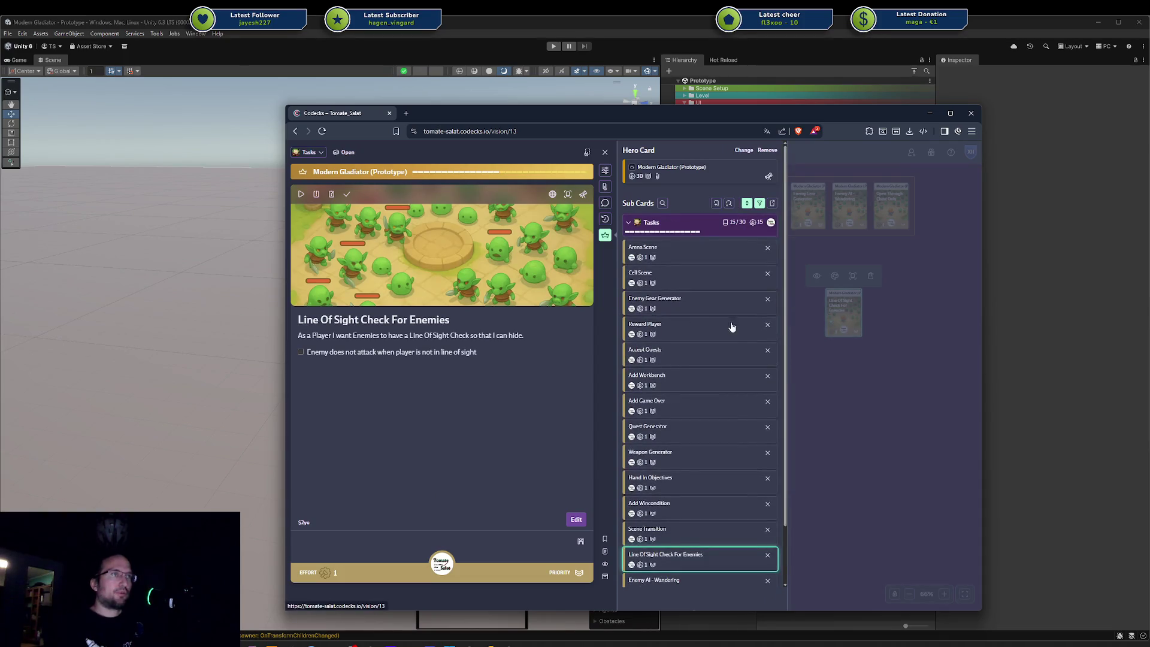
left_click(863, 378)
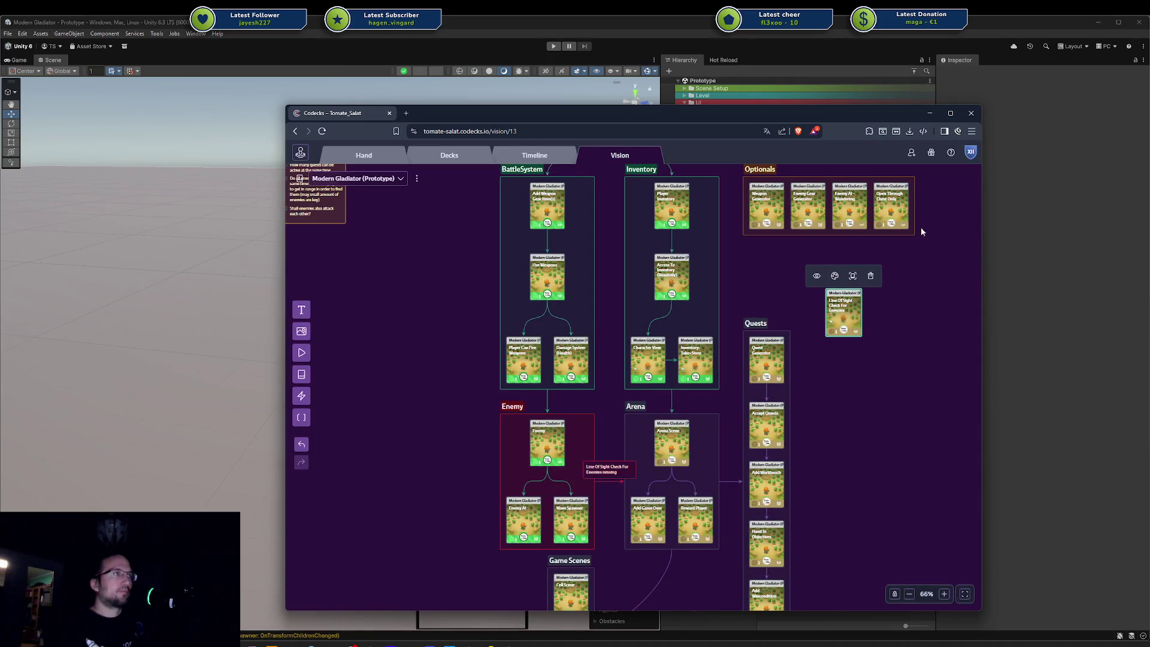
Step: Widen the Optionals group, place the card in it fifth, and set its priority to Low
left_click_drag(915, 218, 975, 218)
left_click_drag(850, 303, 925, 208)
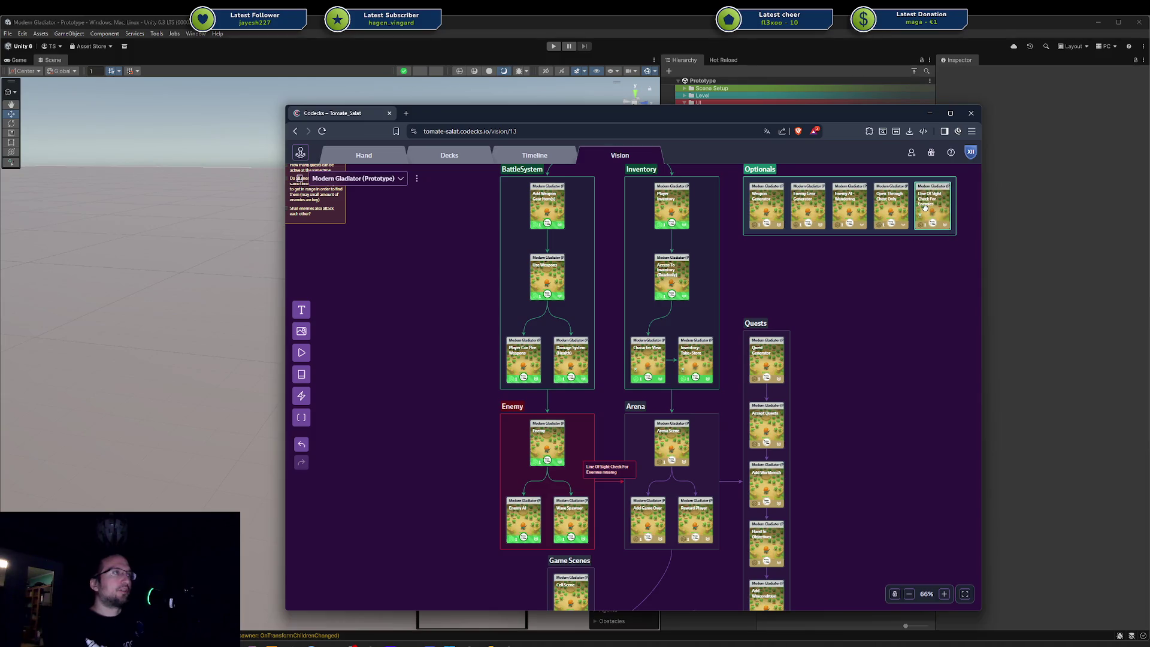
left_click(946, 224)
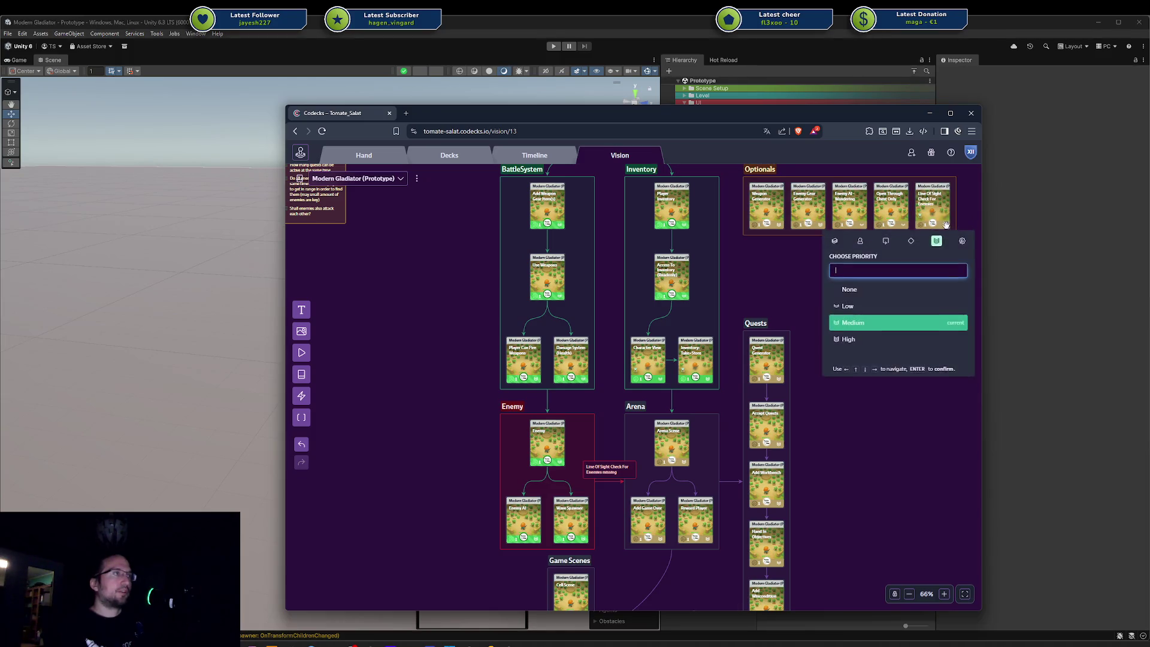
left_click(871, 306)
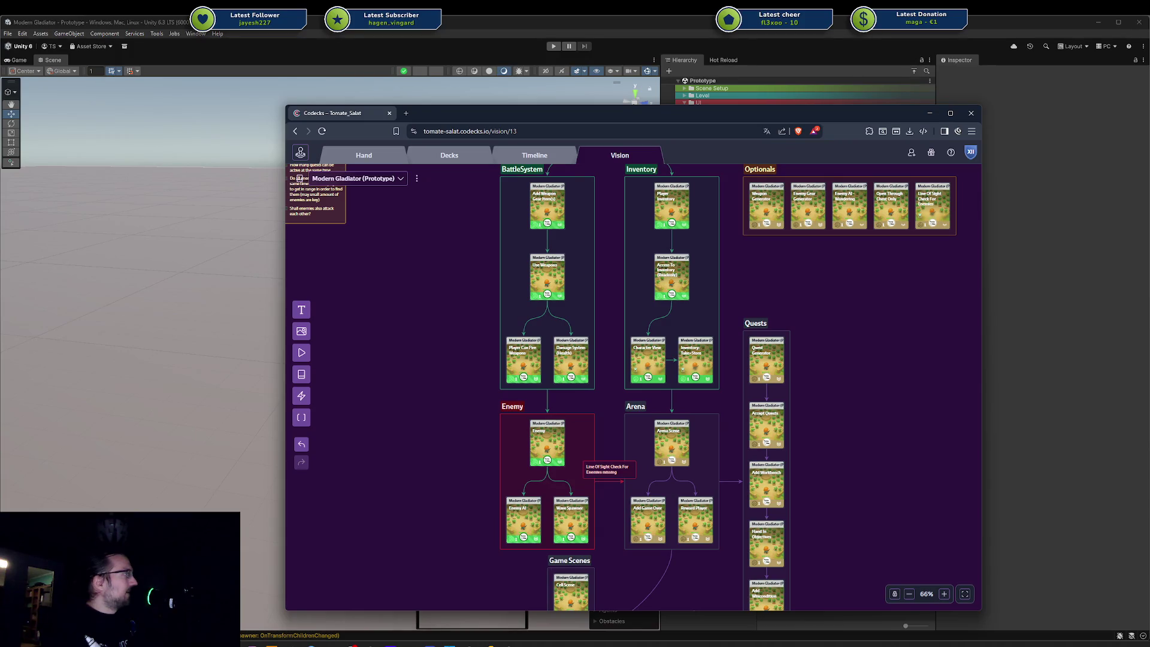
key("alt+Tab")
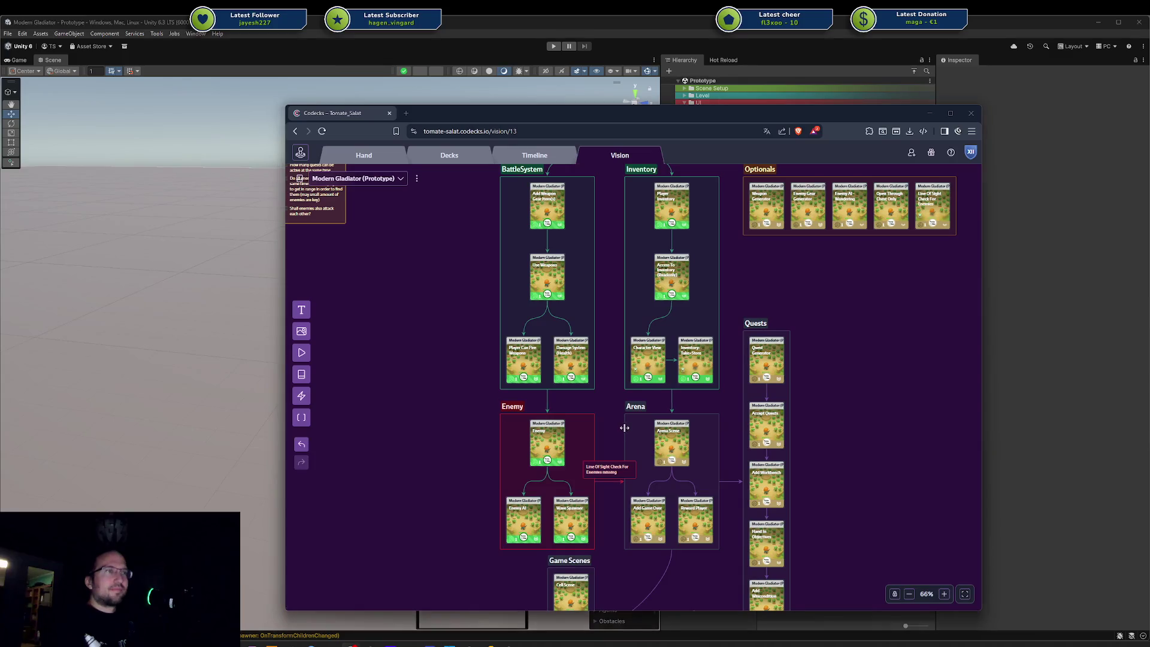
left_click_drag(629, 406, 641, 355)
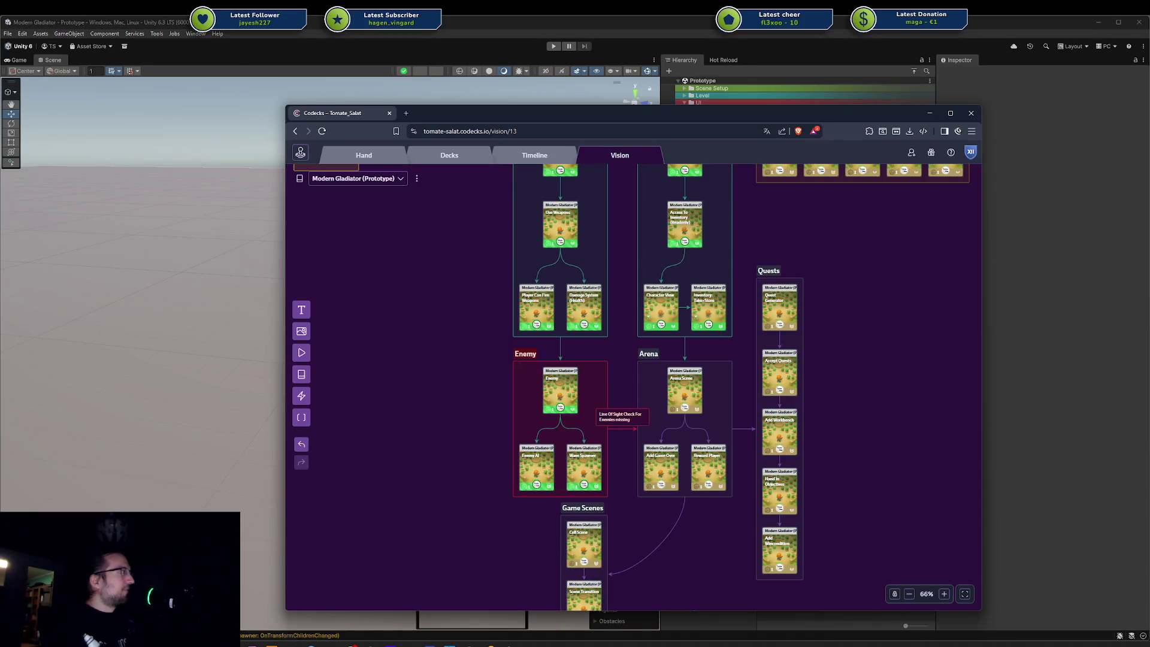
left_click_drag(630, 395, 646, 374)
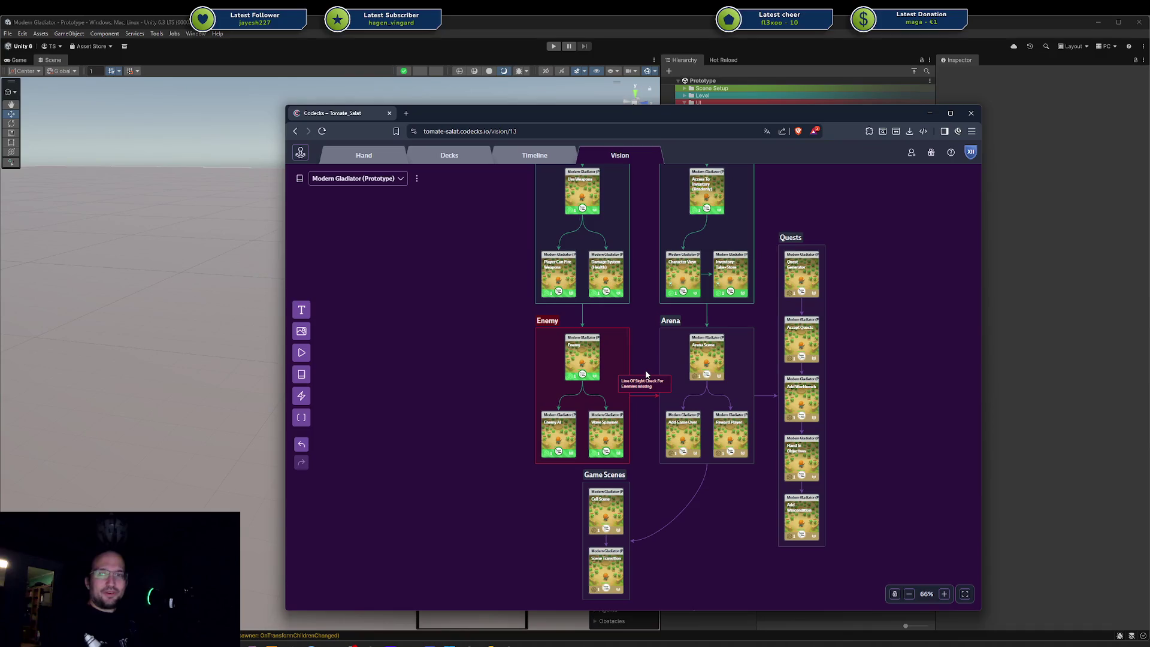
scroll(646, 359, "up", 5)
scroll(669, 326, "down", 3)
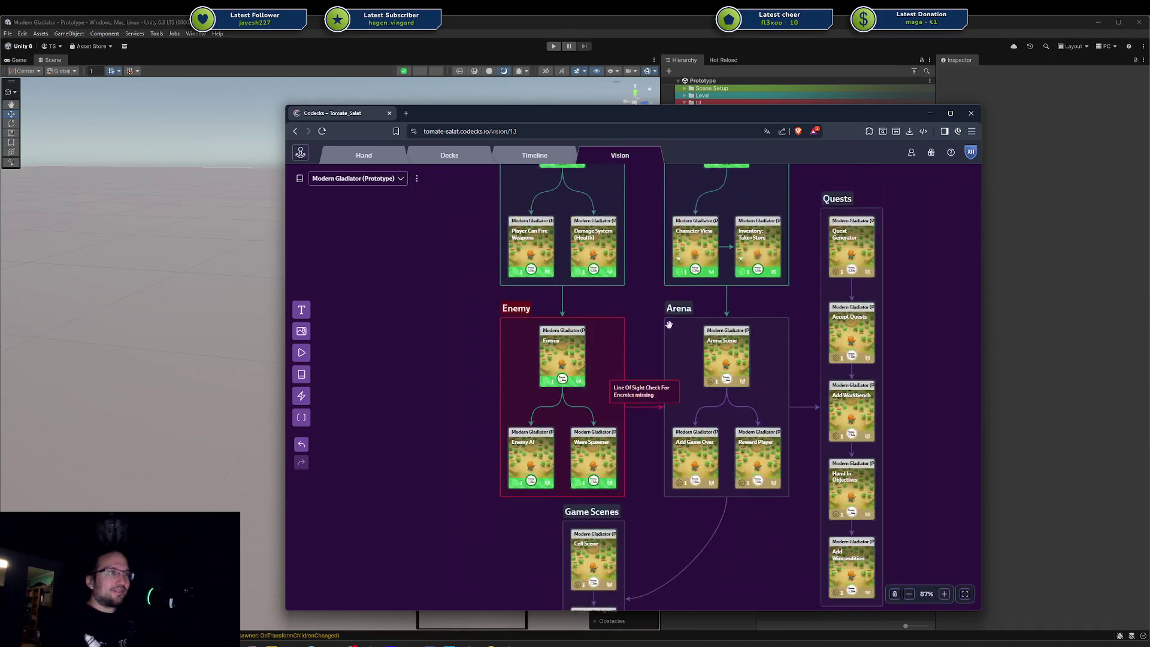
left_click_drag(651, 312, 657, 327)
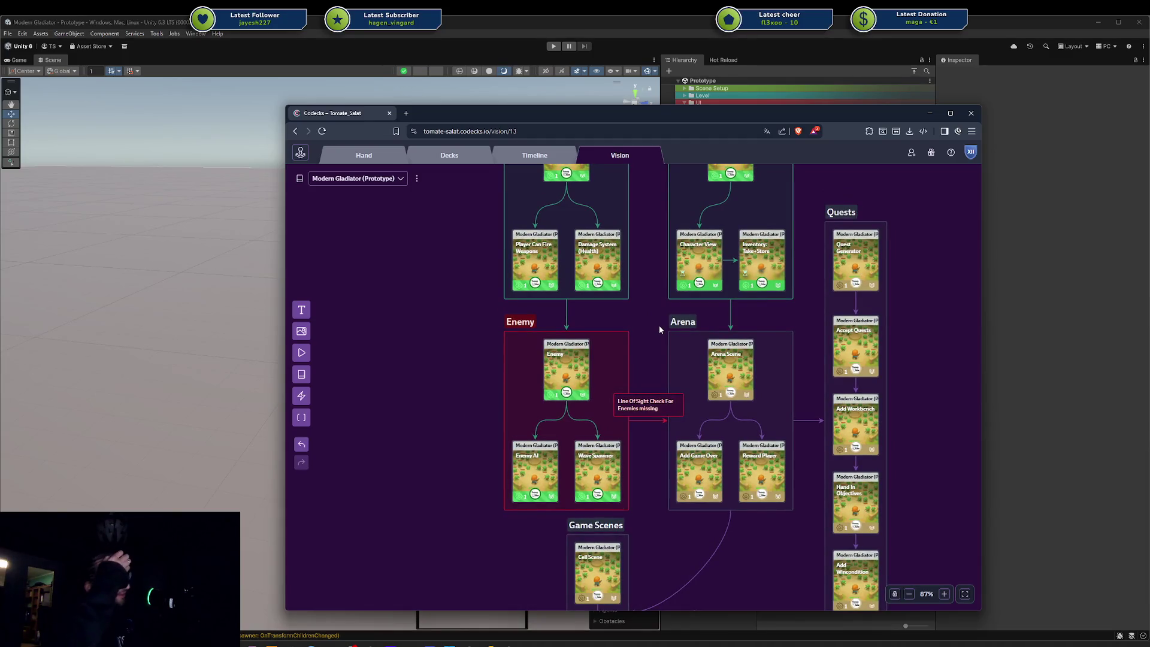
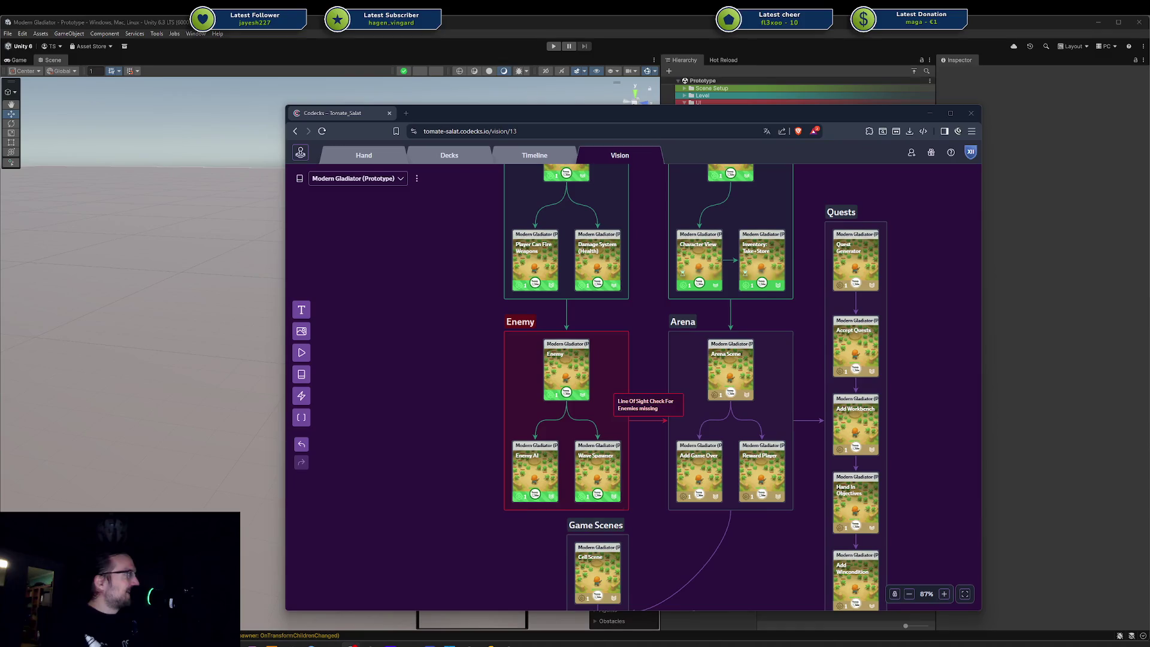
Step: Delete the Line Of Sight note from the Vision board
mouse_move(761, 540)
left_mouse_down()
mouse_move(742, 465)
mouse_move(725, 455)
left_mouse_up()
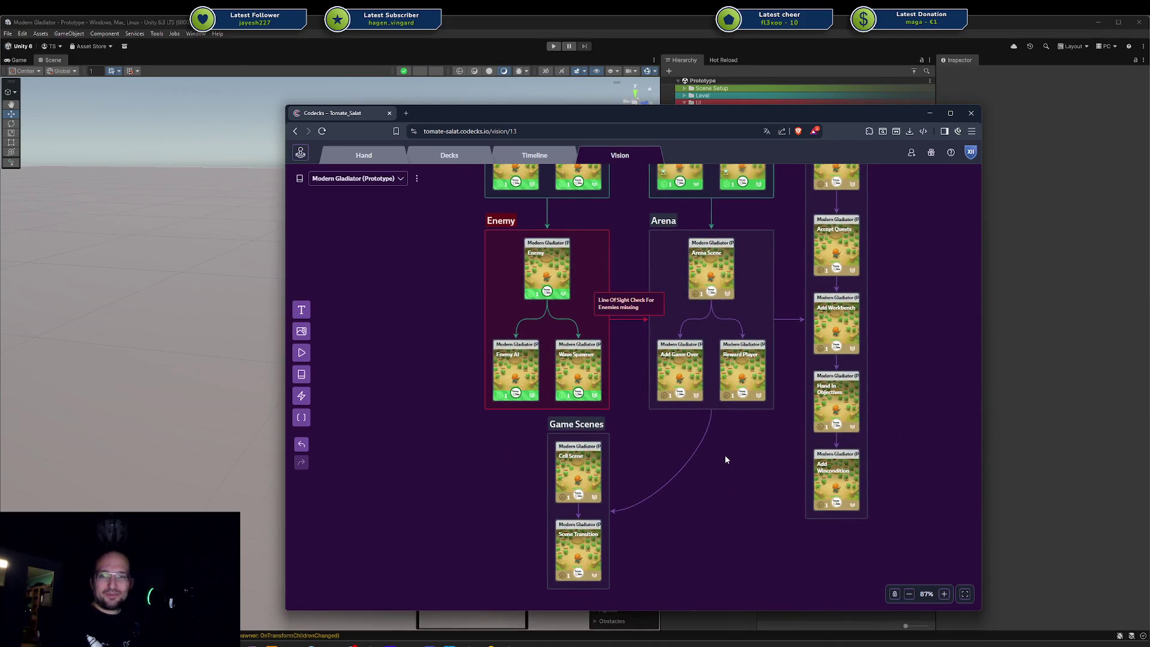
scroll(747, 456, "up", 1)
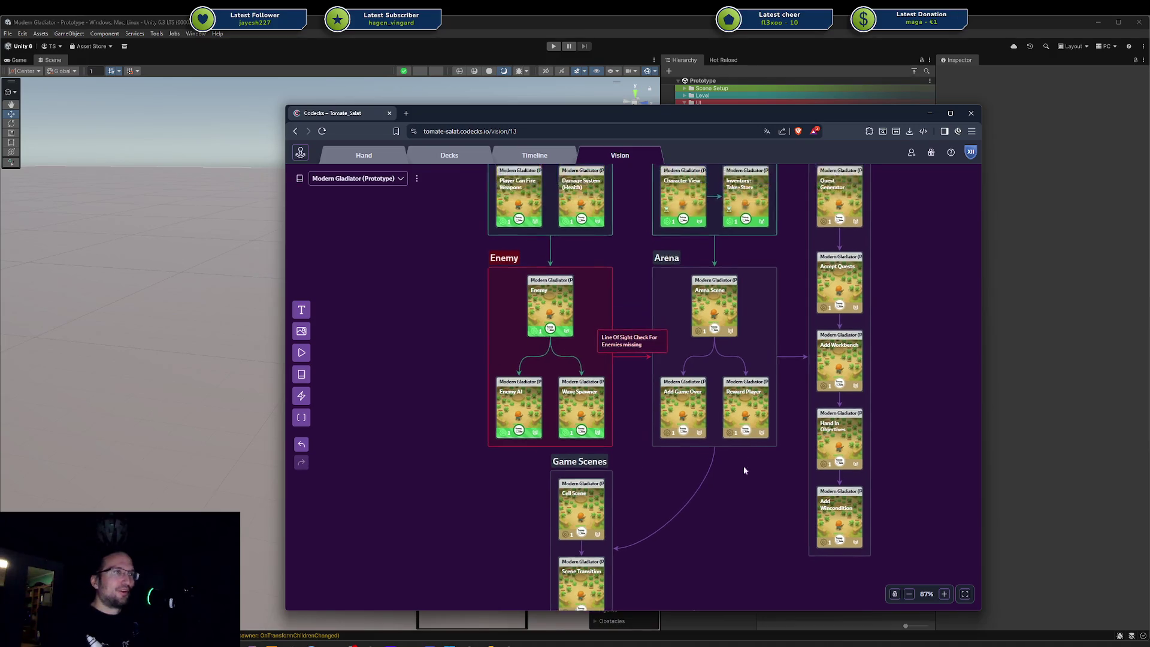
left_click(631, 346)
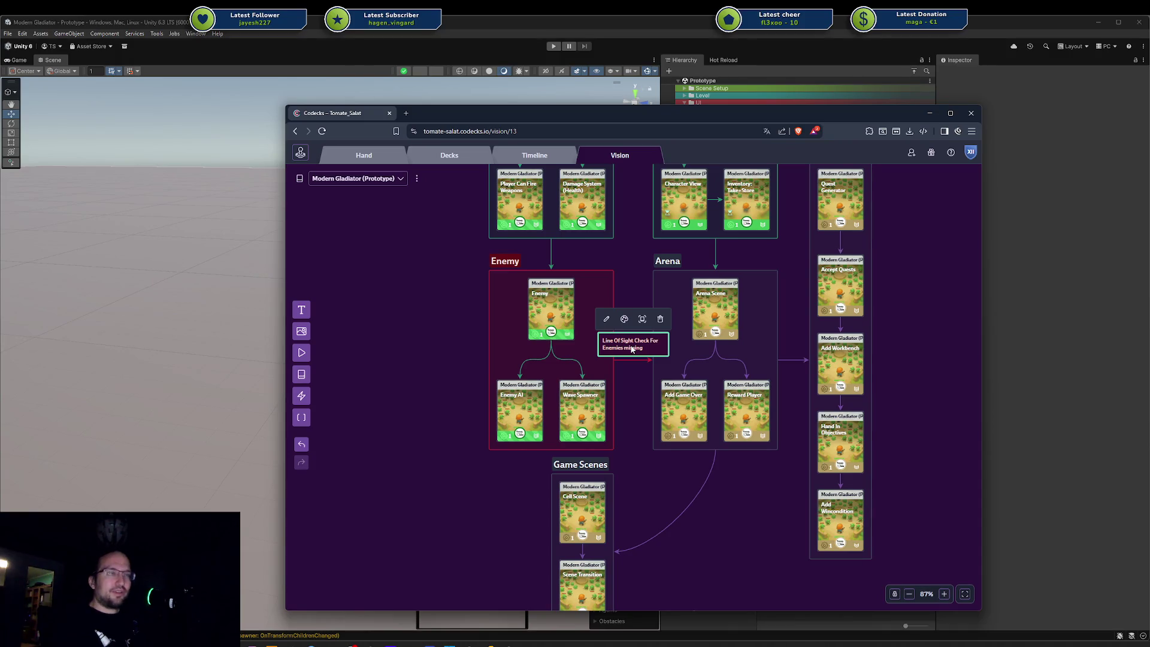
key("Delete")
Step: Colour the Enemy group and its arrow to Arena green
left_click(605, 337)
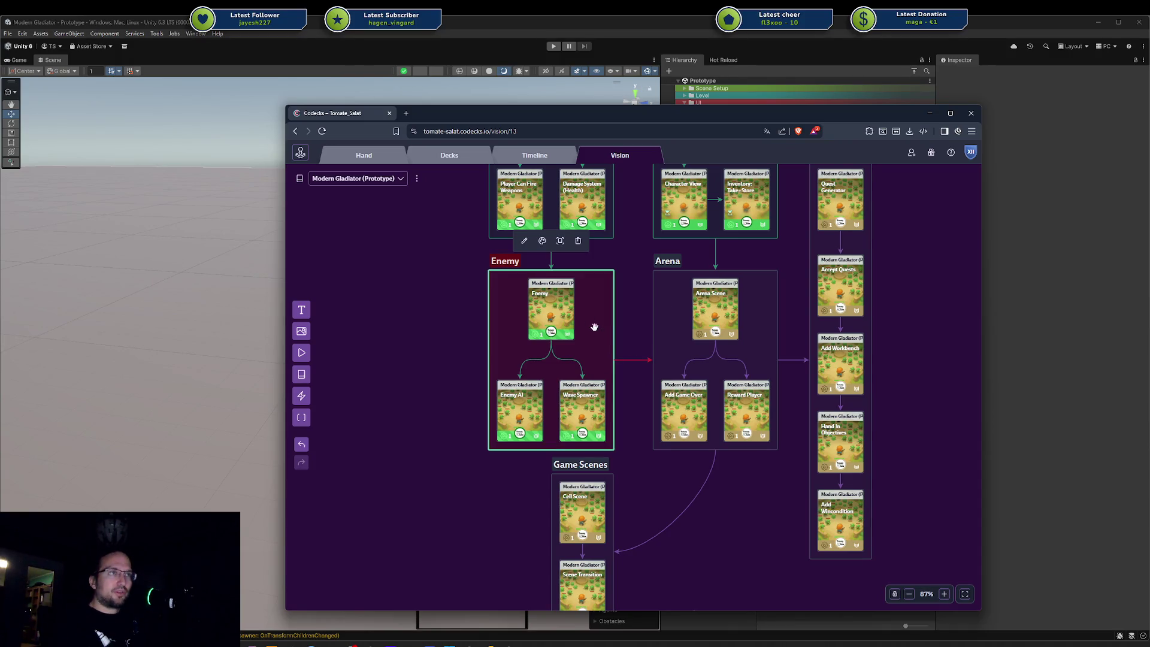
left_click(542, 240)
left_click(505, 218)
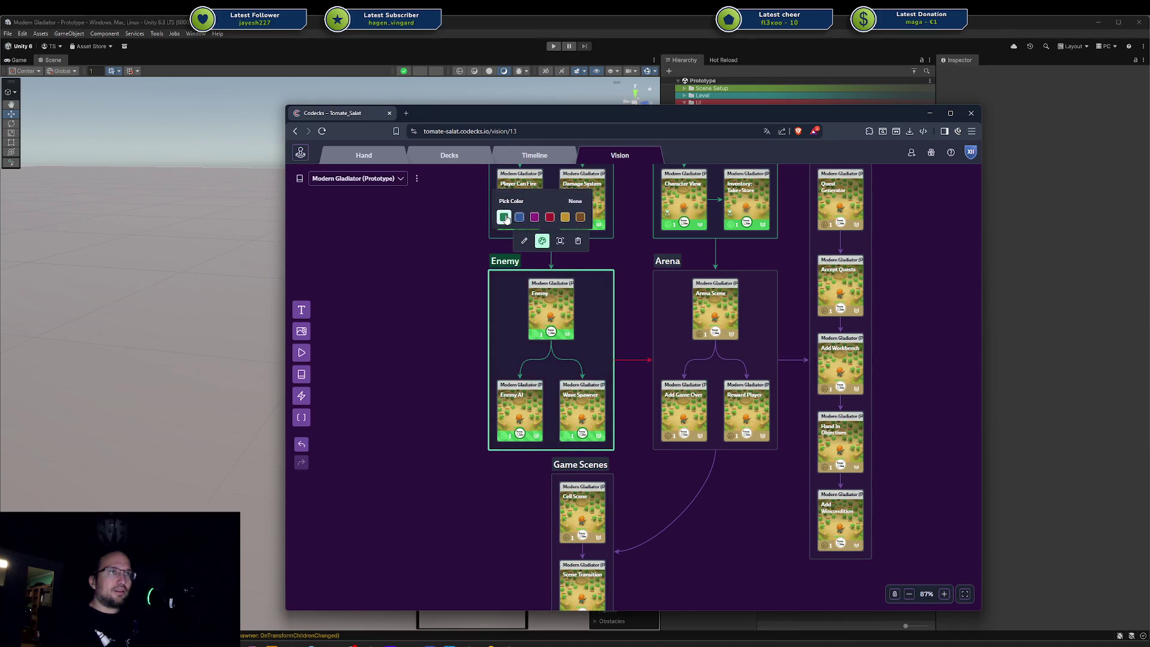
left_click(643, 360)
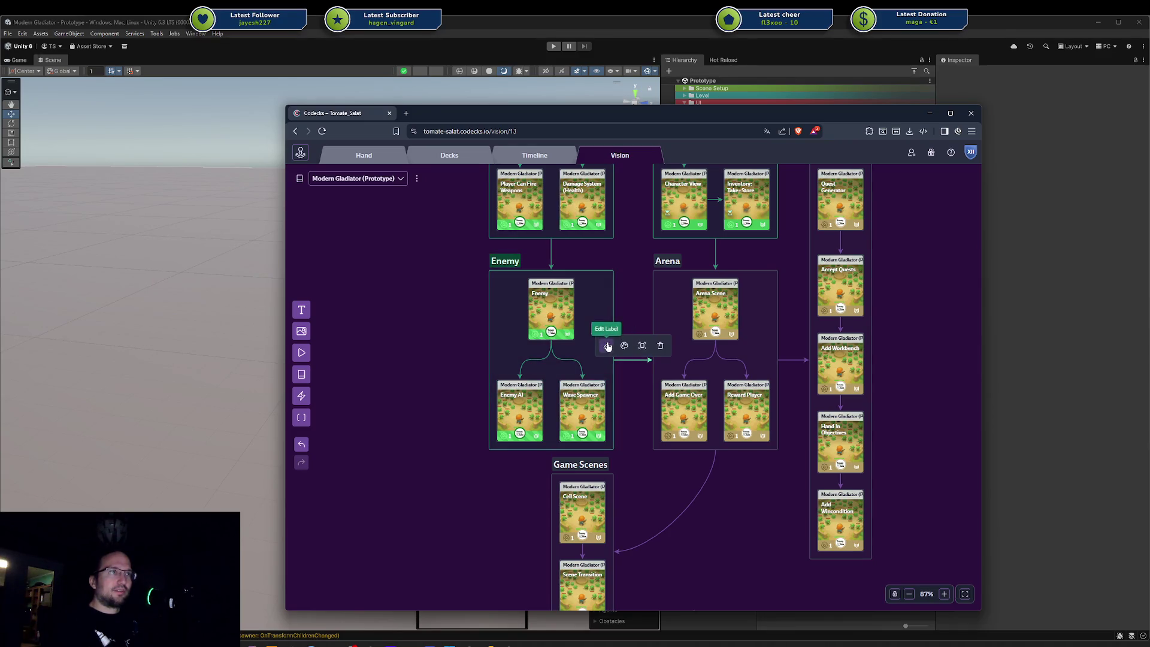
left_click(625, 346)
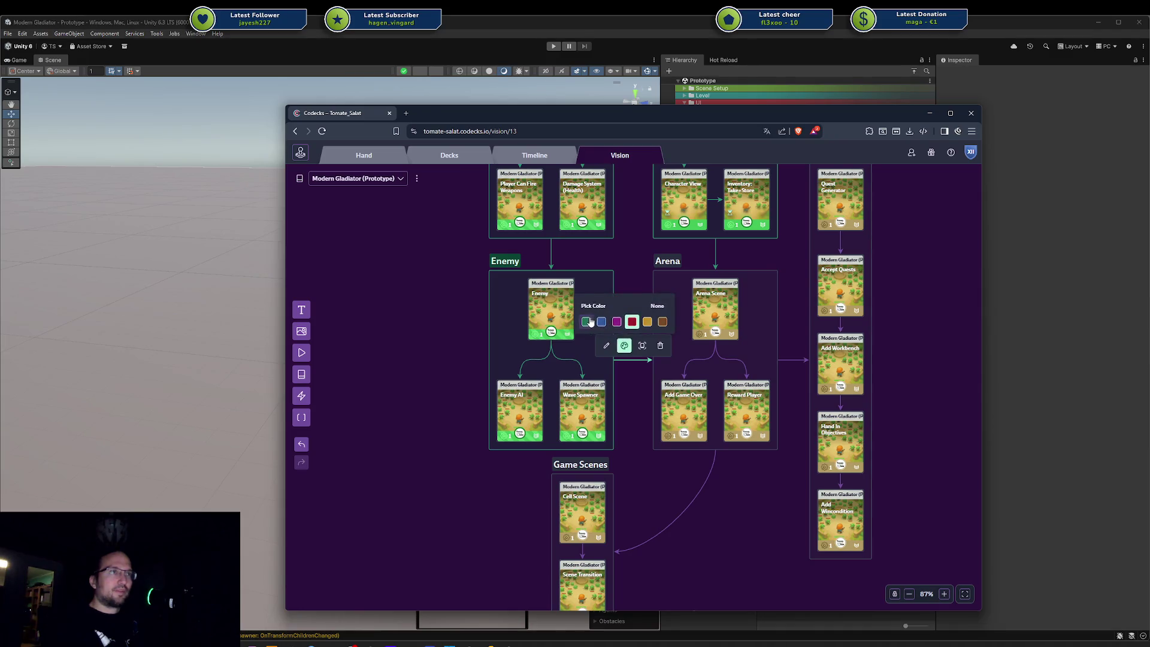
left_click(681, 345)
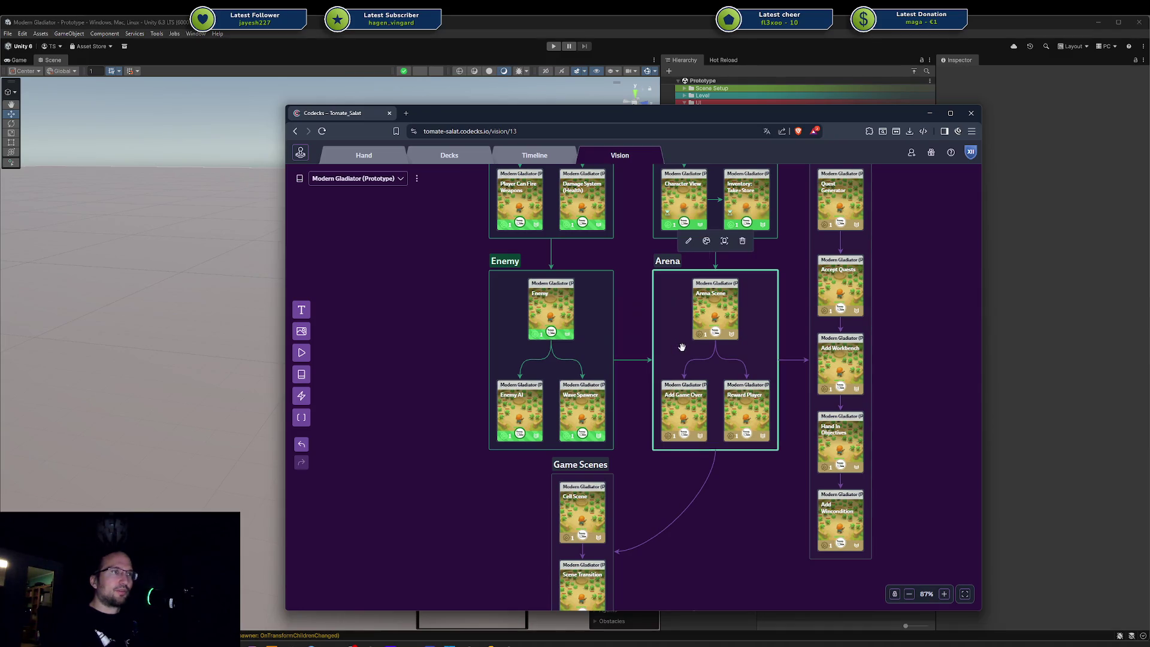
Step: Colour the Arena group blue
double_click(667, 308)
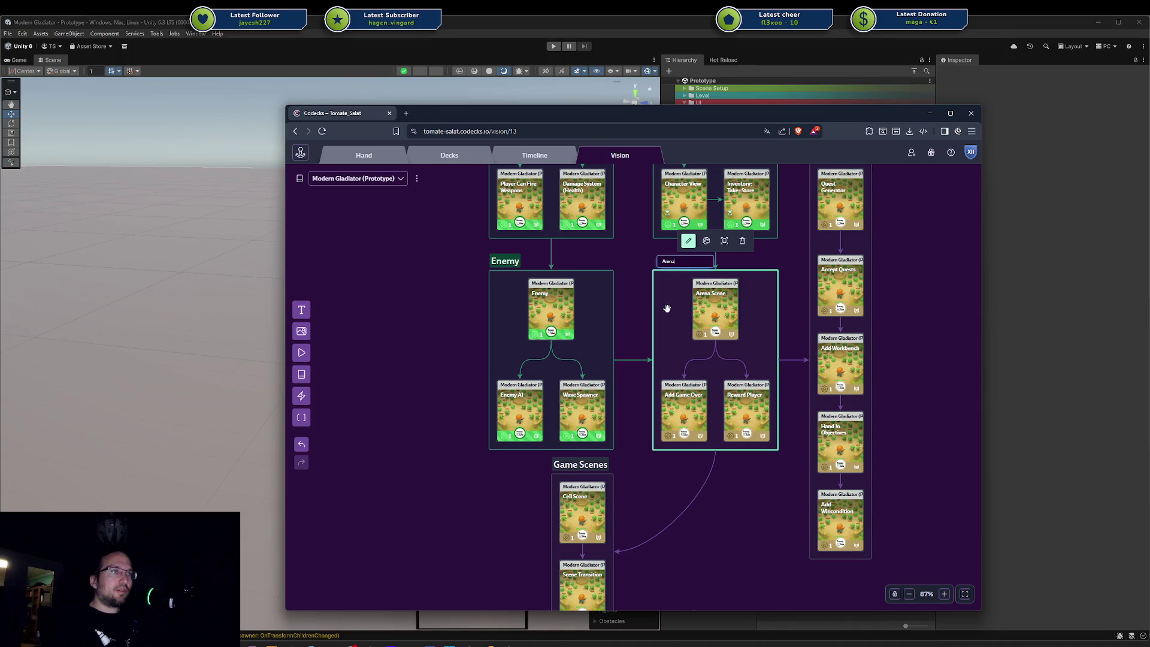
left_click(707, 240)
left_click(684, 220)
left_click(628, 288)
left_click_drag(630, 289, 627, 490)
scroll(671, 398, "down", 6)
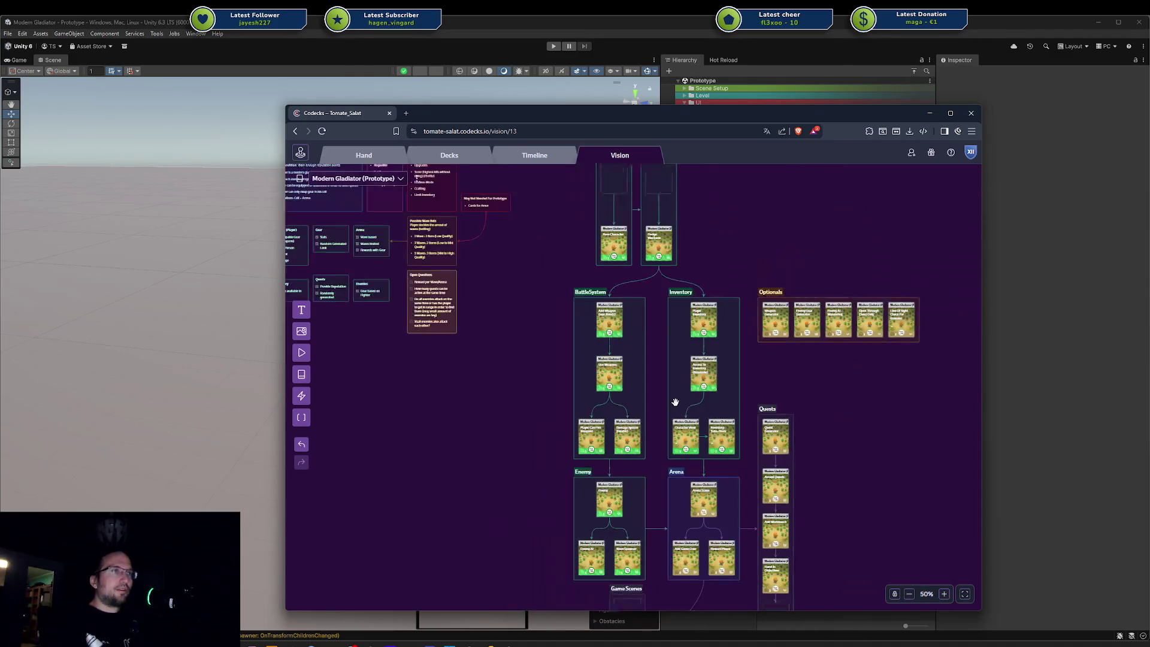
scroll(659, 402, "up", 5)
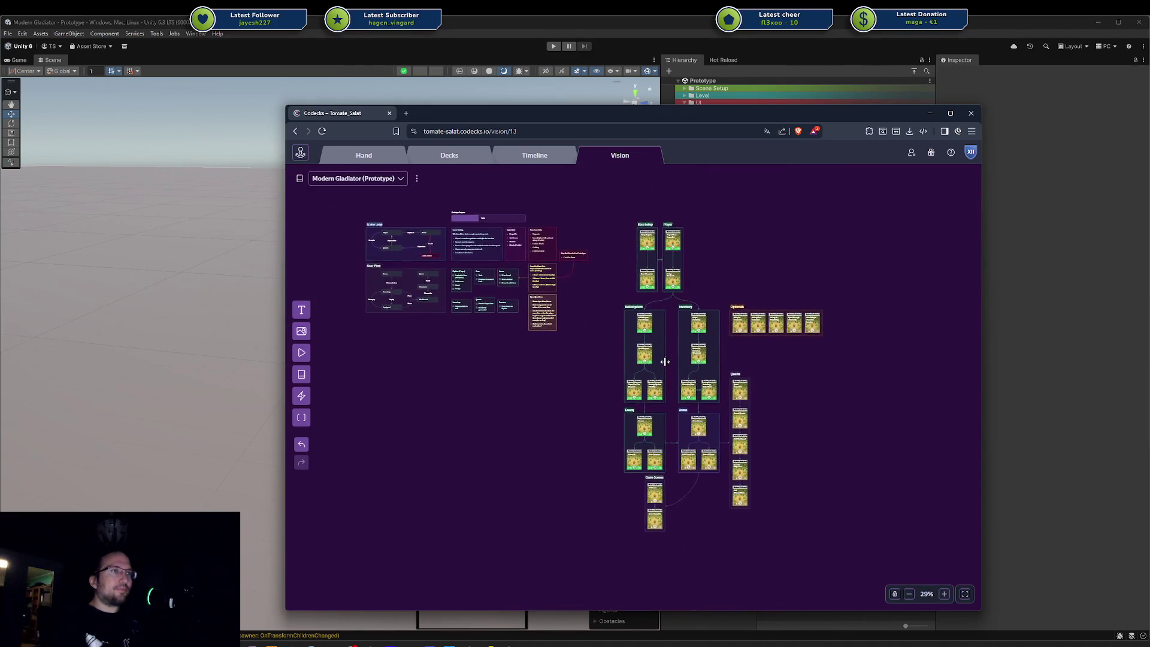
scroll(662, 348, "down", 5)
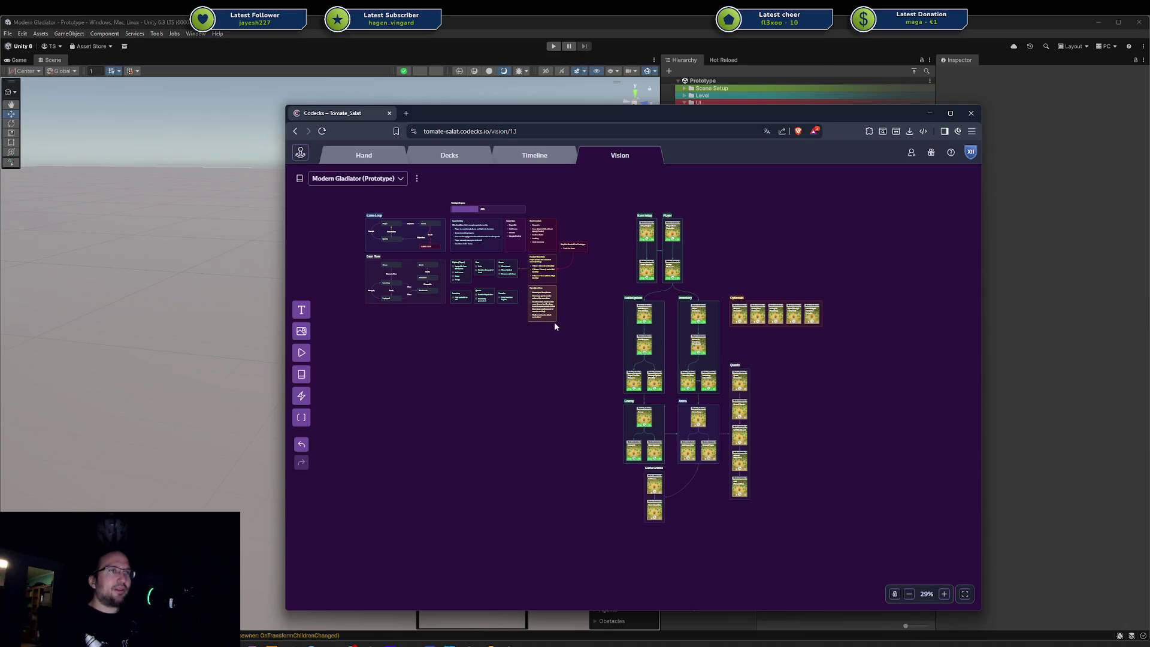
scroll(555, 322, "up", 7)
scroll(540, 293, "up", 7)
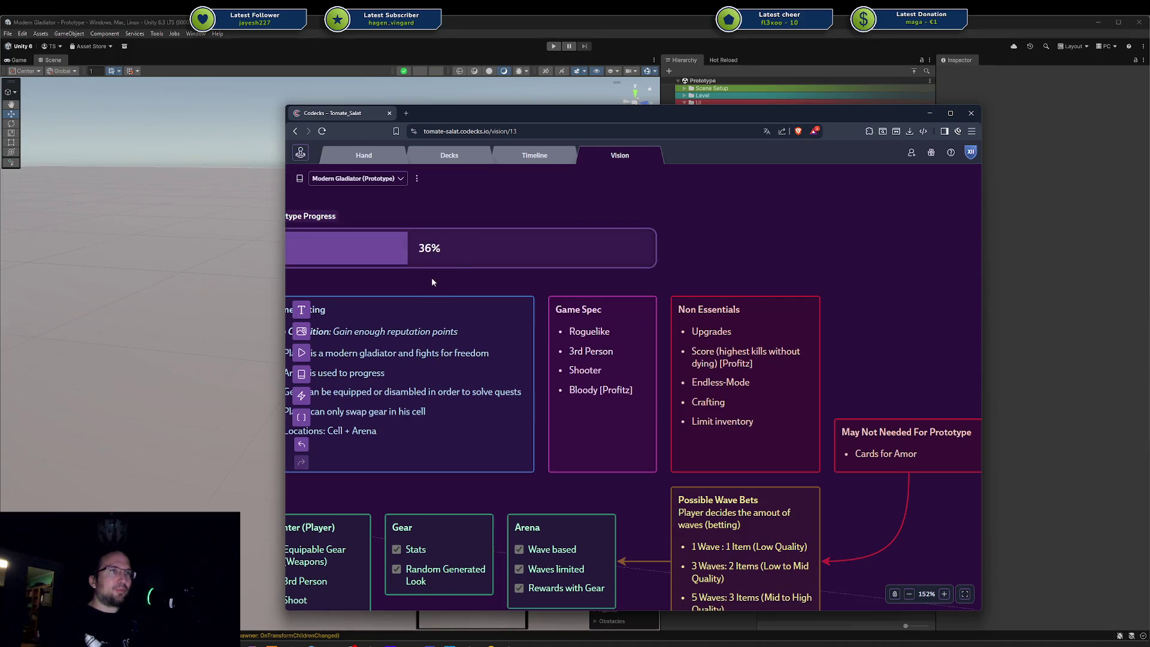
scroll(661, 286, "down", 5)
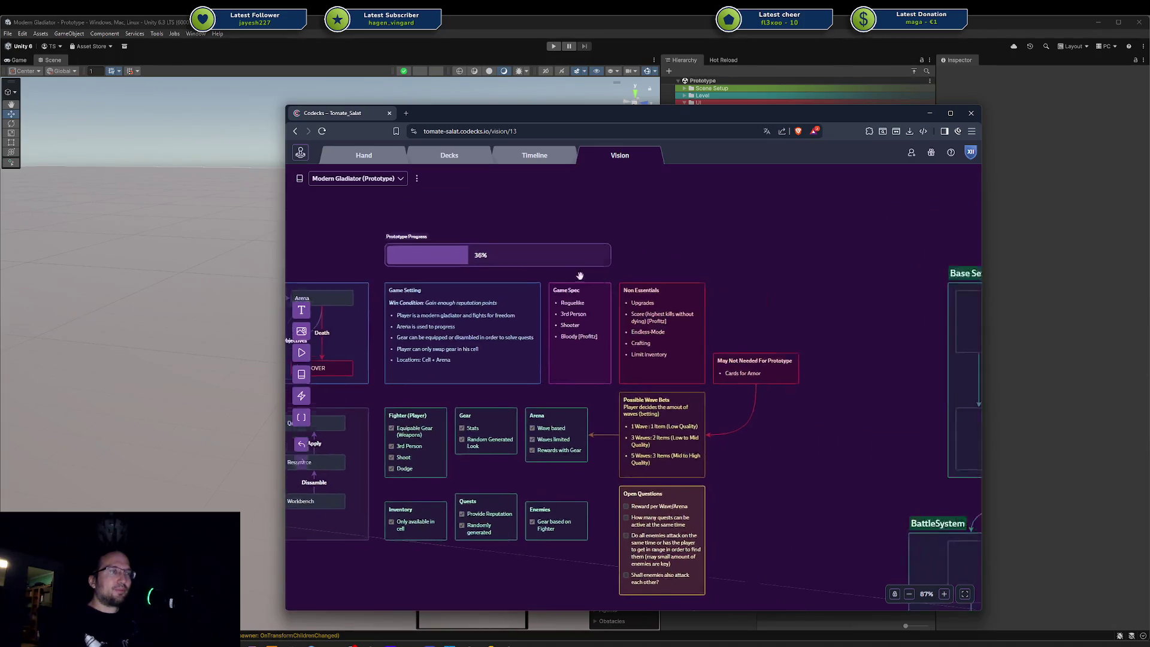
scroll(661, 286, "right", 5)
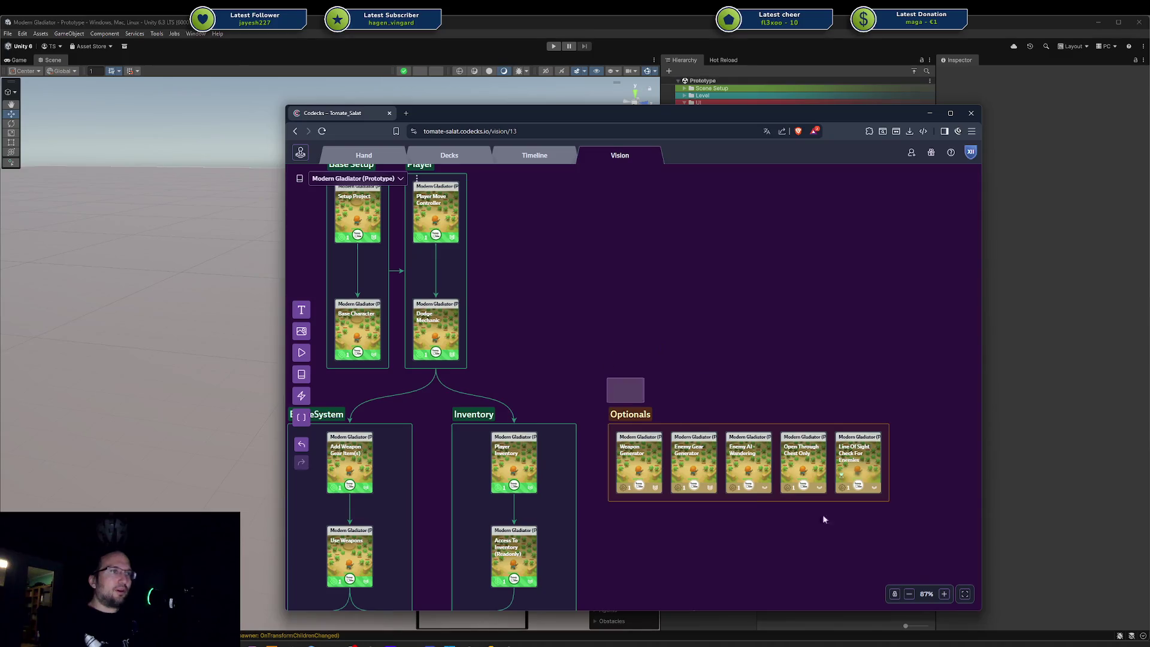
scroll(728, 527, "down", 5)
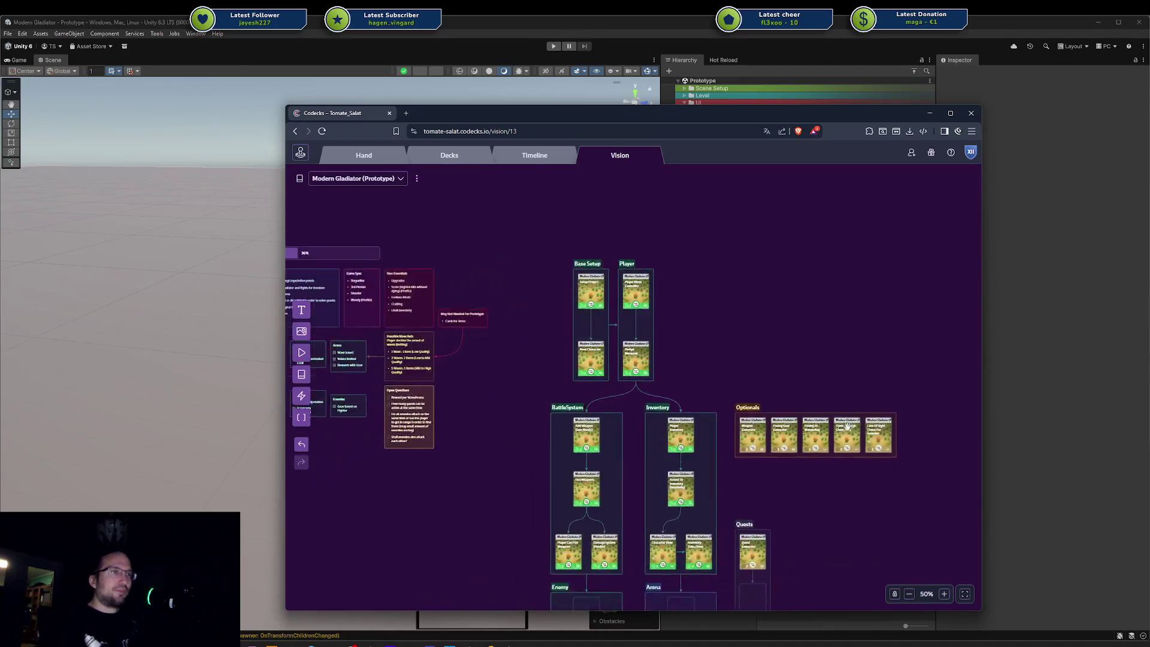
mouse_move(449, 209)
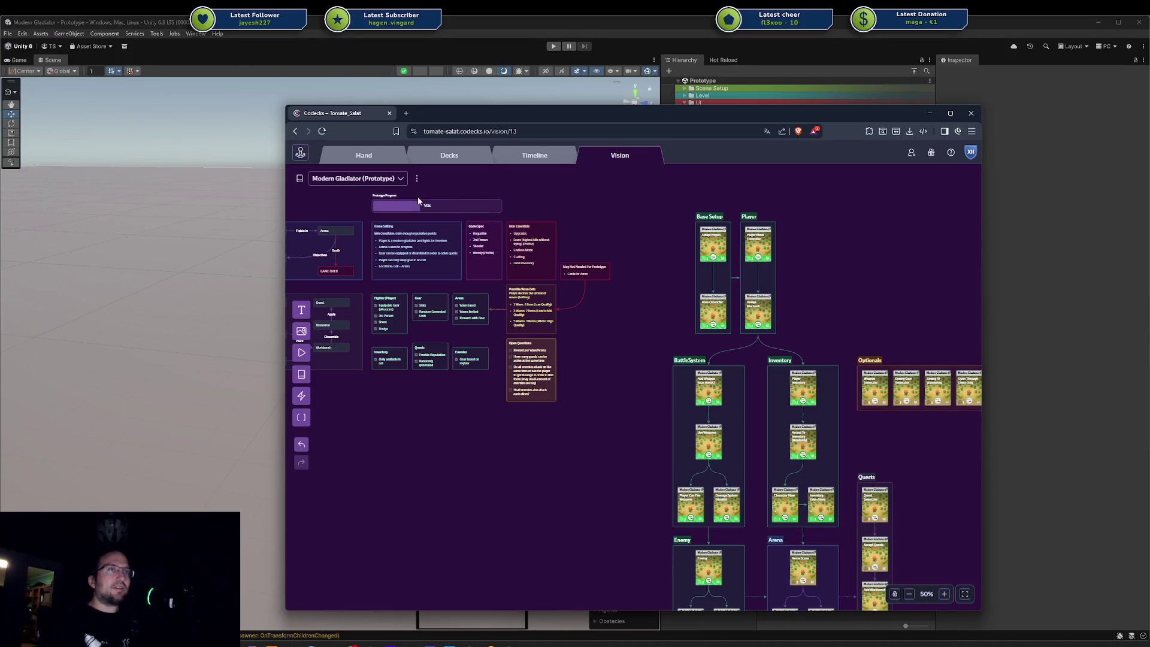
left_click_drag(915, 297, 783, 225)
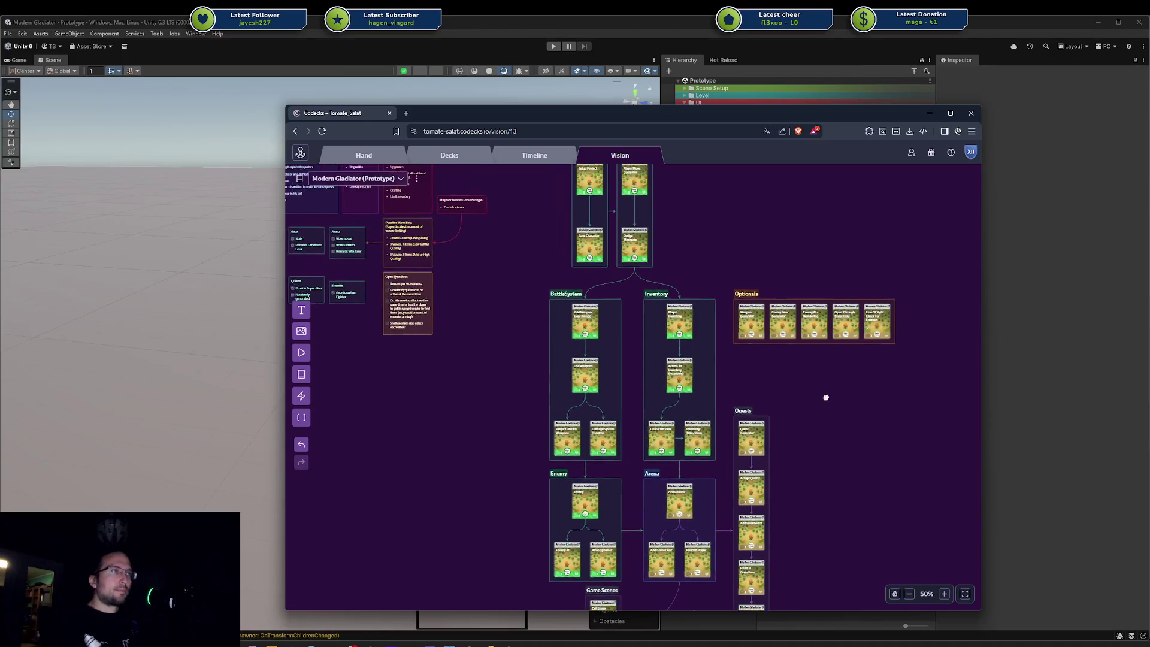
scroll(826, 397, "up", 2)
scroll(825, 396, "up", 4)
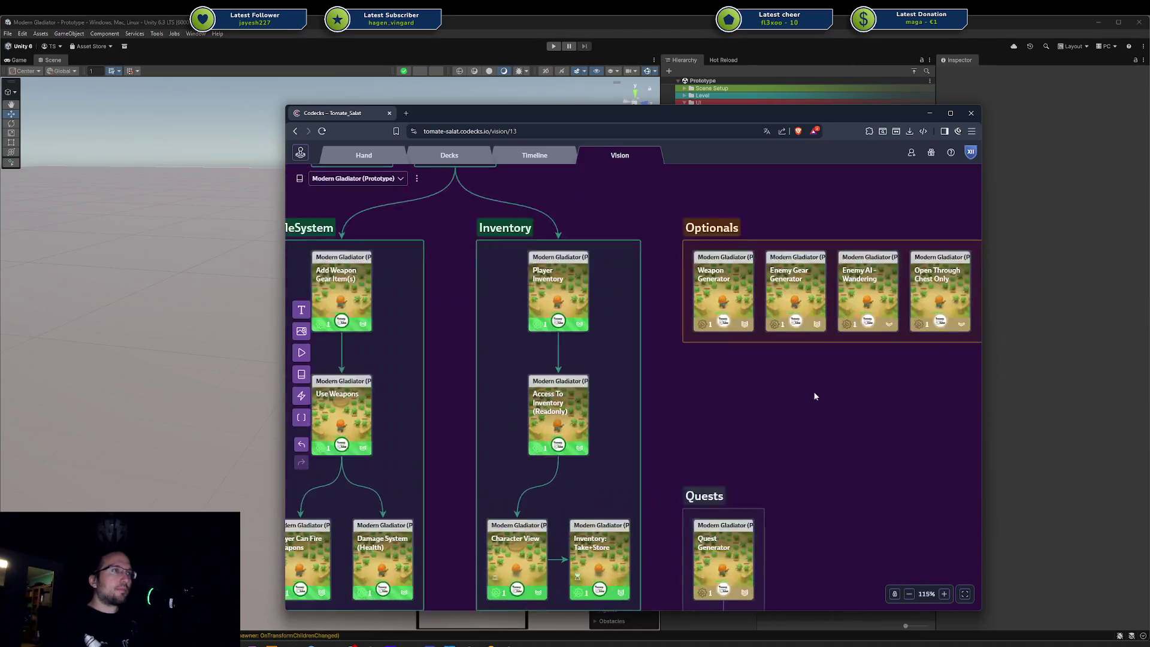
Step: Open the Weapon Generator card's description and remove its empty checklist lines
left_click(724, 291)
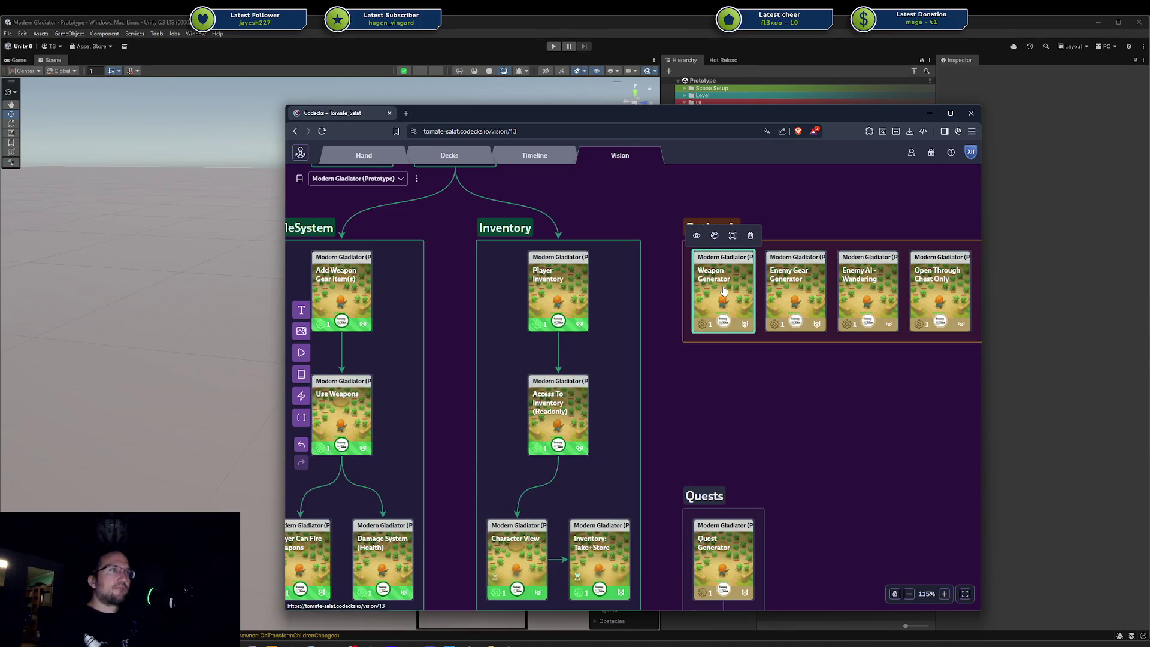
left_click(724, 290)
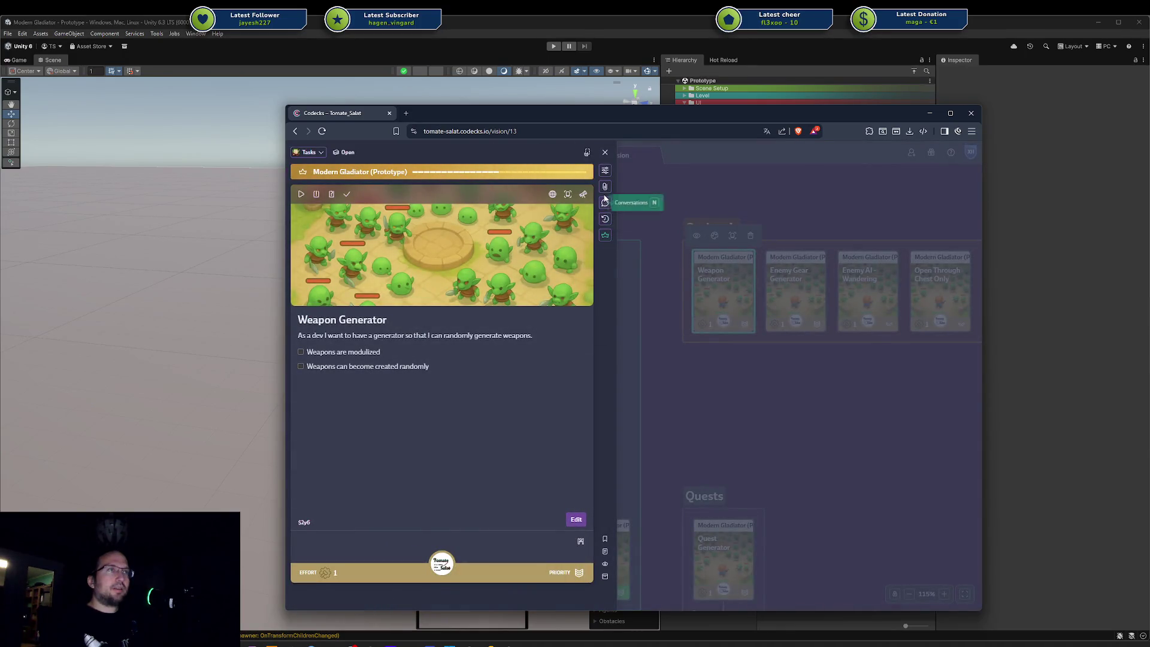
double_click(519, 385)
key("Return")
key("Return")
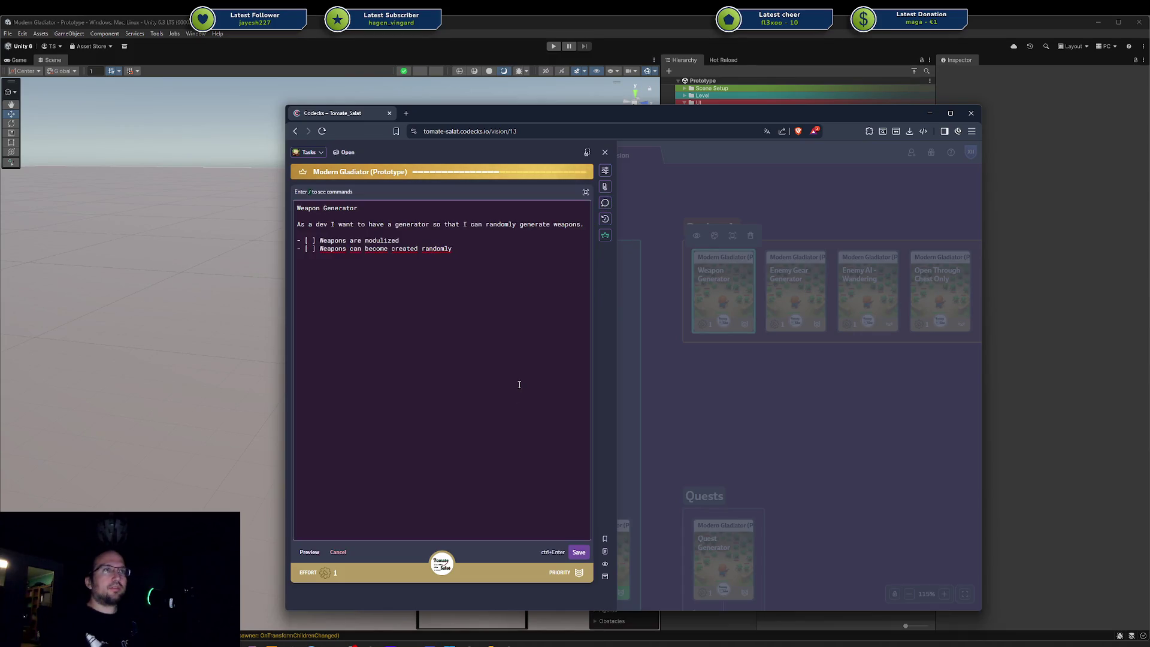
key("shift+Up")
key("shift+Home")
key("BackSpace")
Step: Add a #optional tag to the description, save it, and select the Prototype Progress bar
type("#")
type("optional")
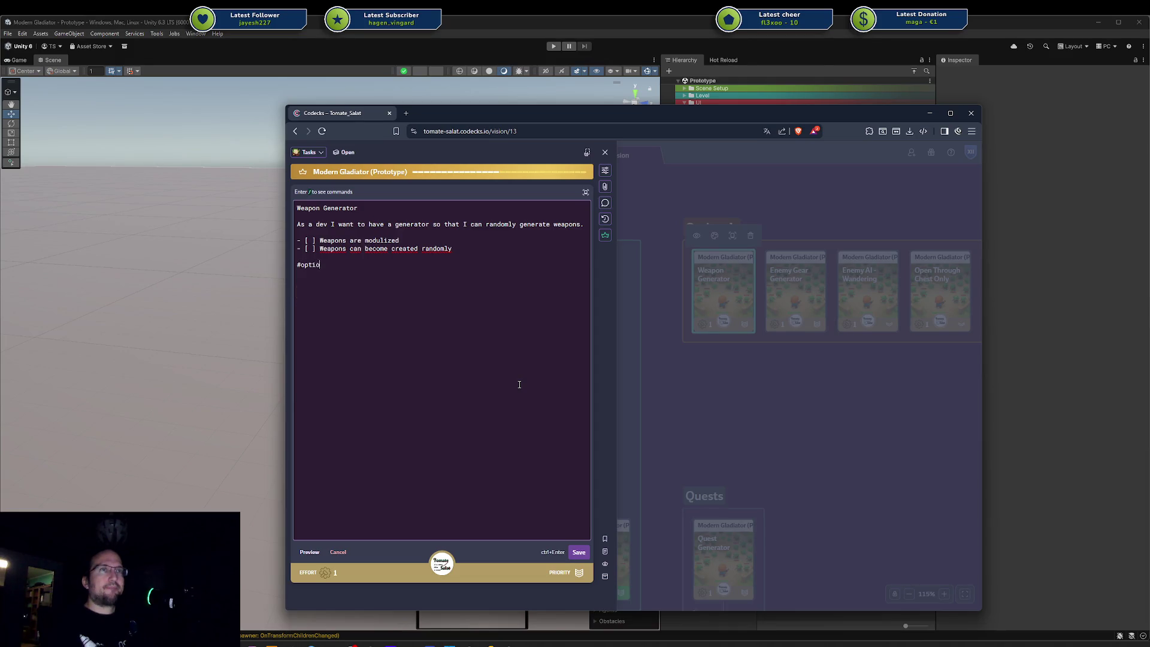
key("ctrl+Return")
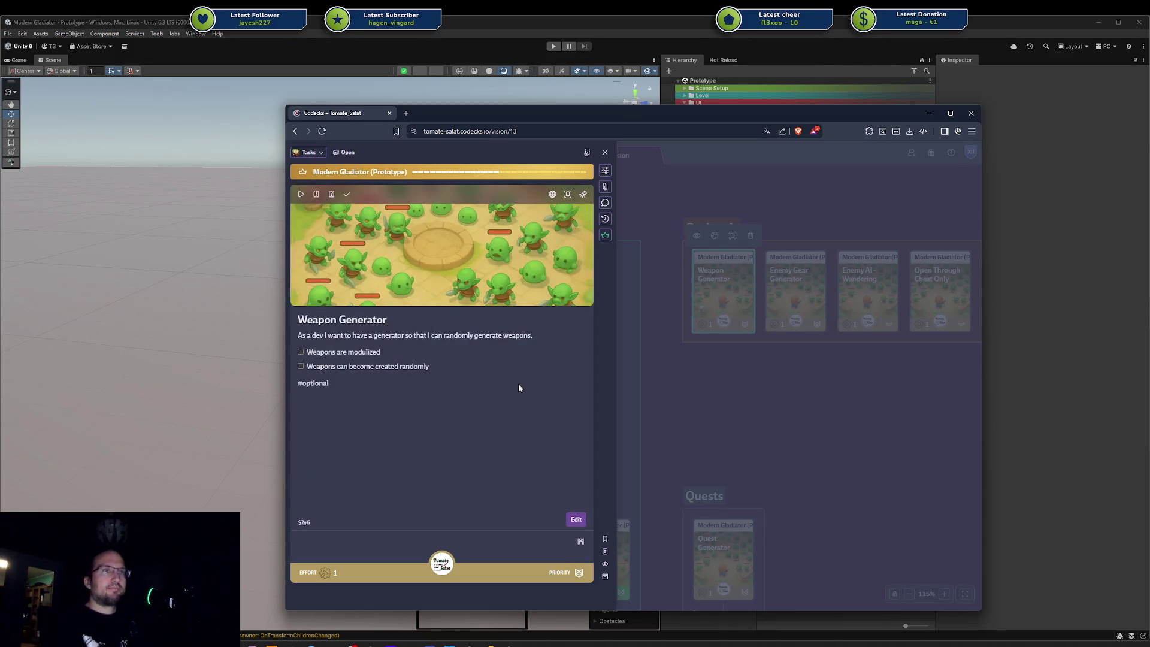
left_click(887, 372)
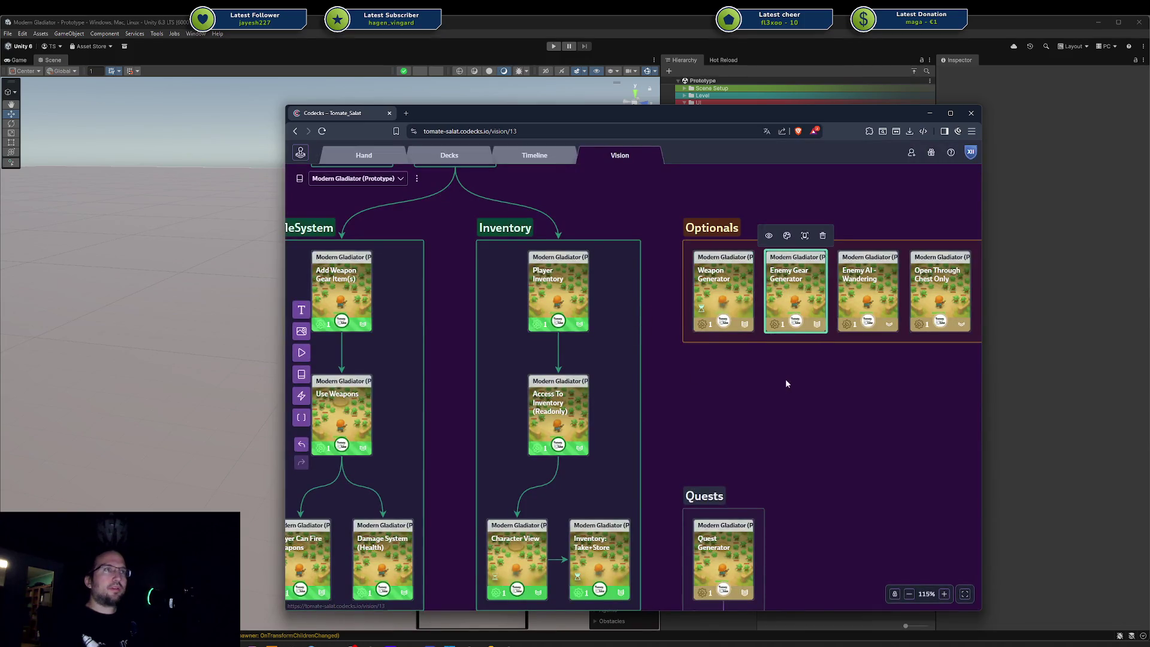
scroll(772, 394, "down", 5)
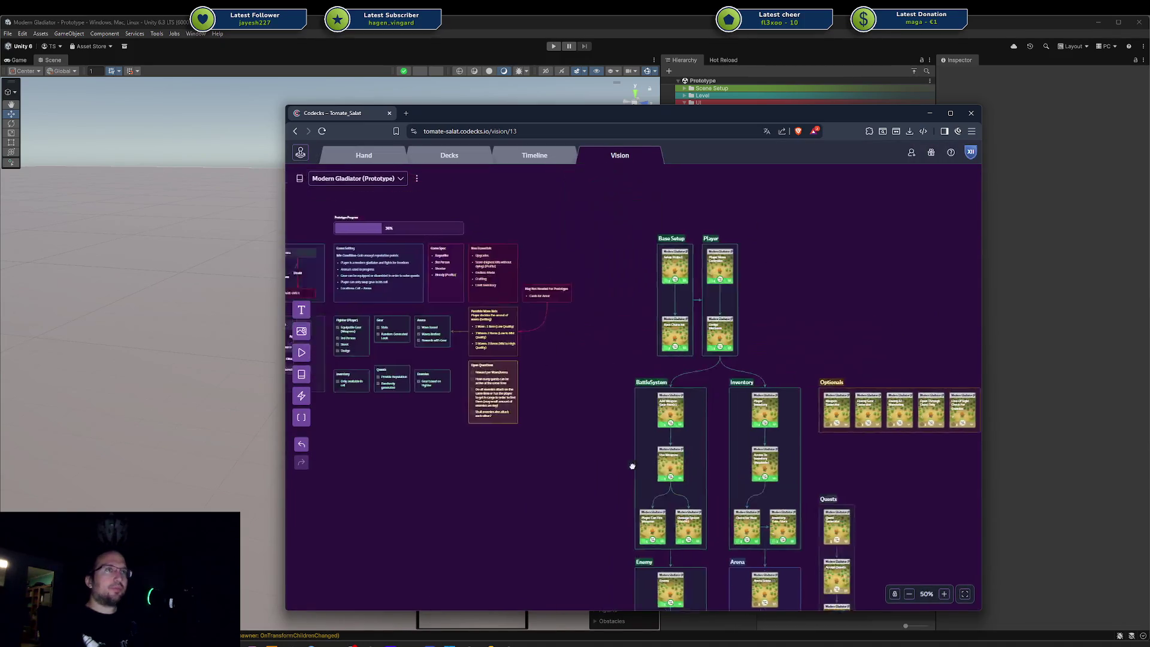
left_click(483, 329)
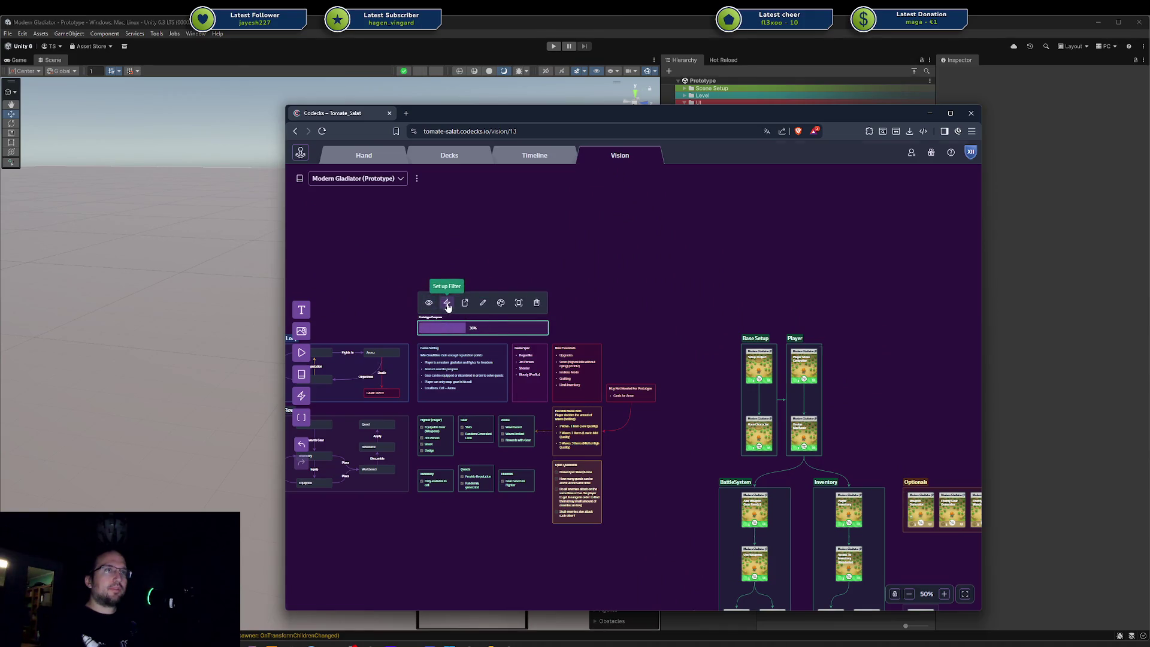
Step: Filter the progress bar's cards by the Prototypes deck
left_click(447, 303)
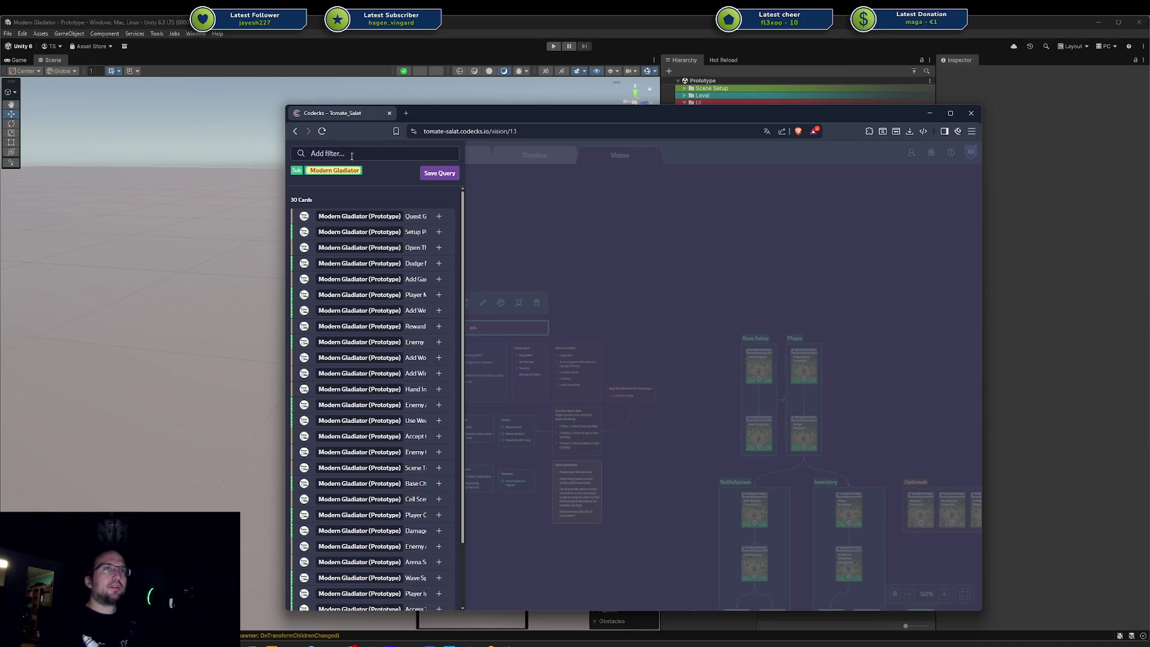
left_click(363, 153)
type("not op")
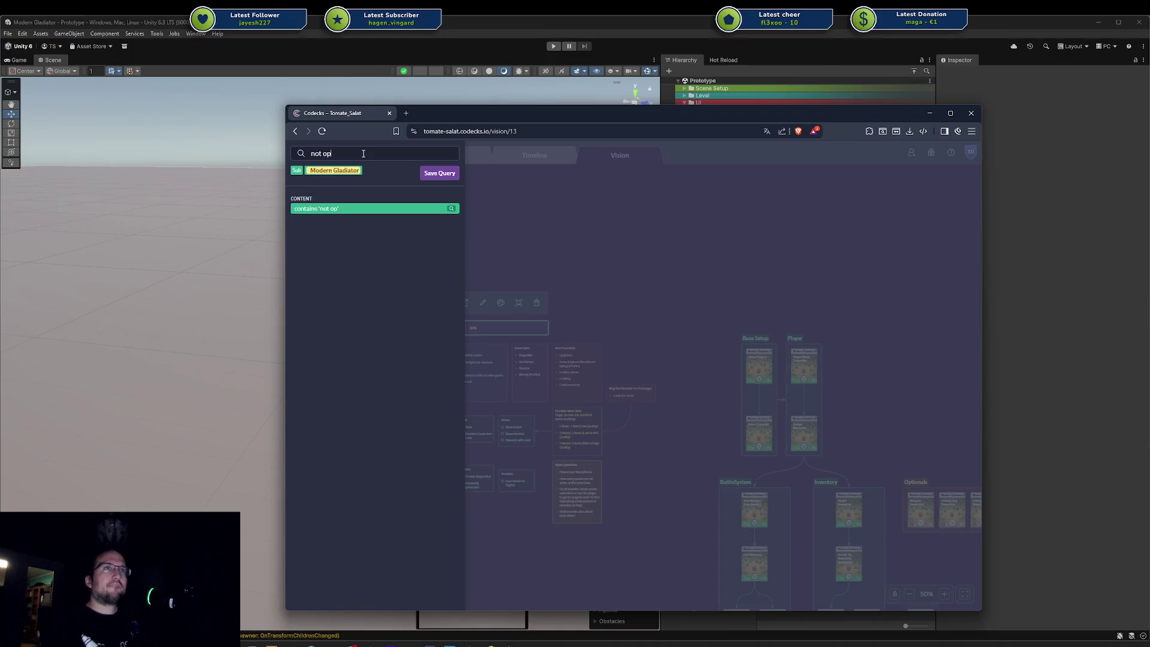
key("BackSpace")
key("BackSpace")
key("BackSpace")
type("optional")
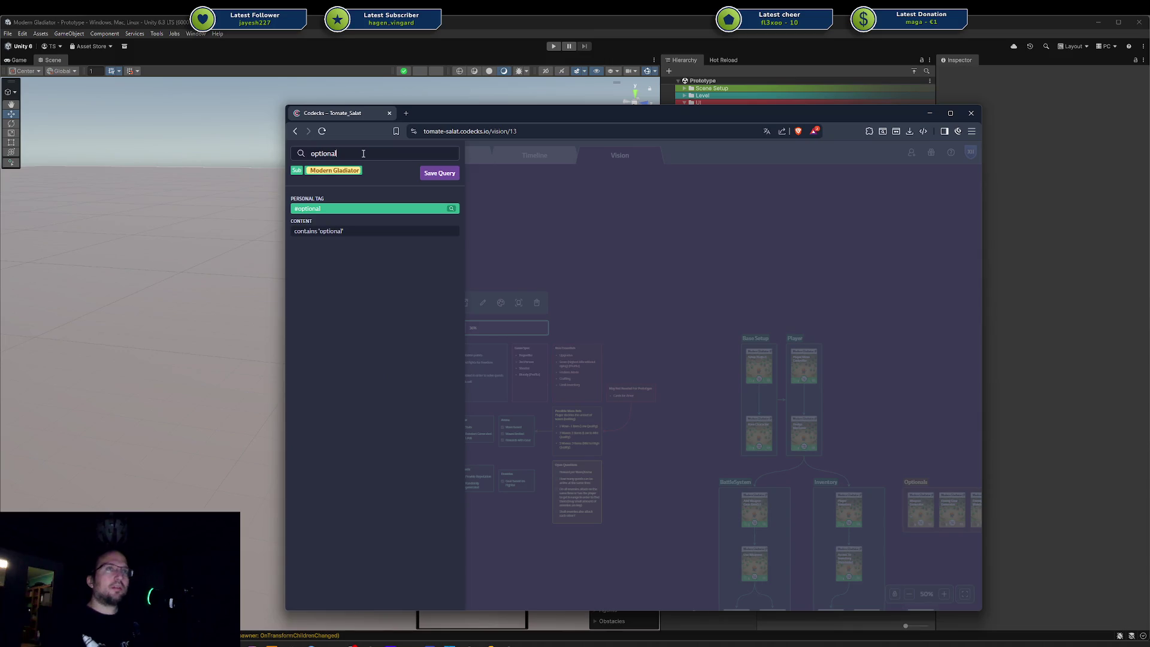
key("BackSpace")
key("BackSpace")
key("BackSpace")
type("con")
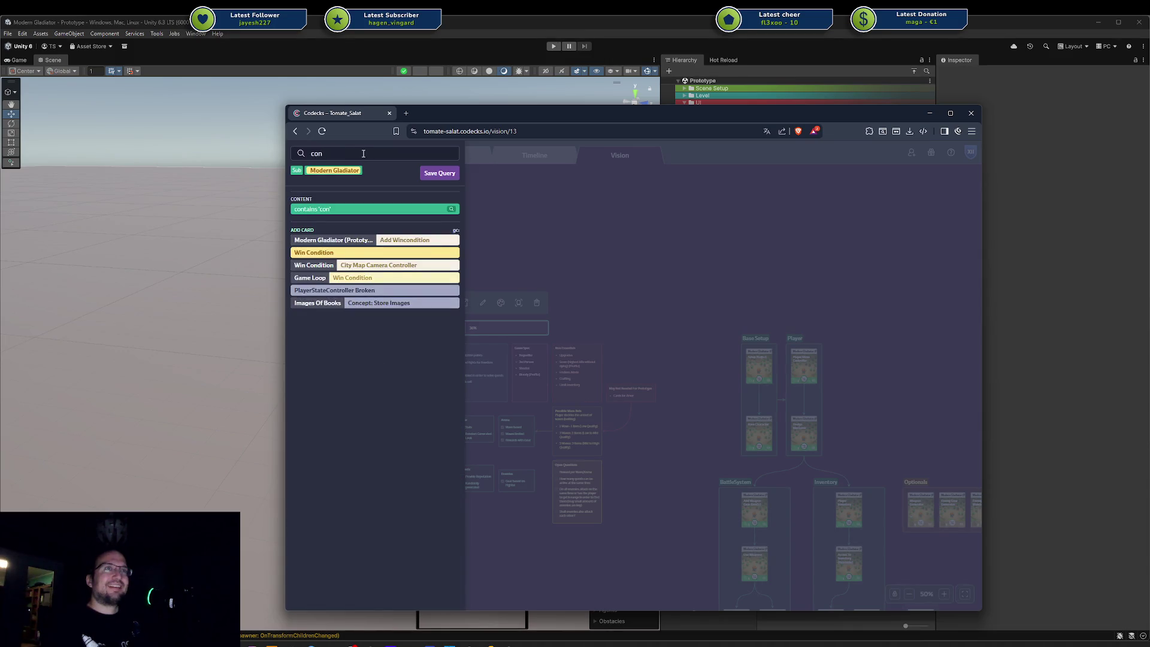
key("BackSpace")
key("BackSpace")
key("BackSpace")
type("Prot")
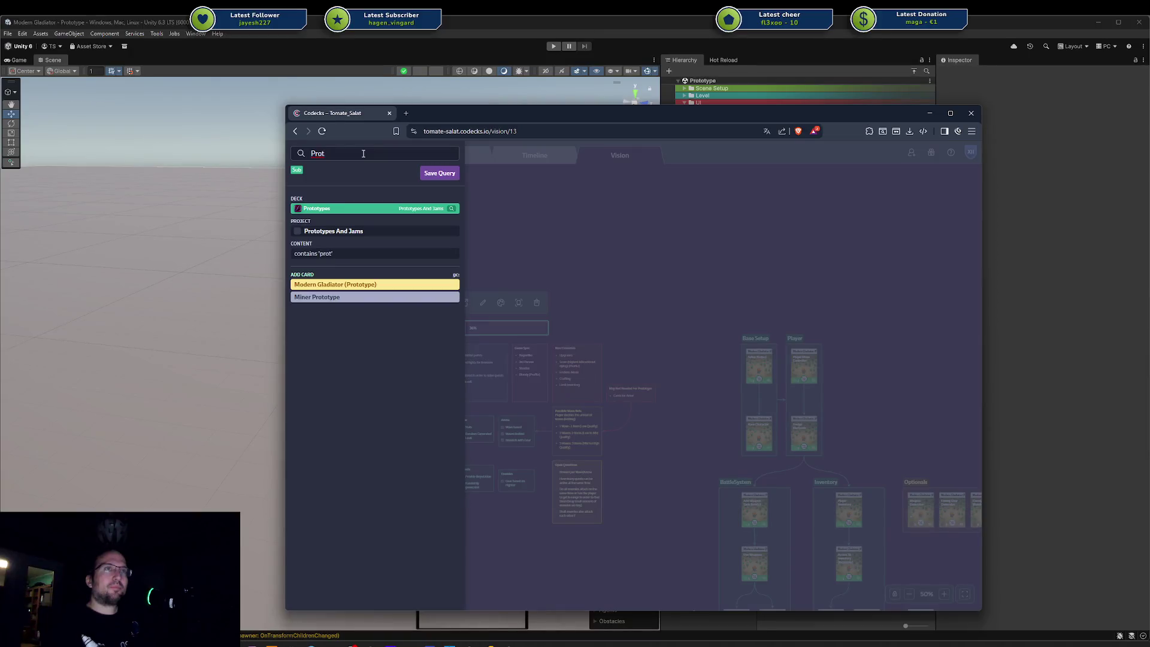
key("Return")
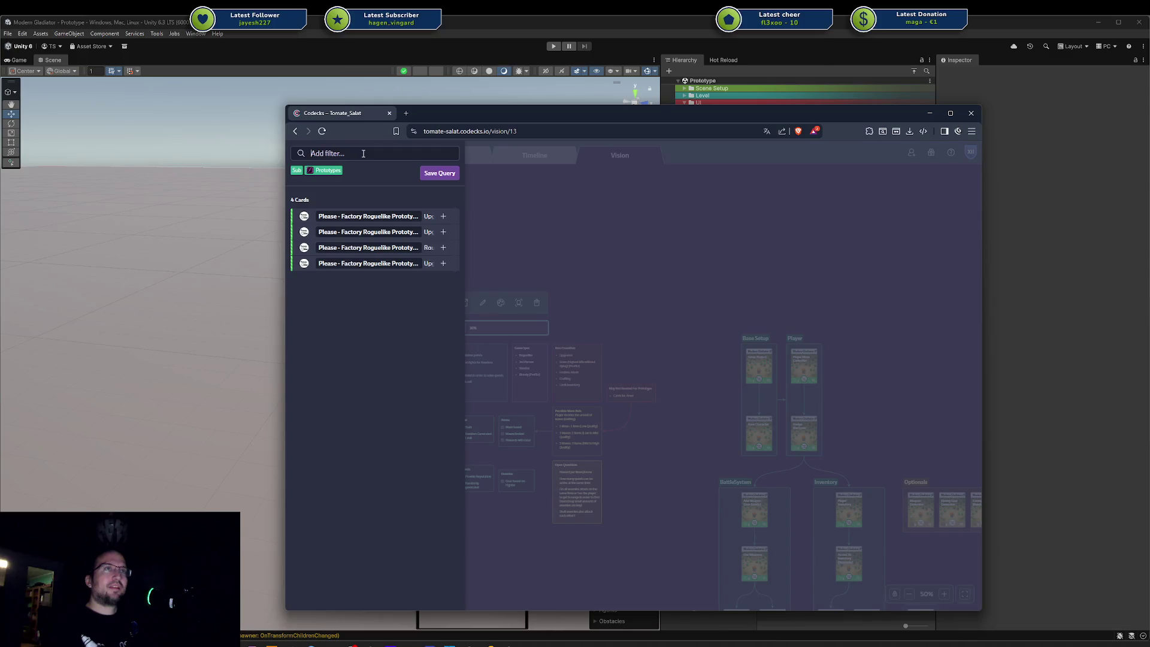
Step: Replace the Prototypes filter with Modern Gladiator project and Is Sub Card filters
left_click(324, 170)
left_click(296, 170)
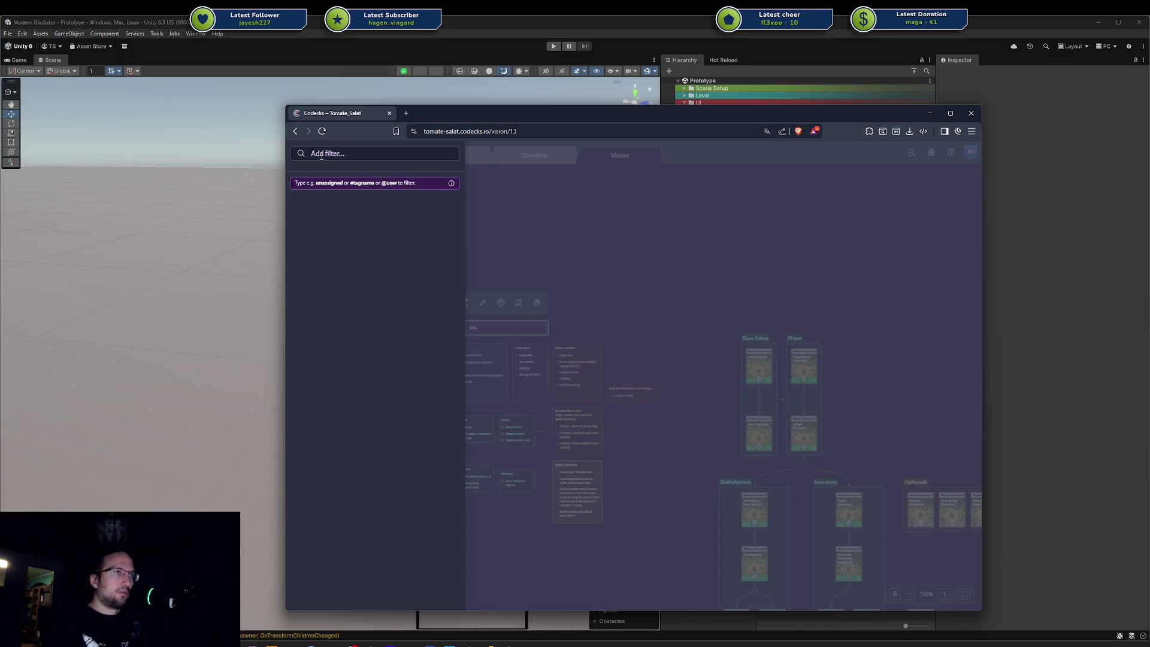
type("M")
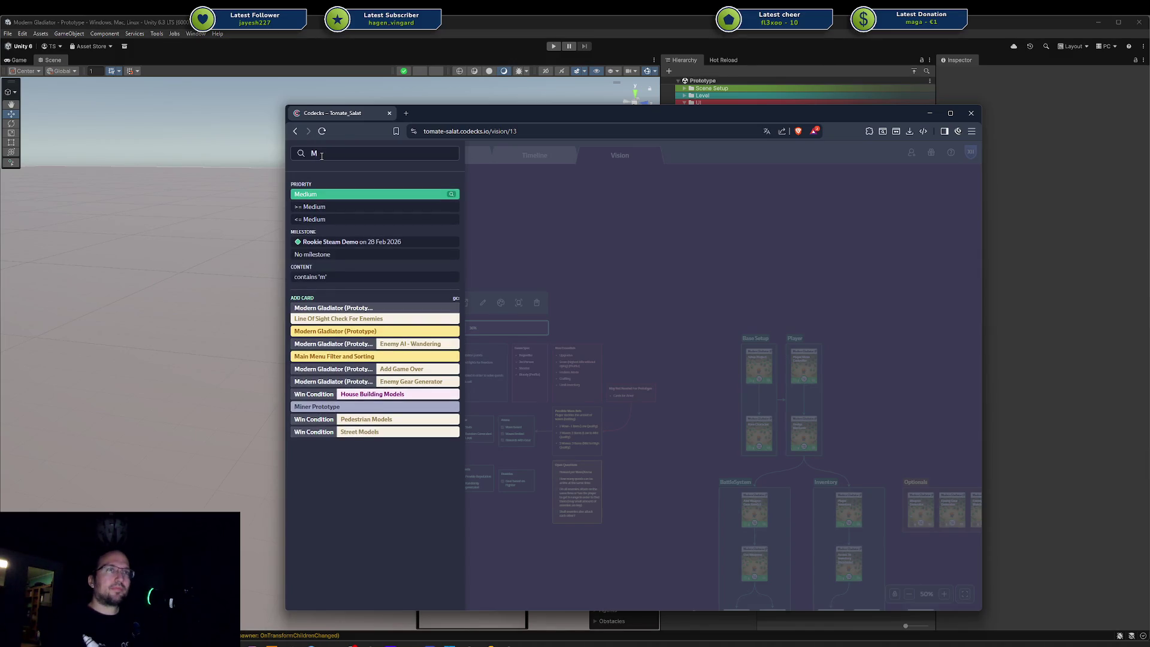
left_click(318, 331)
left_click(364, 152)
type("sub")
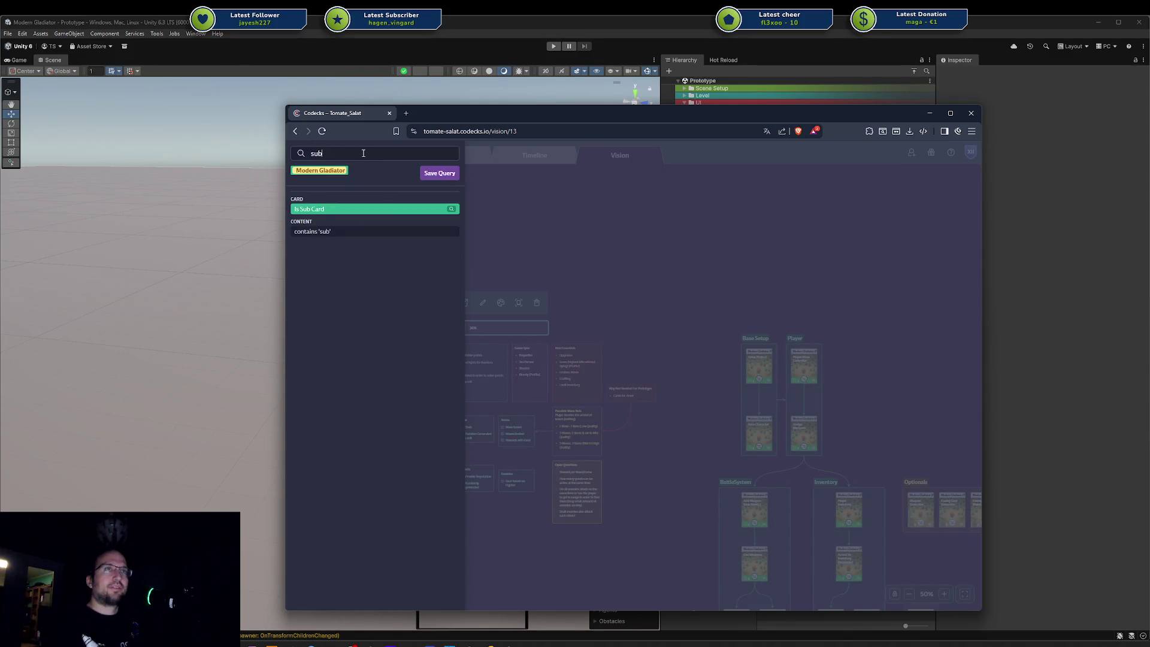
key("Return")
Step: Add a #optional tag filter to the card filters
type("#")
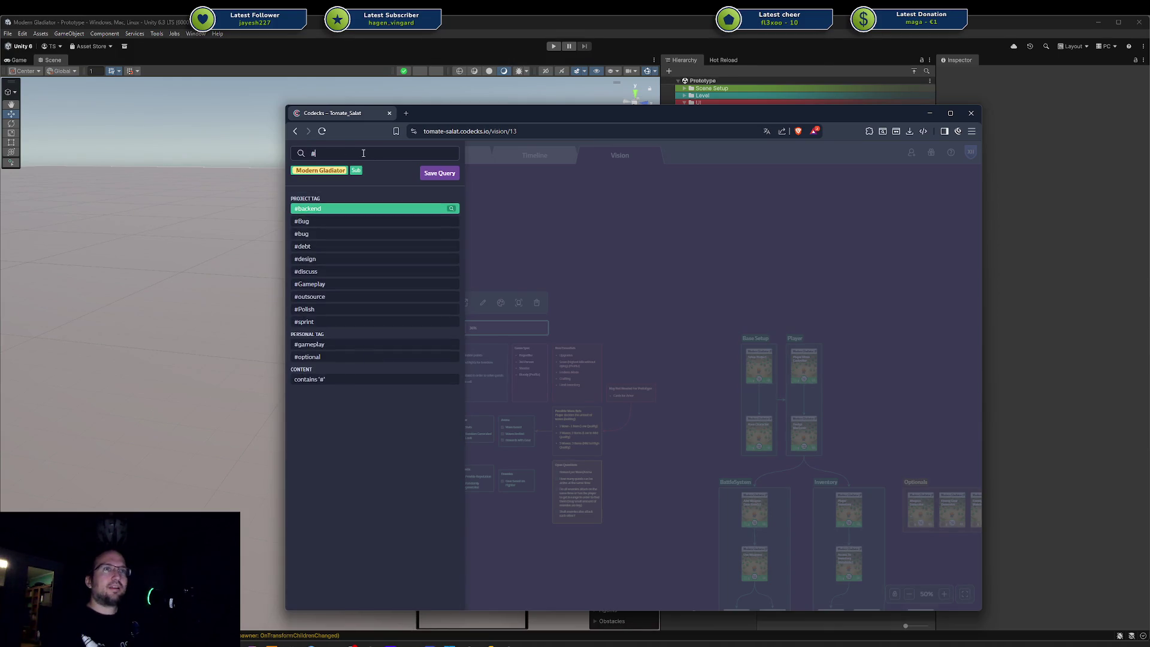
key("BackSpace")
type("!#optiona")
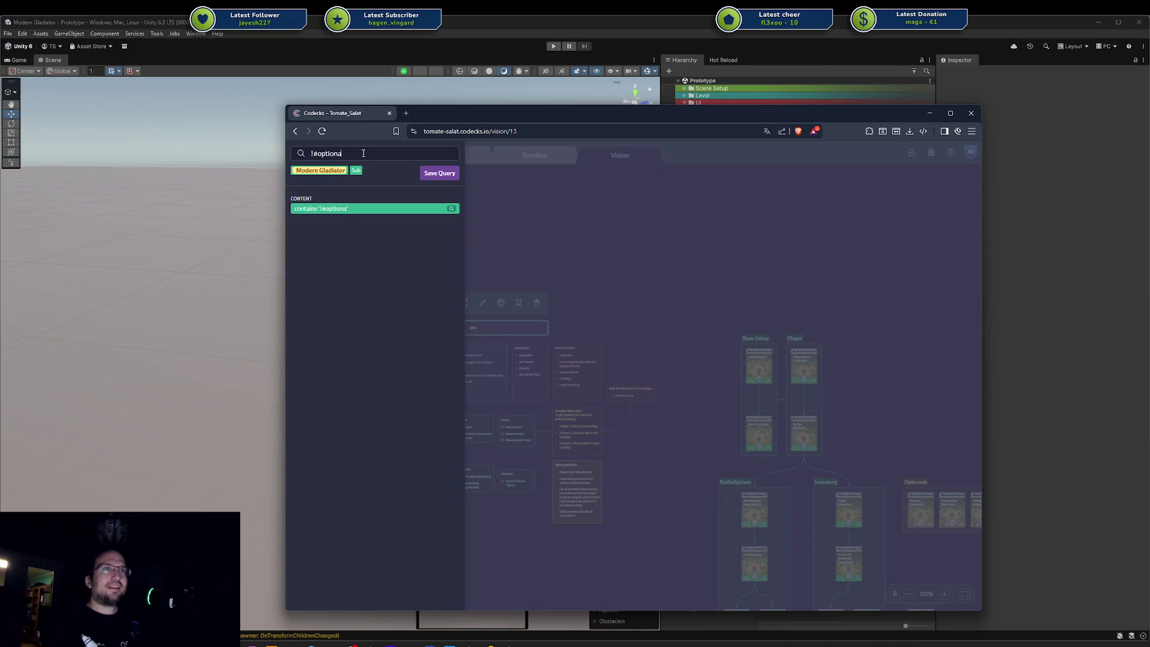
key("BackSpace")
key("BackSpace")
key("BackSpace")
type("#op")
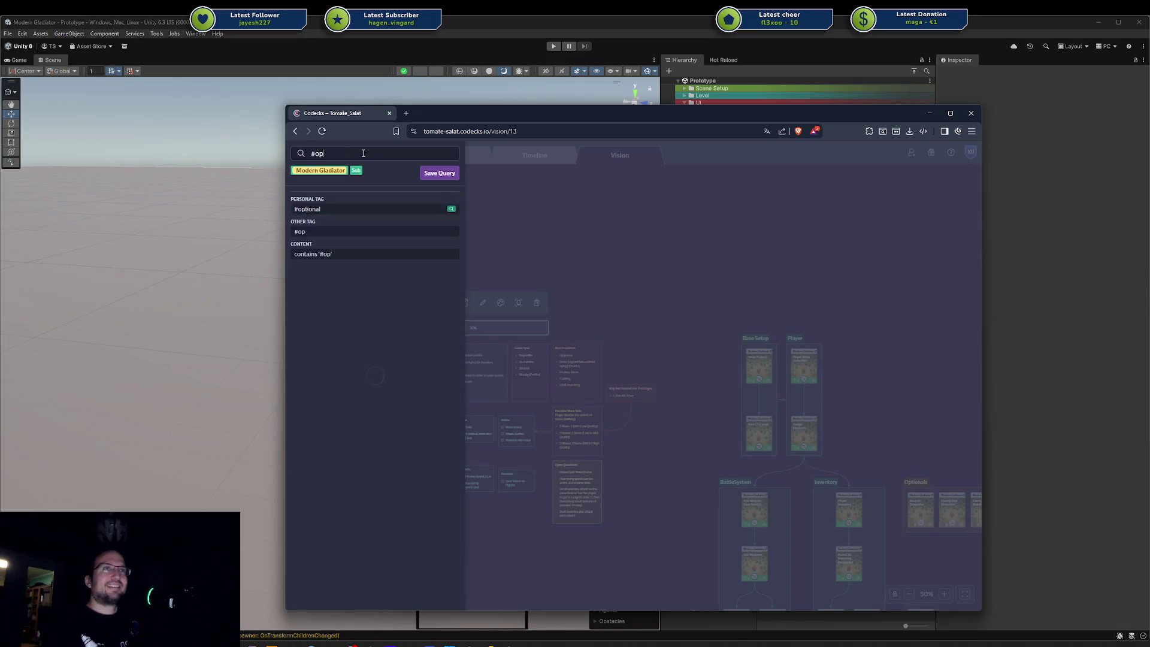
key("Down")
key("Down")
key("Up")
key("Up")
key("Return")
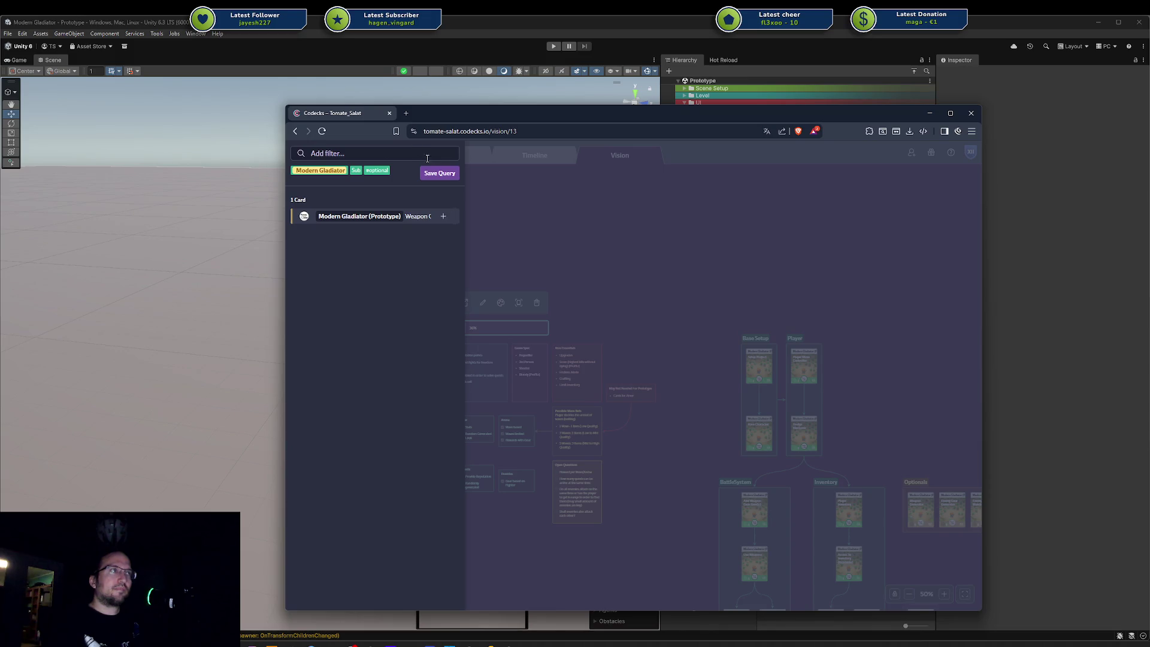
Step: Remove the #optional tag filter and return to the Vision board
left_click(447, 178)
left_click(385, 170)
left_click(782, 197)
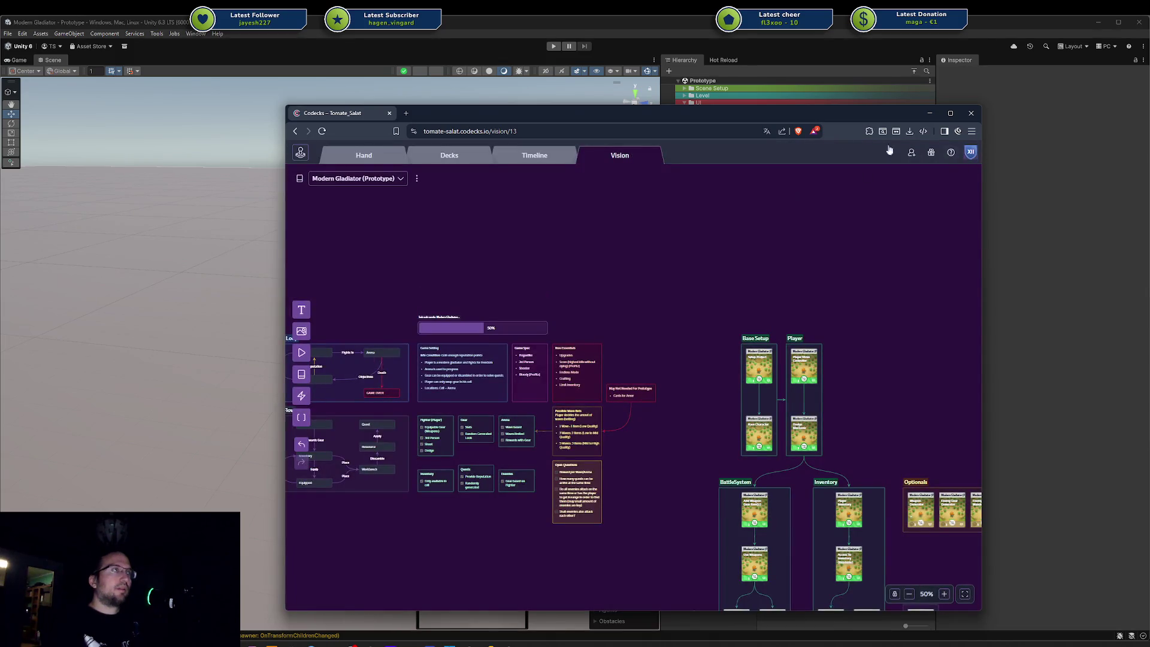
Step: Open Codecks in a second tab and search the Hand view for #optional cards
middle_click(318, 155)
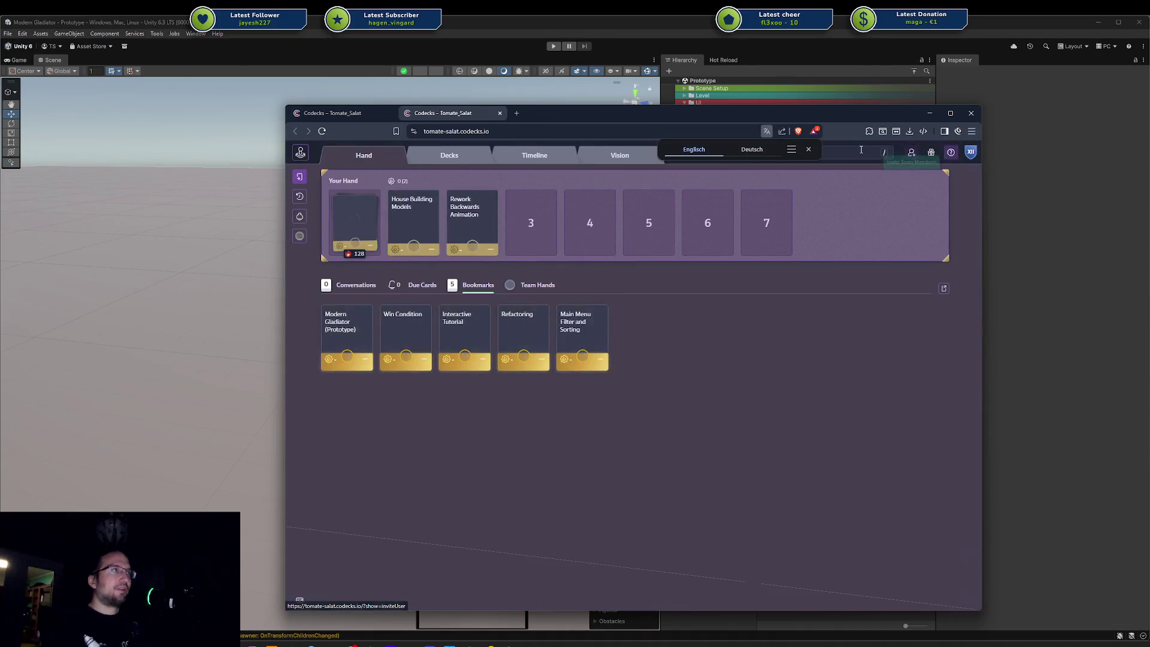
left_click(862, 150)
type("not")
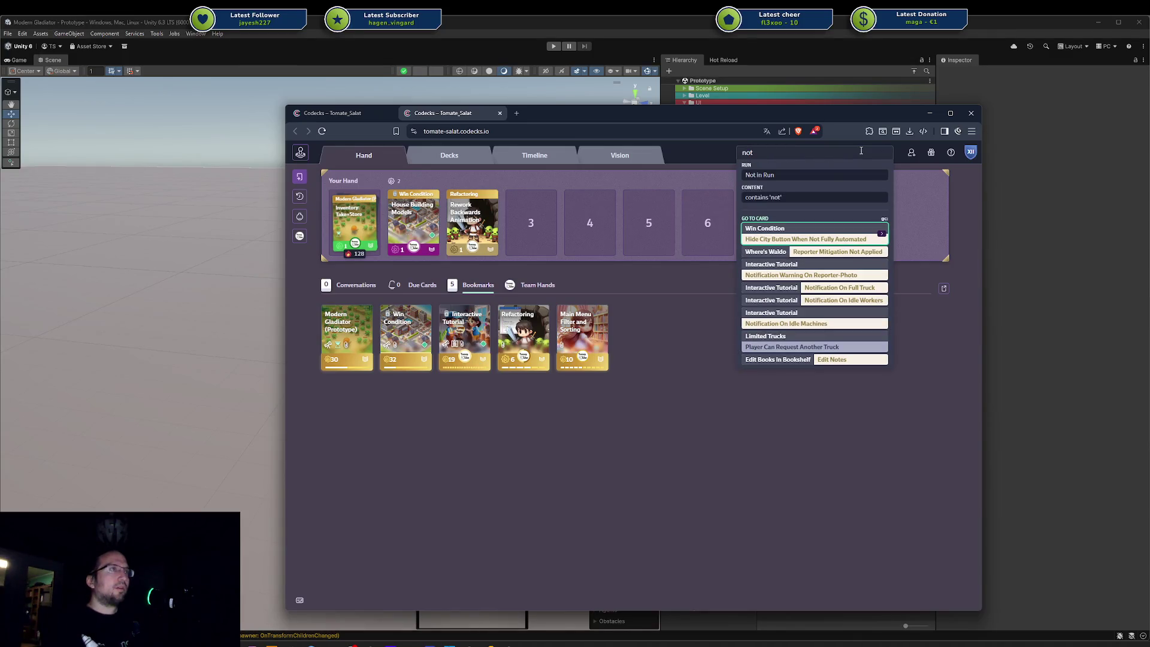
key("BackSpace")
key("BackSpace")
key("BackSpace")
type("!")
key("BackSpace")
type("#op")
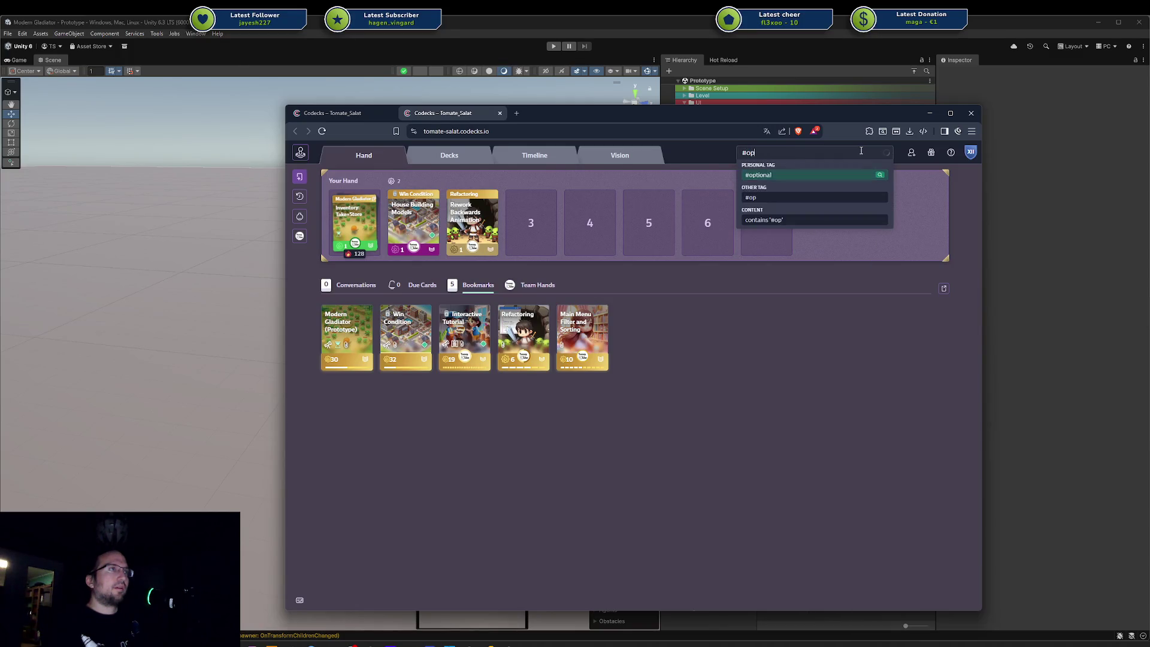
key("Down")
key("Return")
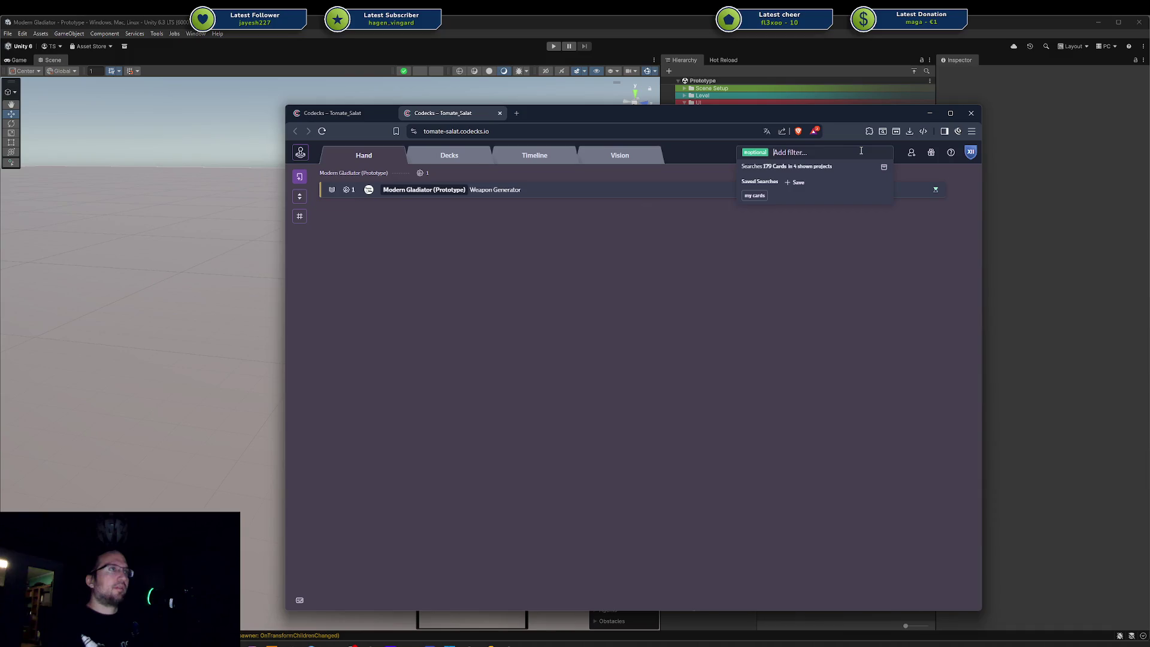
Step: Inspect the #optional card's tags and ordering, then remove the #optional filter
left_click(299, 217)
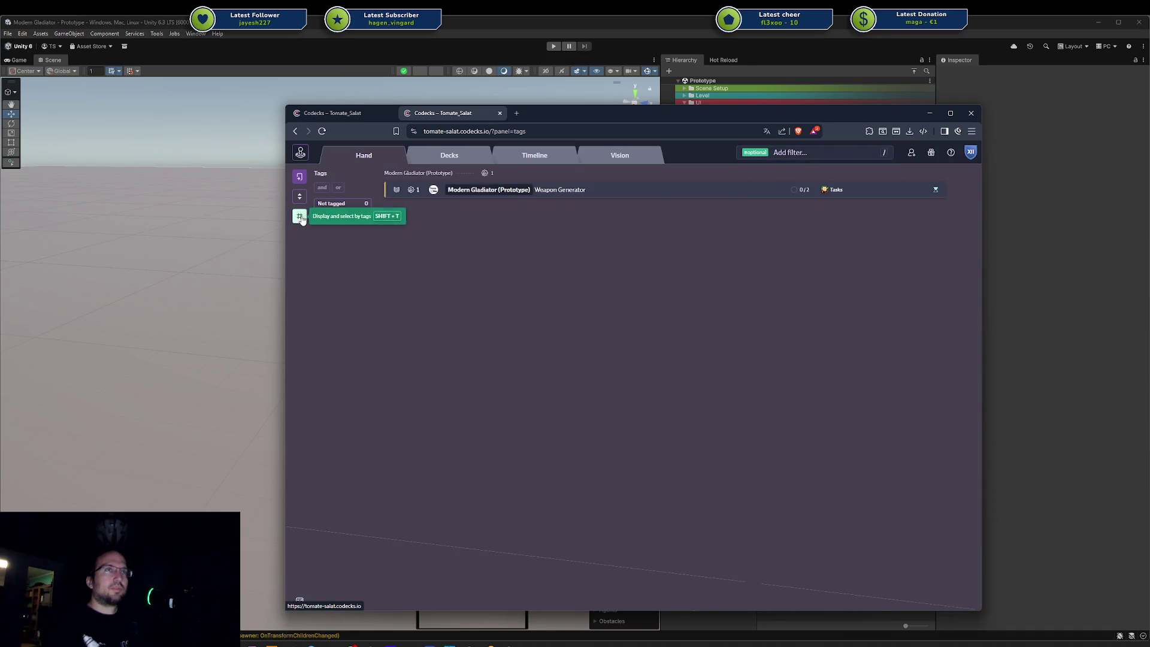
left_click(352, 219)
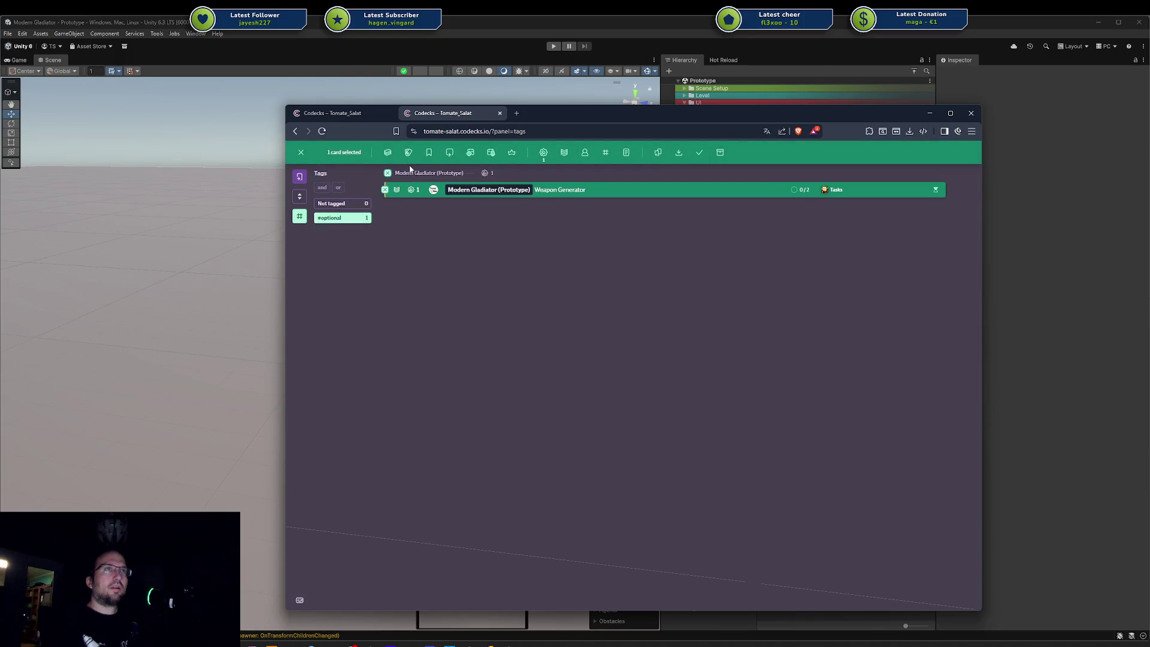
left_click(355, 218)
left_click(300, 197)
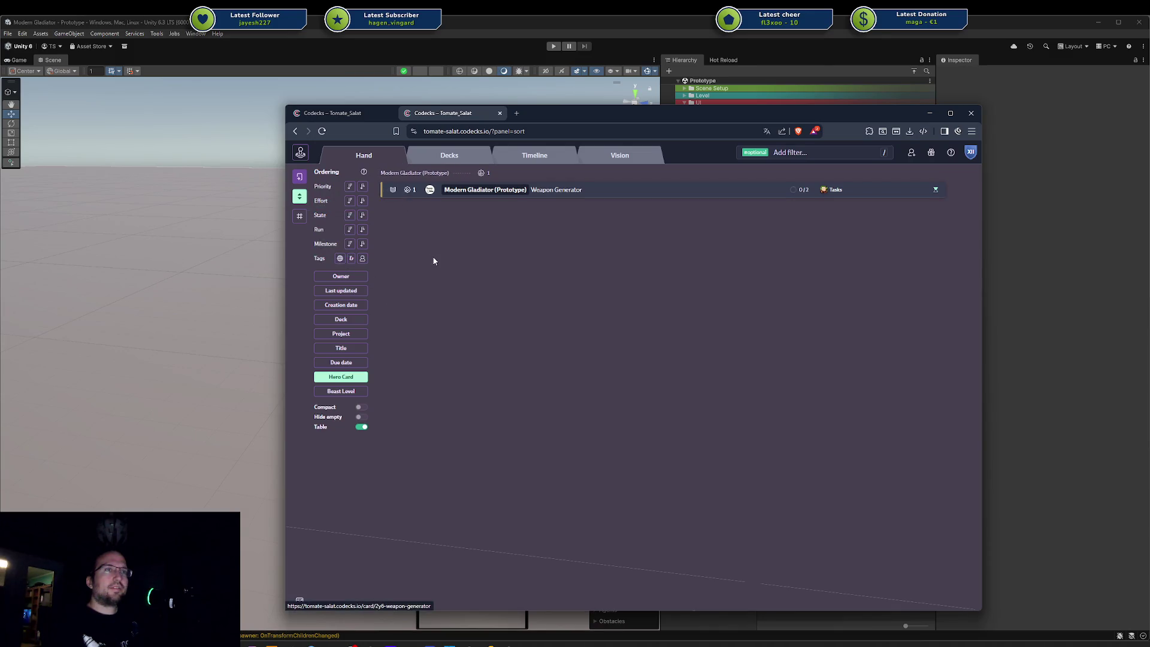
left_click(300, 196)
left_click(840, 153)
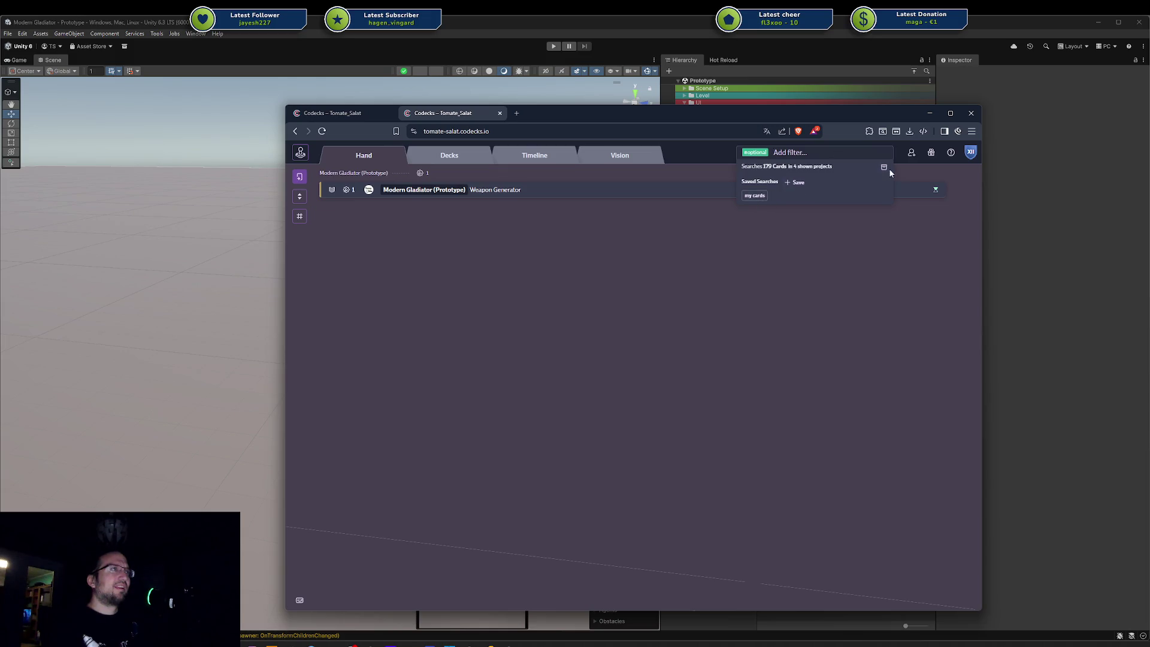
left_click(758, 153)
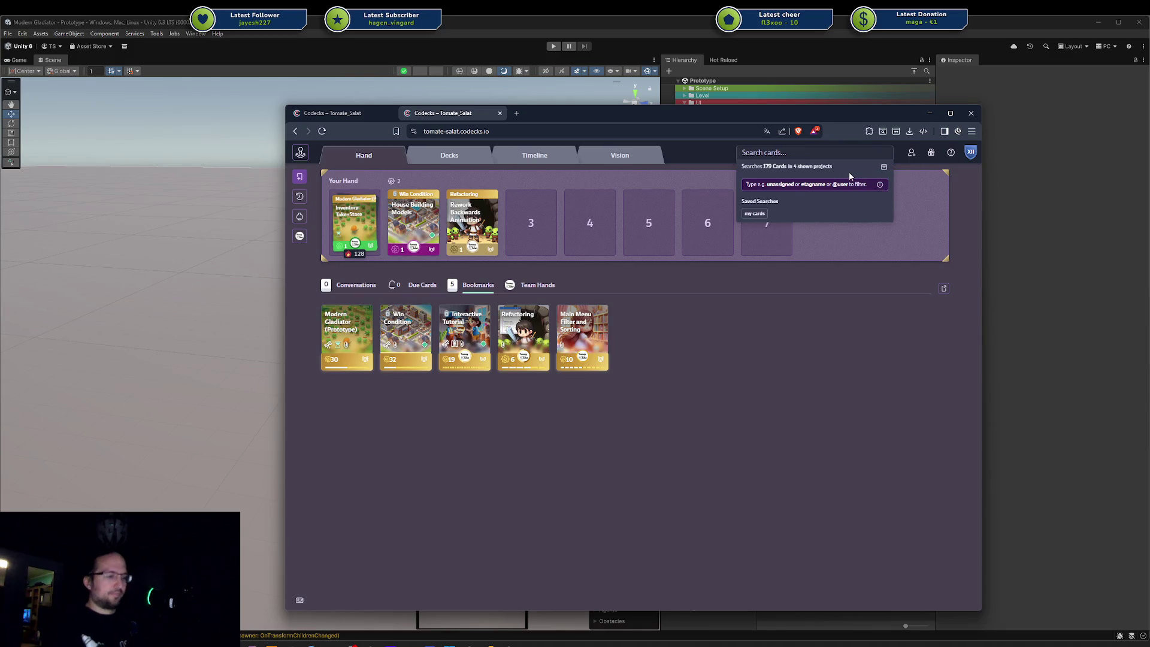
type("/")
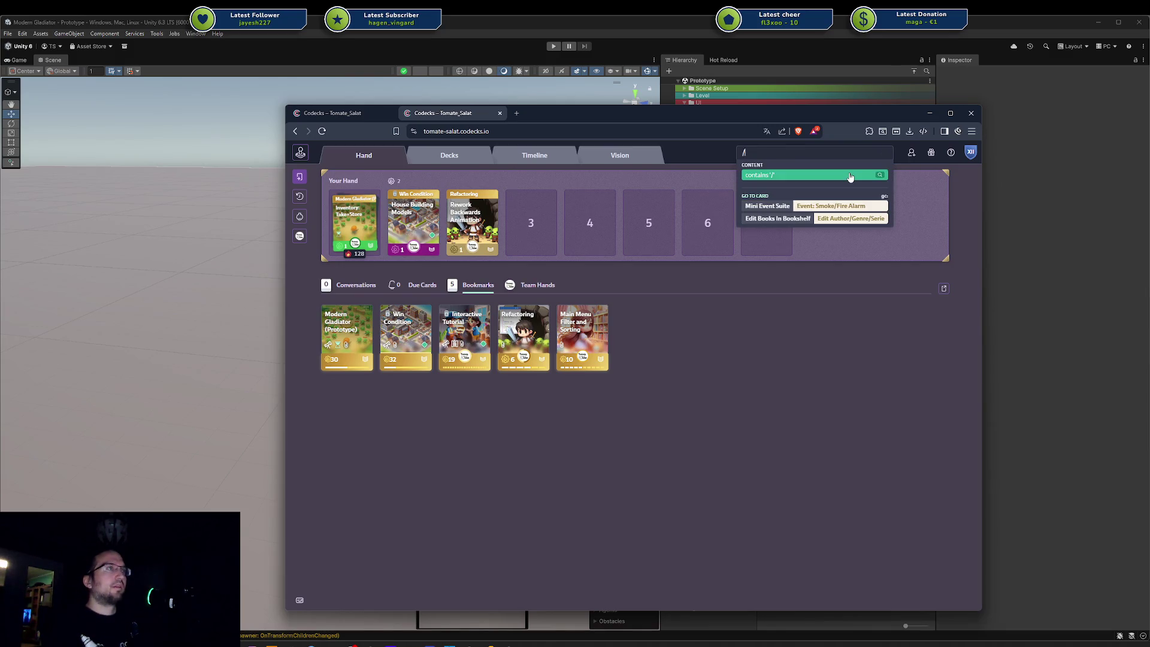
key("BackSpace")
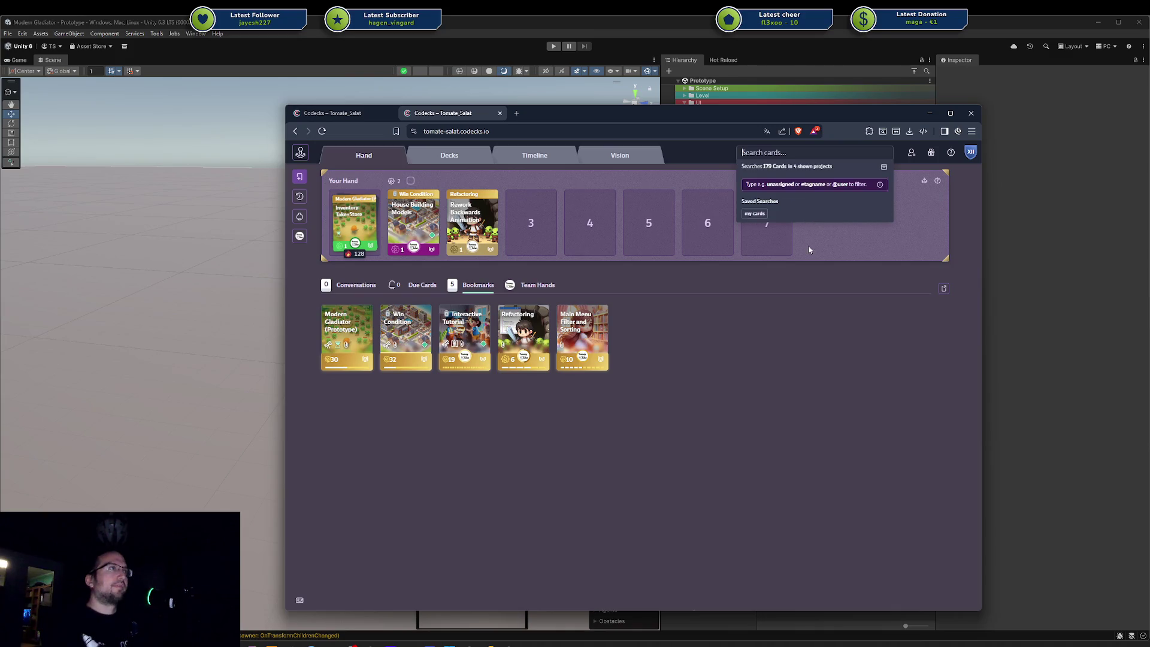
left_click(785, 319)
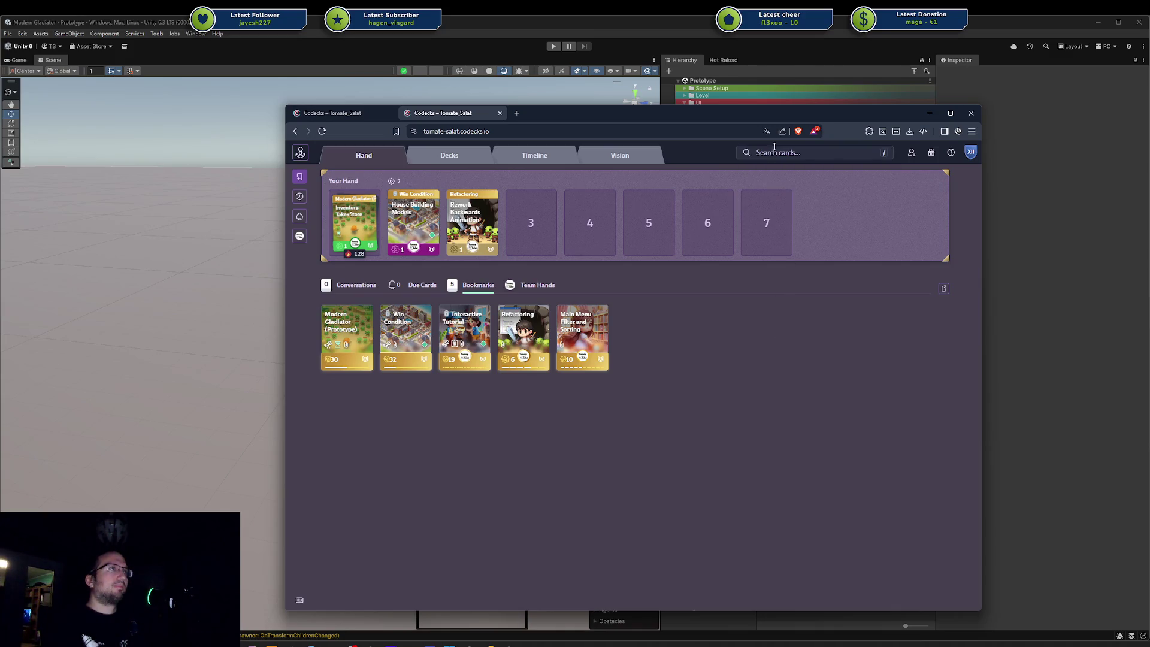
left_click(887, 154)
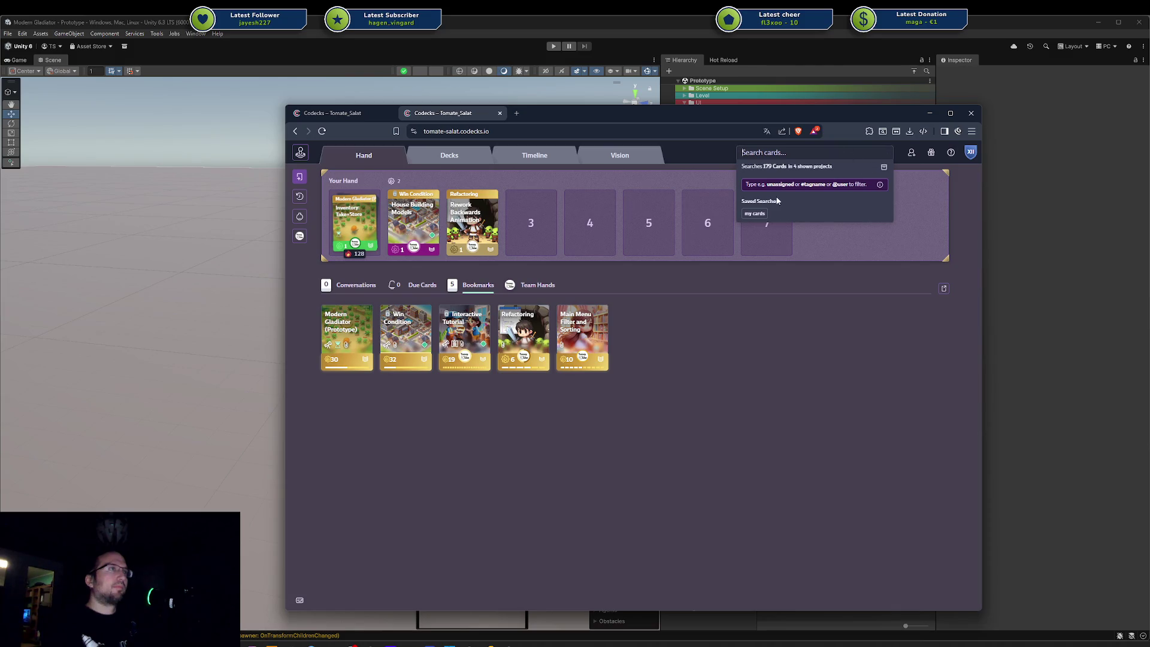
left_click(756, 213)
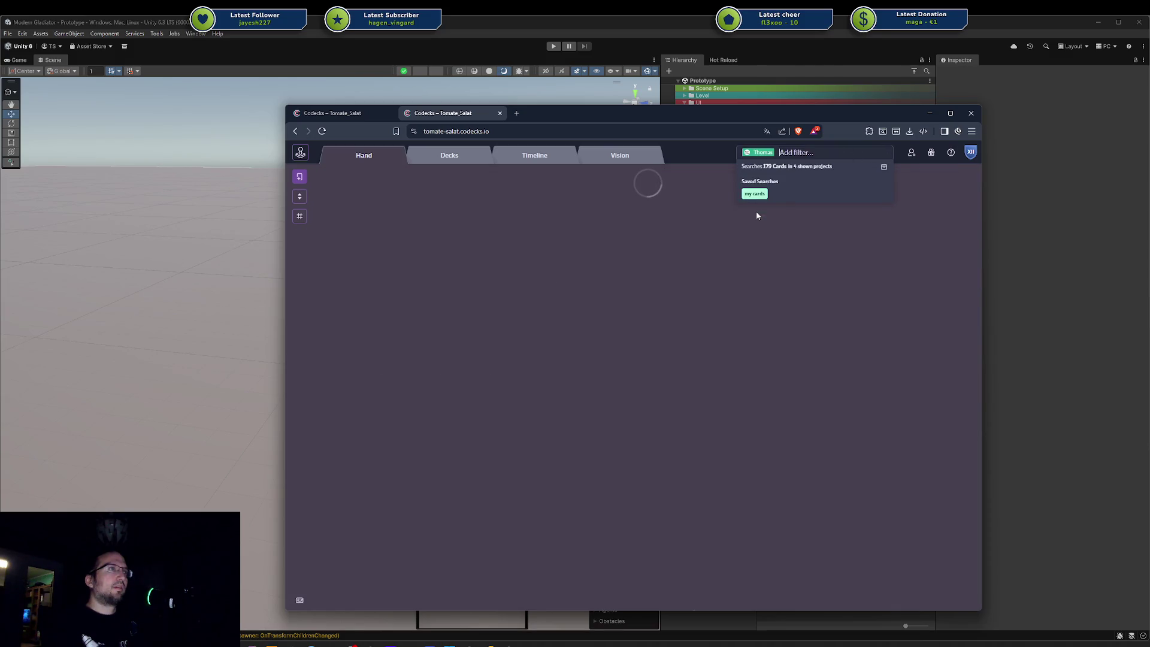
left_click(757, 152)
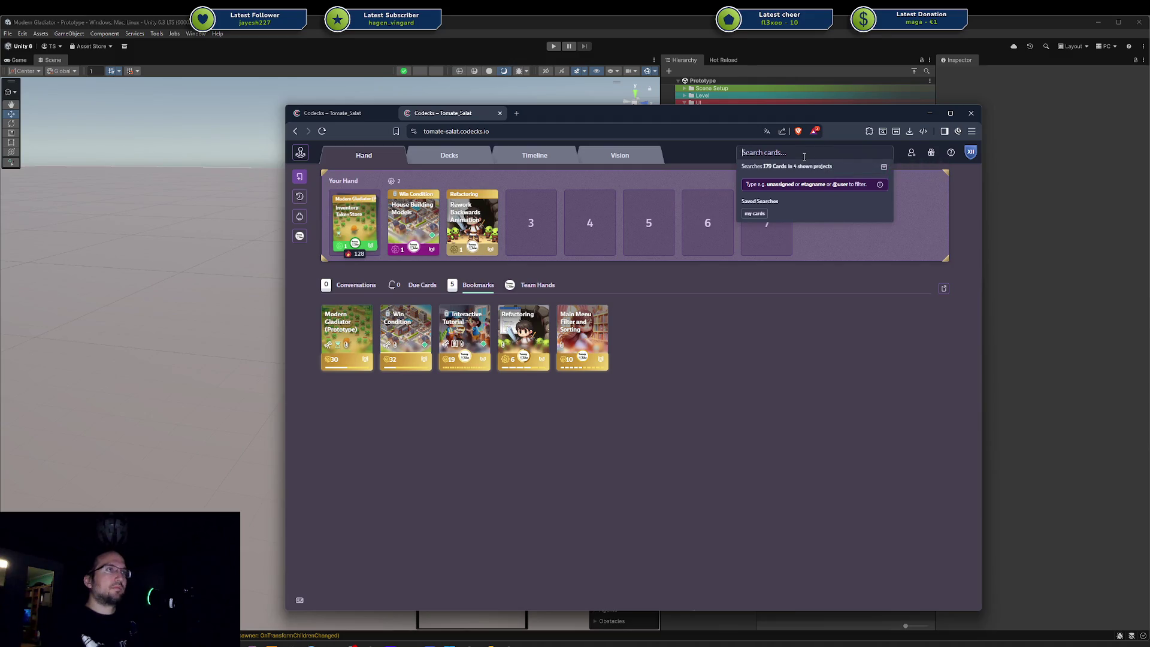
type("not")
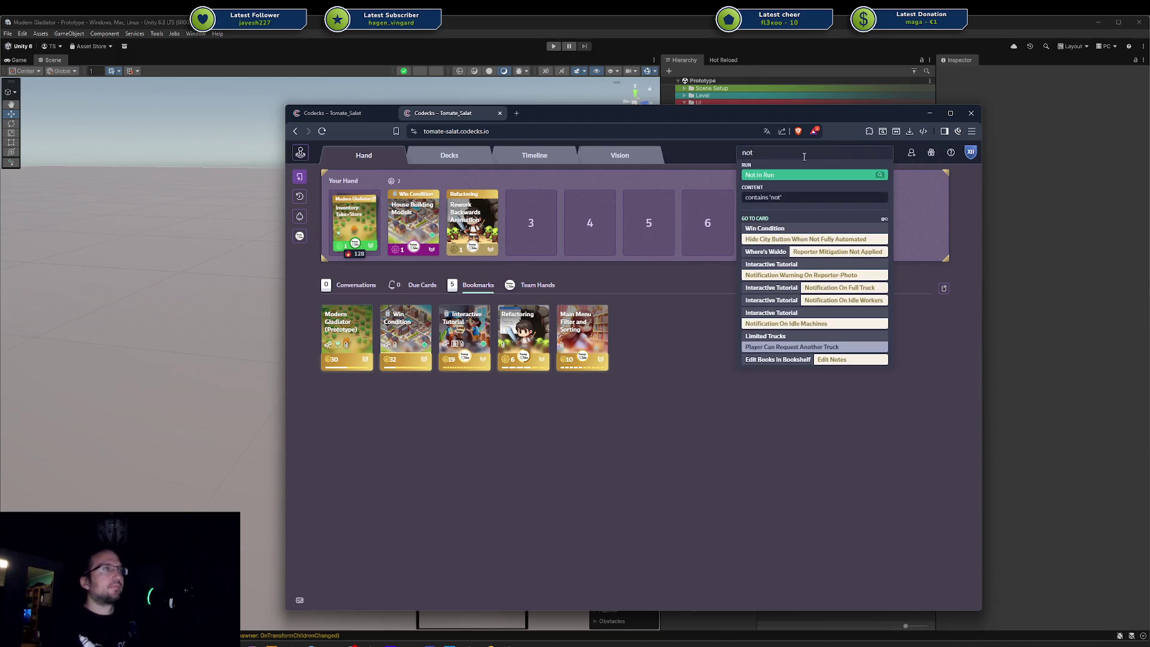
key("Up")
key("Down")
key("Down")
key("Up")
key("Up")
type("(")
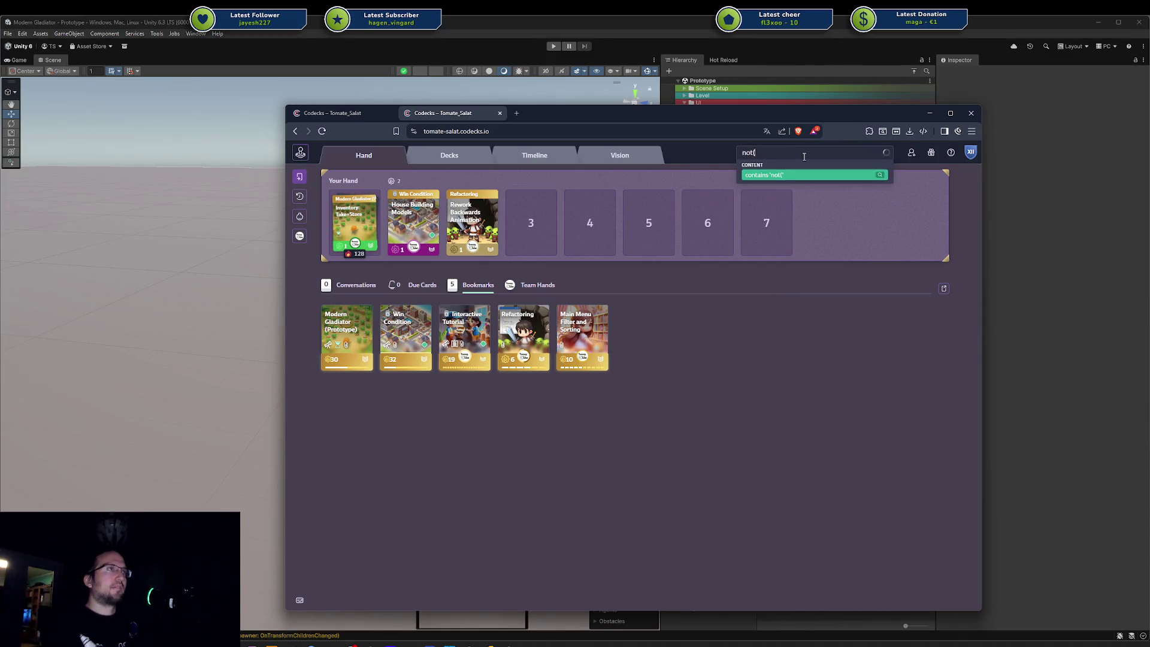
type(")!co")
key("BackSpace")
key("BackSpace")
key("BackSpace")
type("#")
type("option")
key("Return")
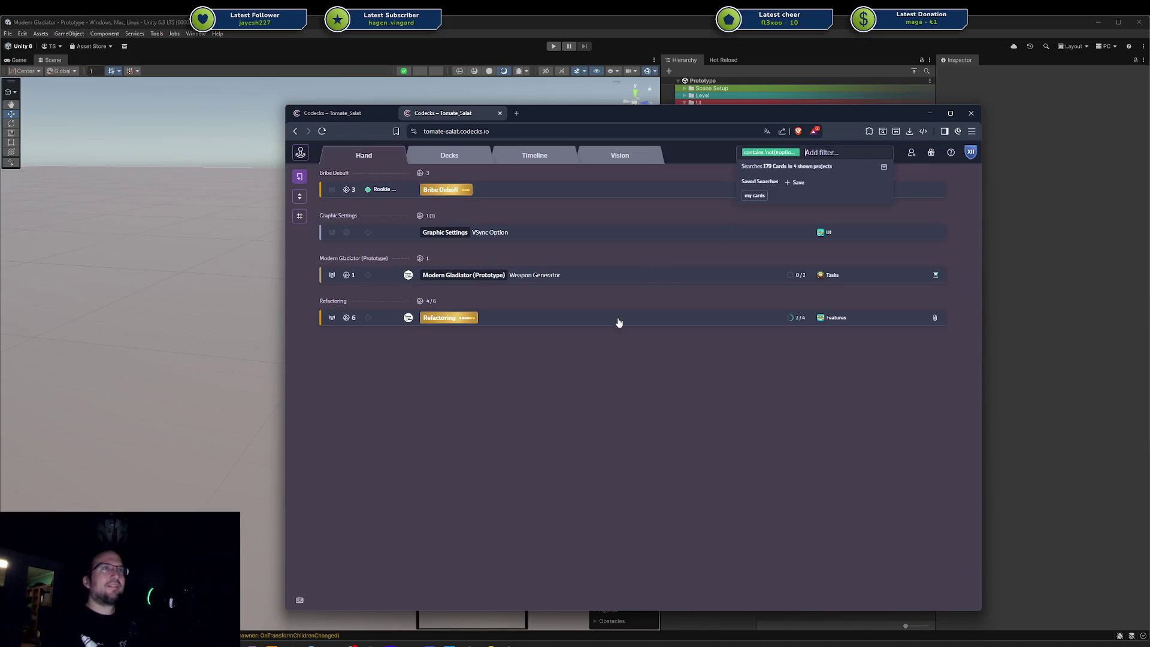
left_click(767, 154)
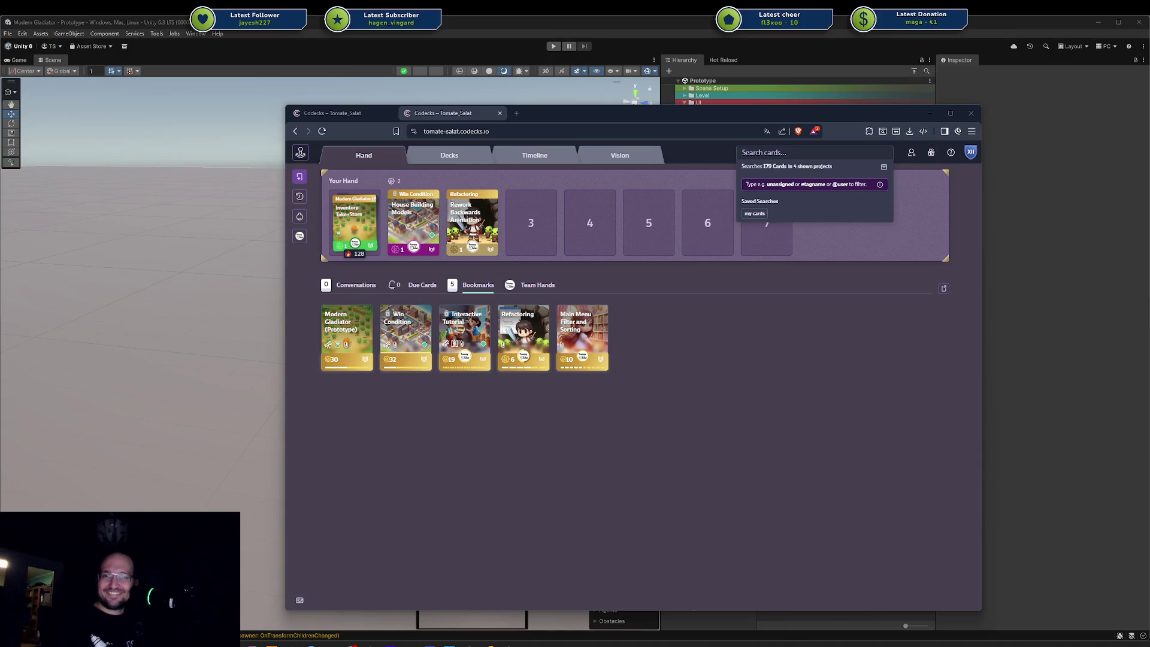
Step: Drag the browser window with the live Twitch stream into view beside the Codecks tabs
mouse_move(794, 611)
left_mouse_down()
mouse_move(594, 444)
mouse_move(731, 114)
mouse_move(691, 116)
left_mouse_up()
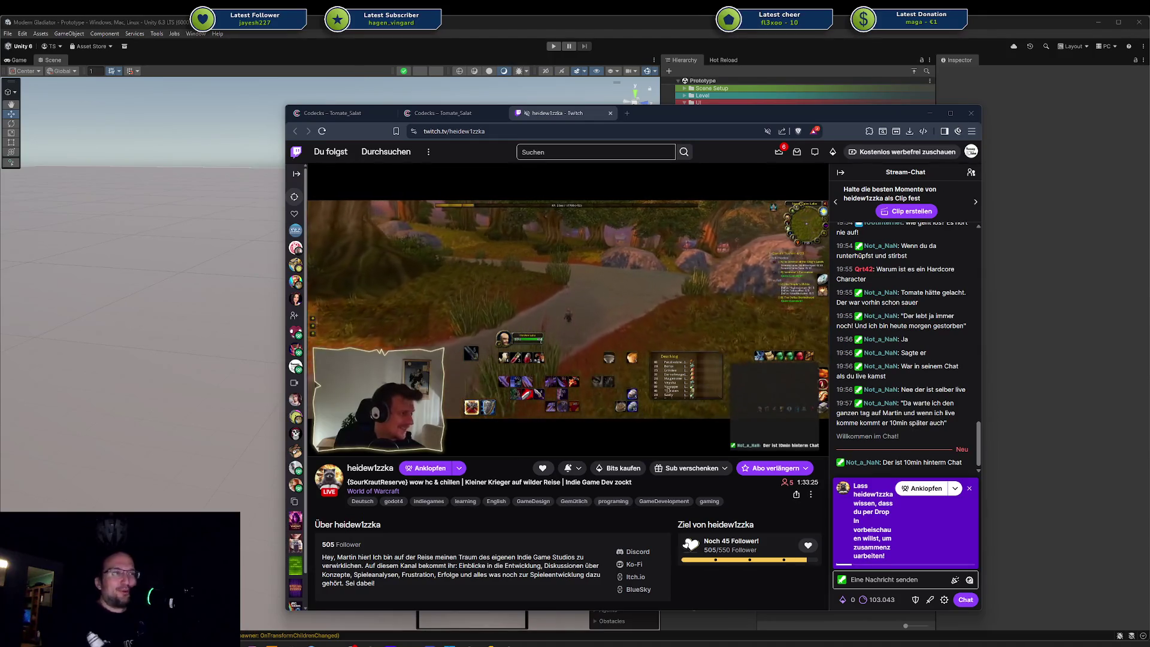
Step: Switch the Twitch player to theatre mode
mouse_move(693, 420)
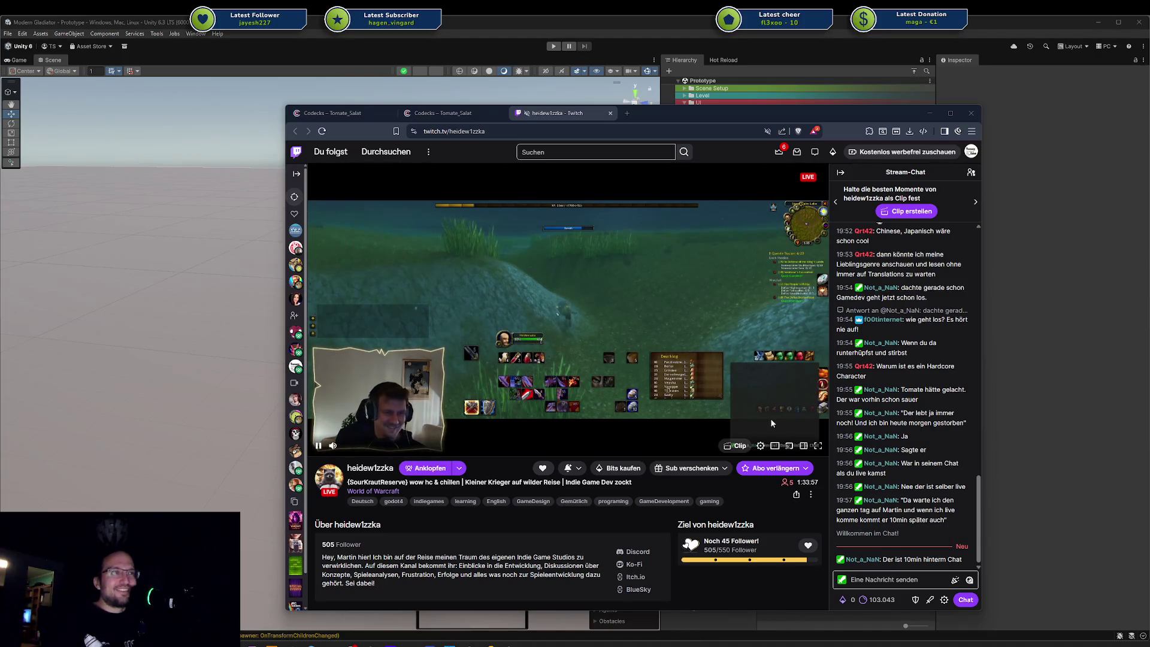
left_click(804, 445)
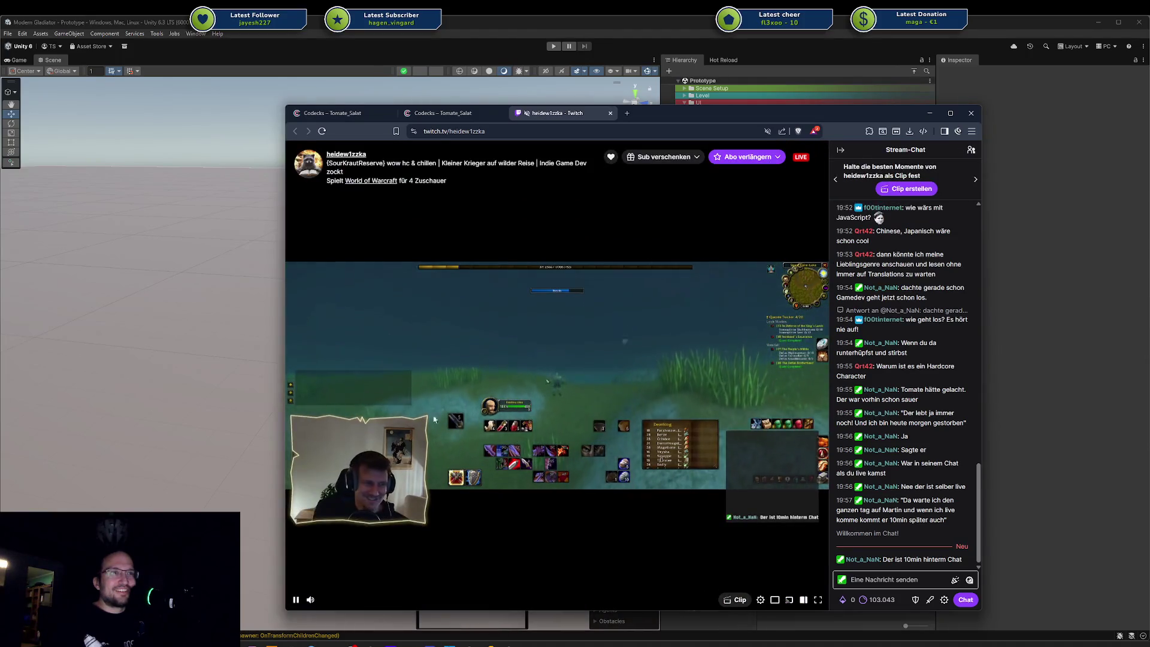
Step: Widen the browser window leftward, then close the Twitch tab and the extra Codecks tab
left_click_drag(284, 376, 69, 378)
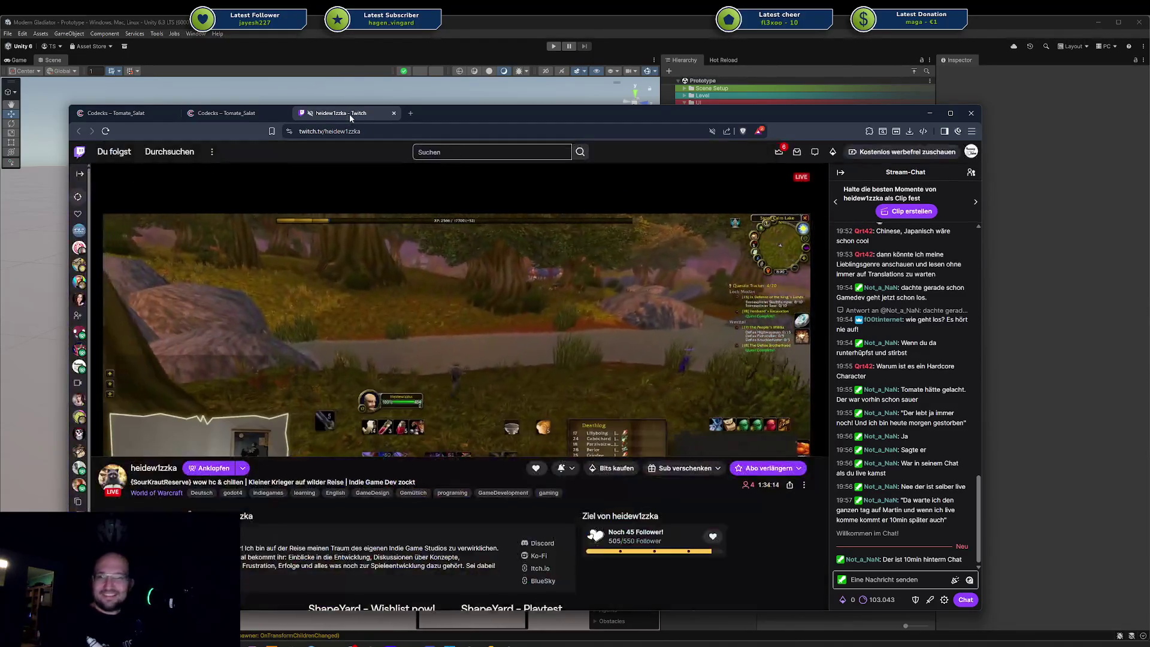
middle_click(350, 114)
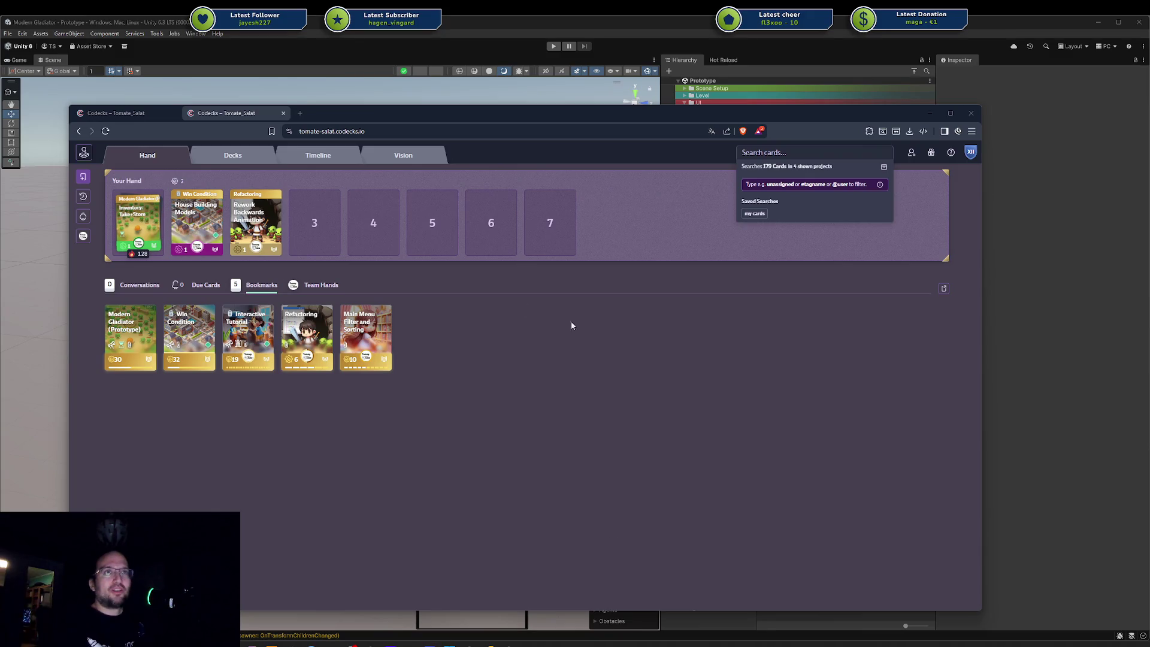
middle_click(228, 116)
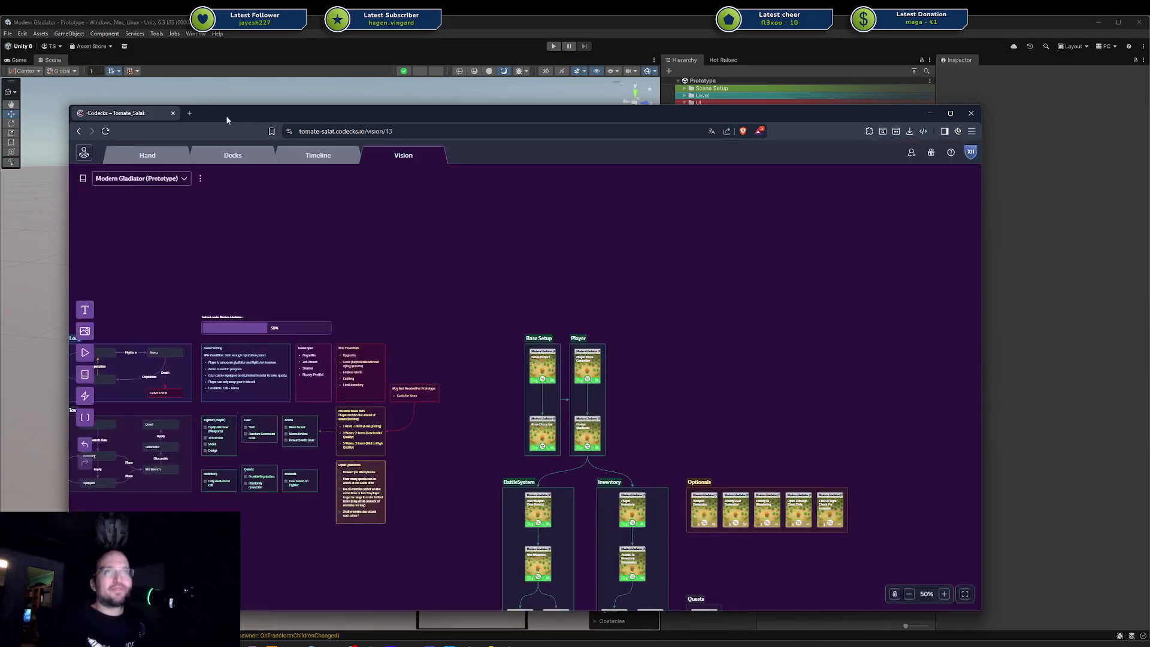
Step: Zoom and pan the Vision board to centre on the Enemy and Arena groups
scroll(501, 240, "up", 8)
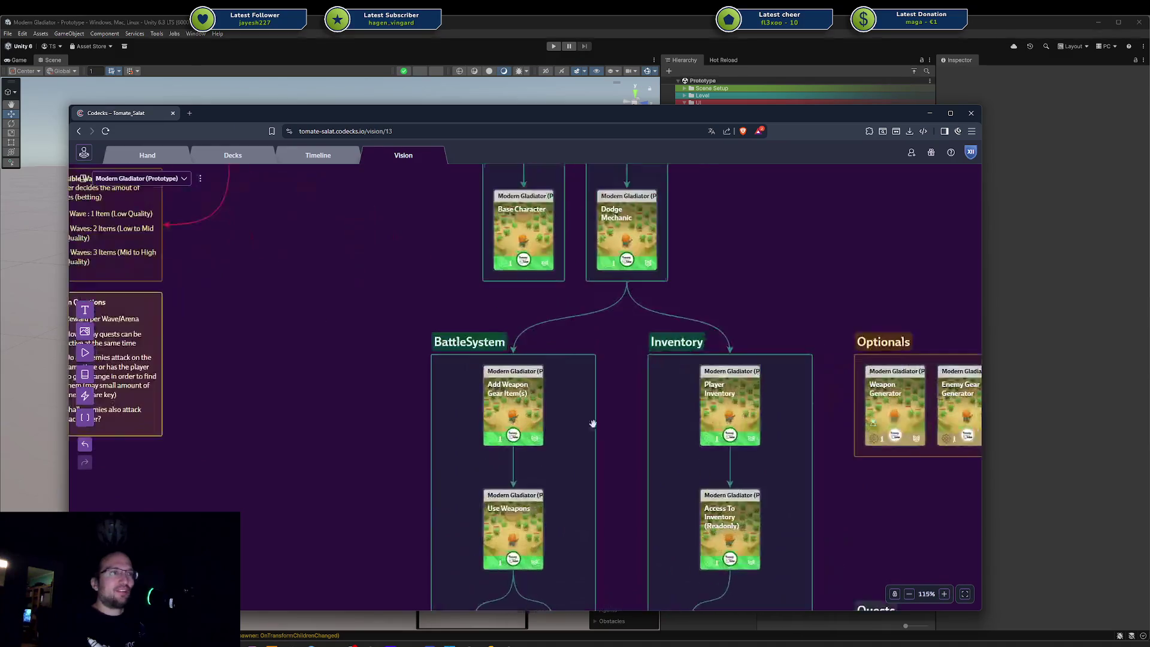
scroll(500, 239, "down", 4)
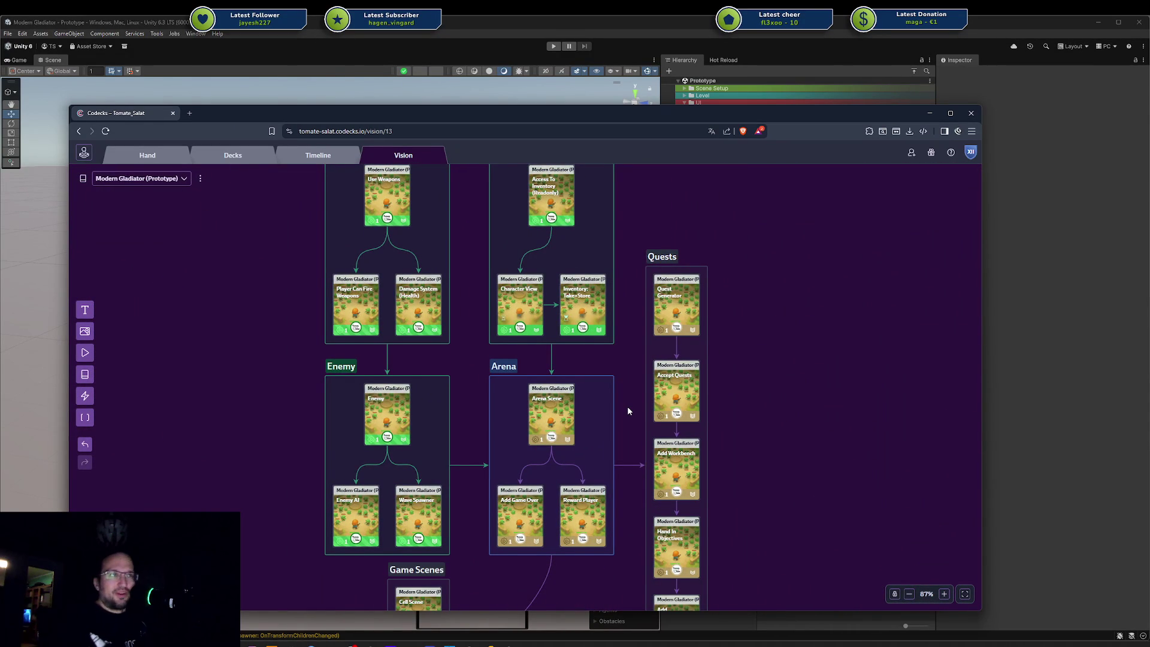
left_click_drag(626, 408, 653, 378)
scroll(635, 384, "up", 6)
scroll(635, 385, "down", 3)
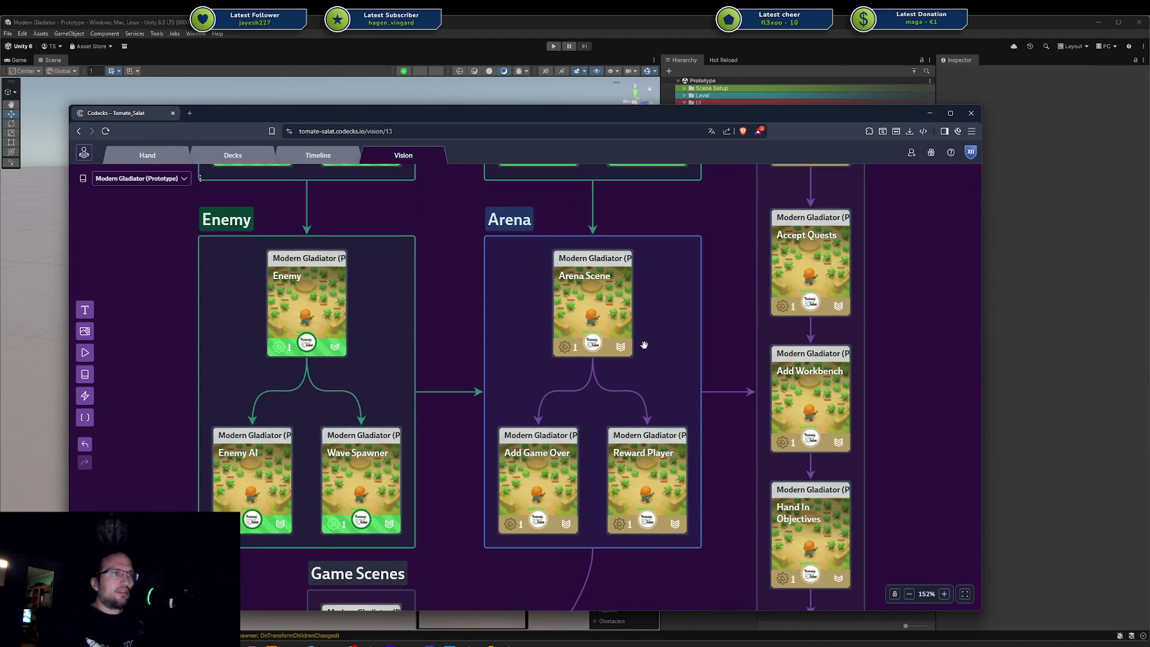
left_click_drag(623, 348, 608, 331)
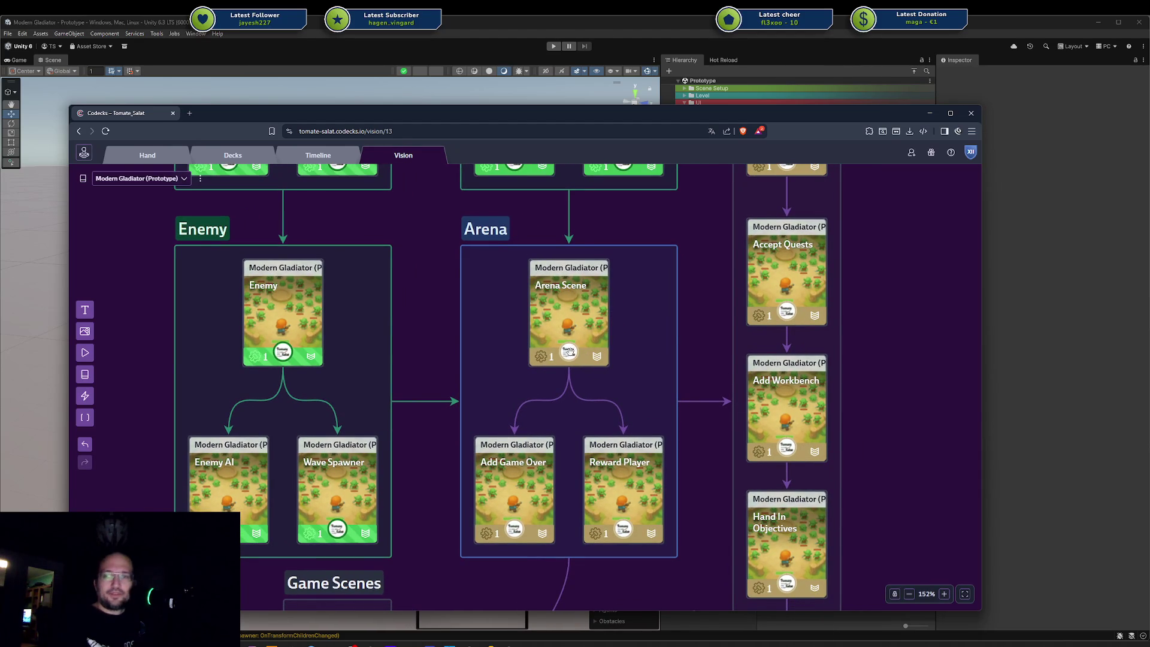
mouse_move(569, 352)
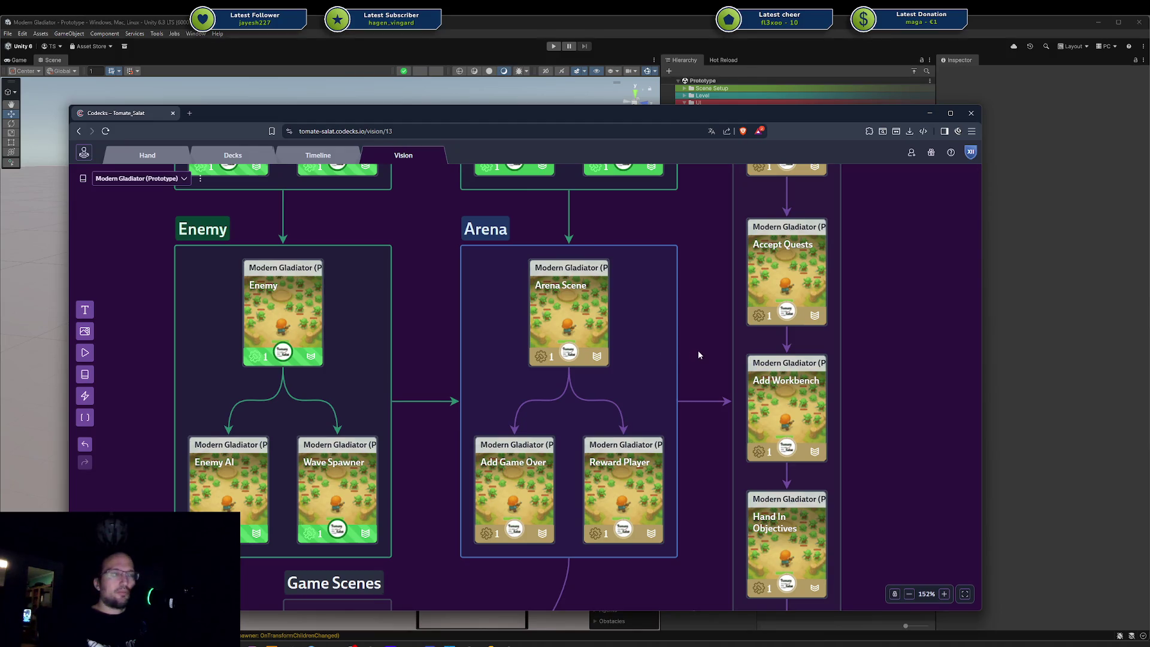
mouse_move(685, 348)
left_mouse_down()
mouse_move(670, 342)
mouse_move(662, 355)
left_mouse_up()
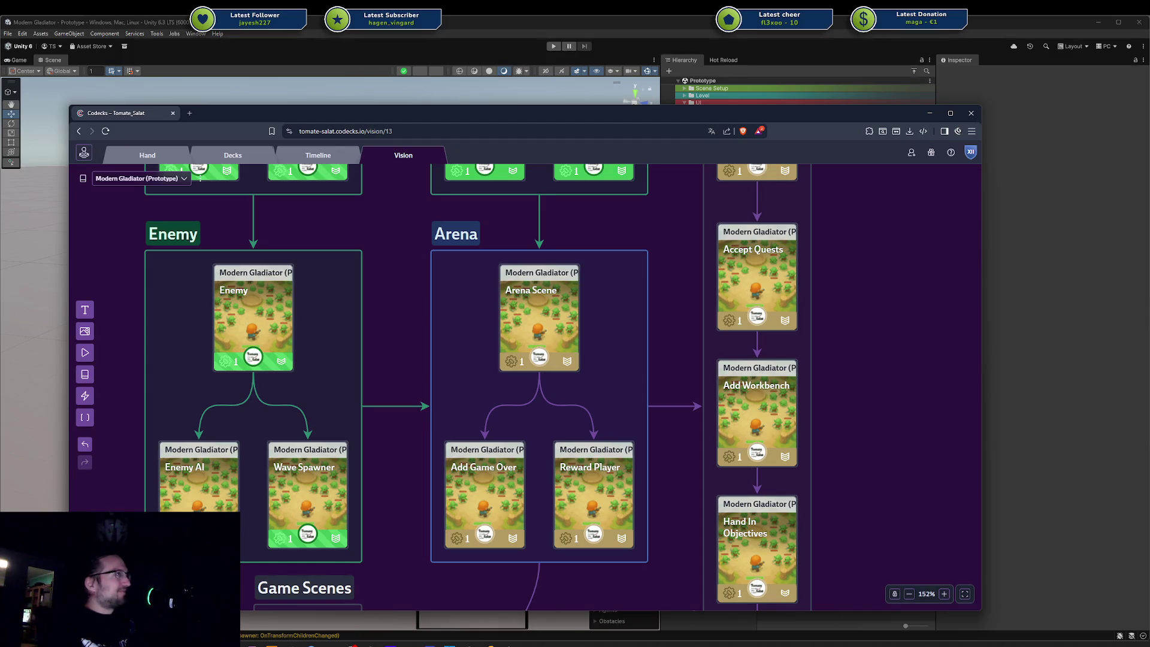
Step: Open and close the Arena Scene card's details several times to inspect it
left_click(568, 333)
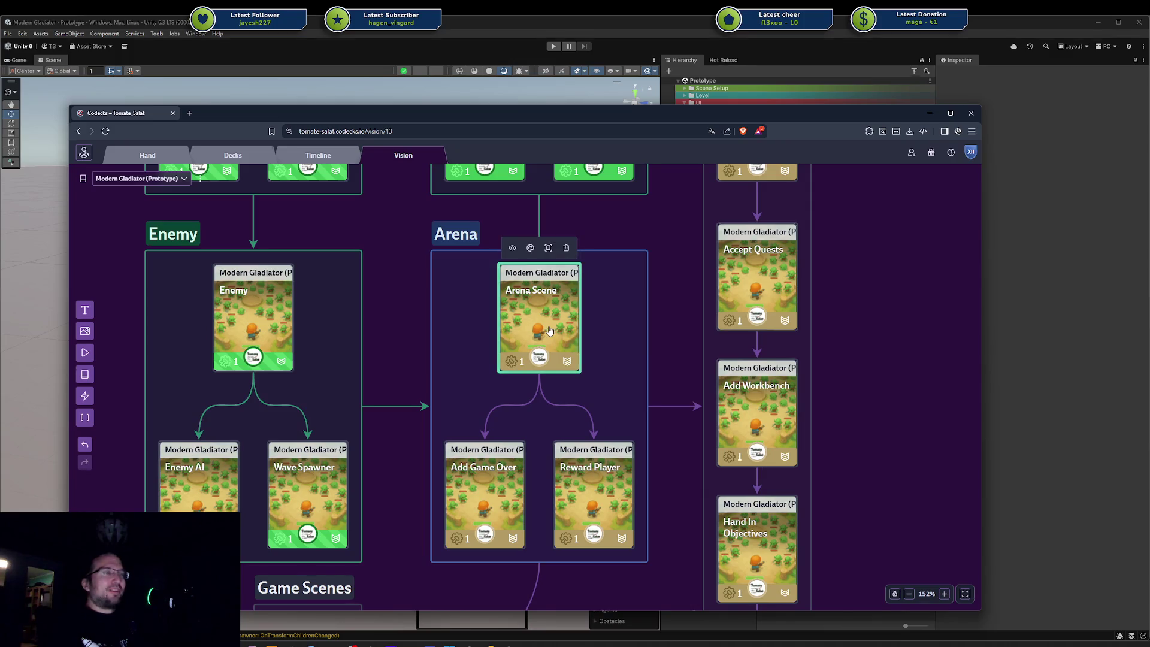
double_click(547, 331)
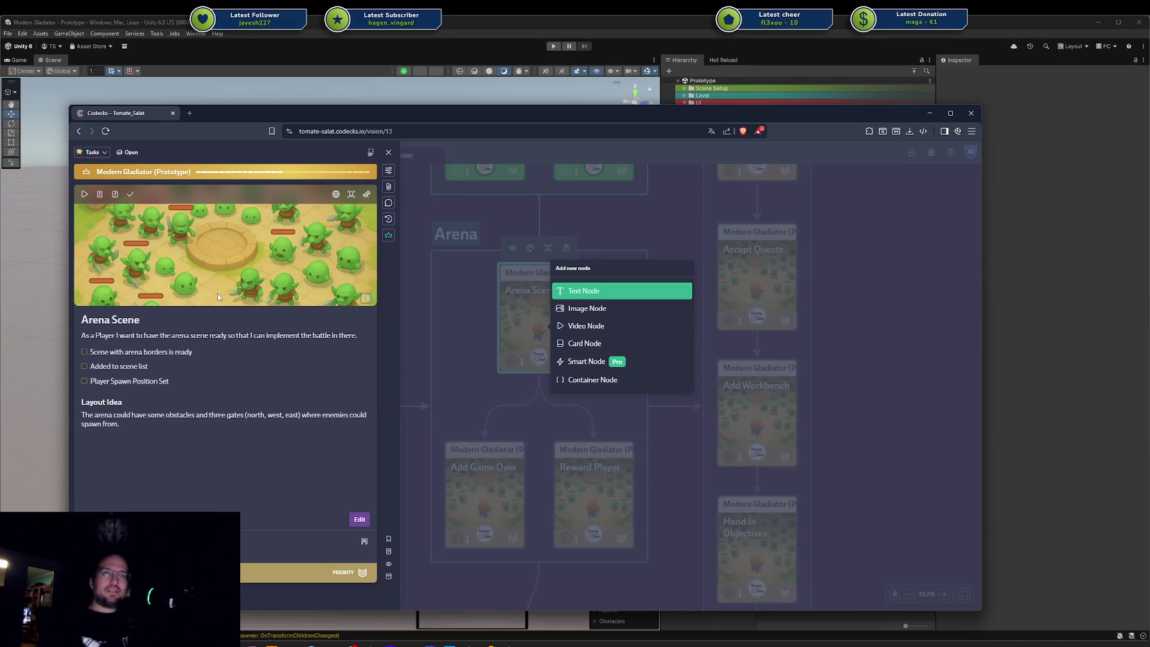
key("Escape")
key("Escape")
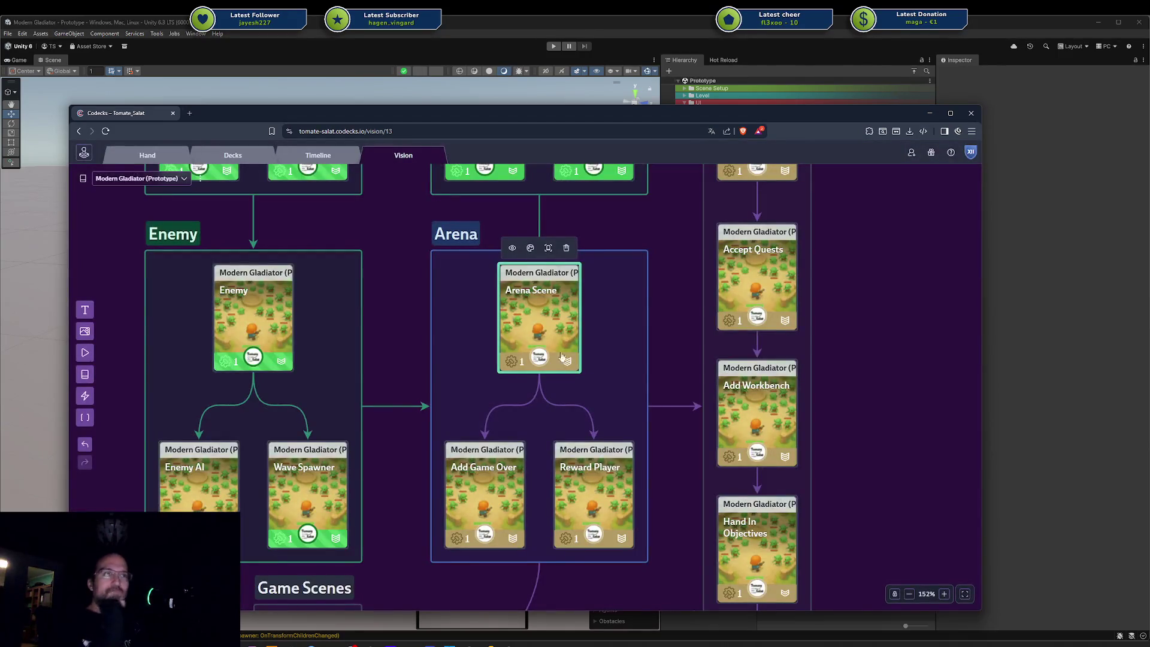
left_click(670, 351)
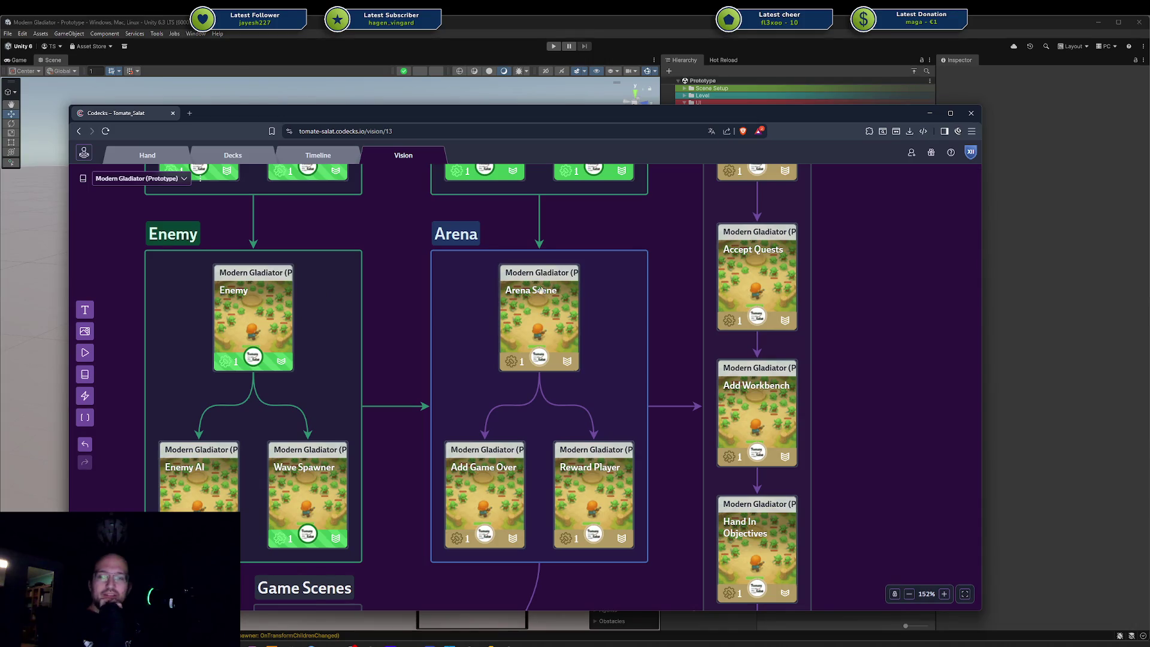
left_click(548, 314)
left_click(548, 314)
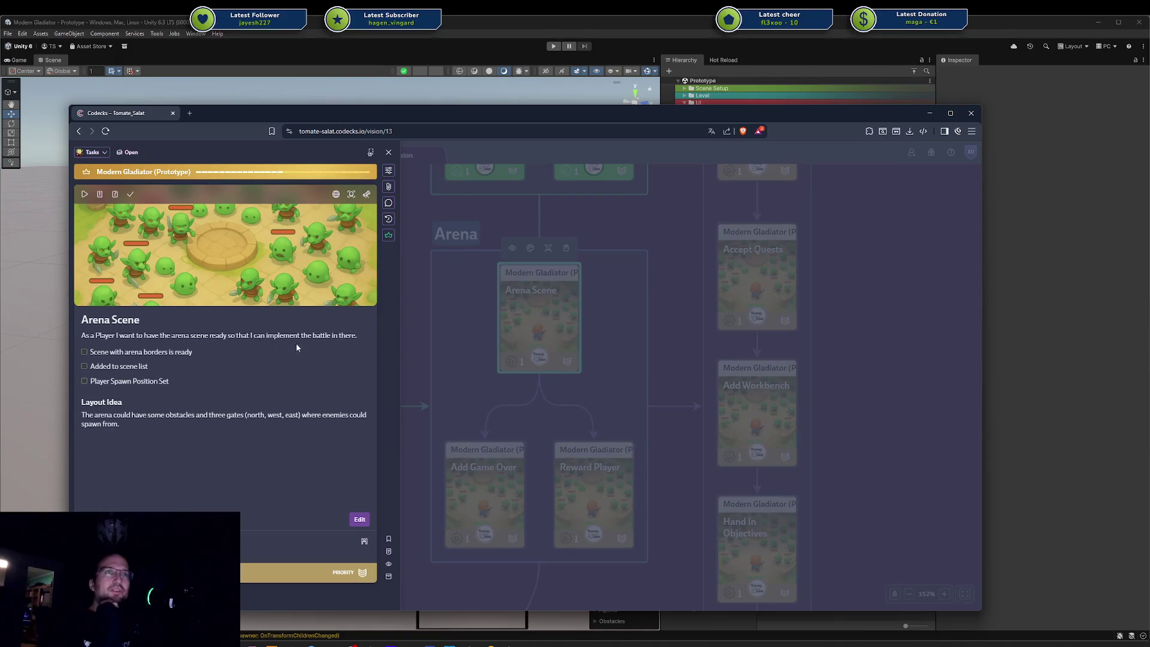
left_click(459, 336)
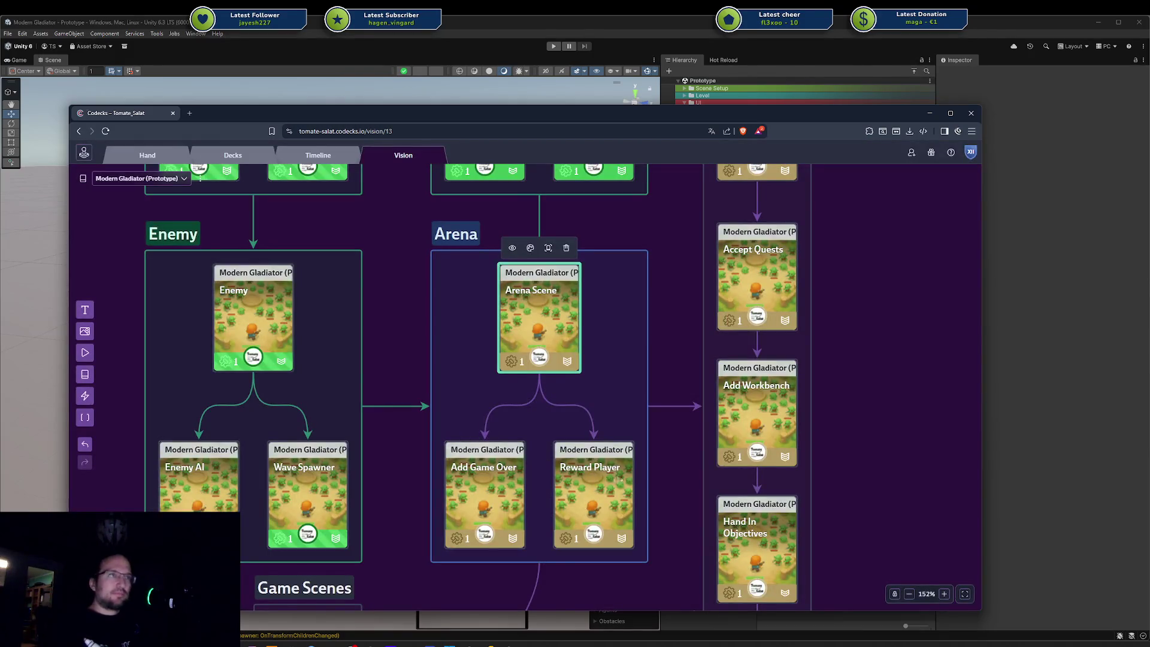
left_click(507, 330)
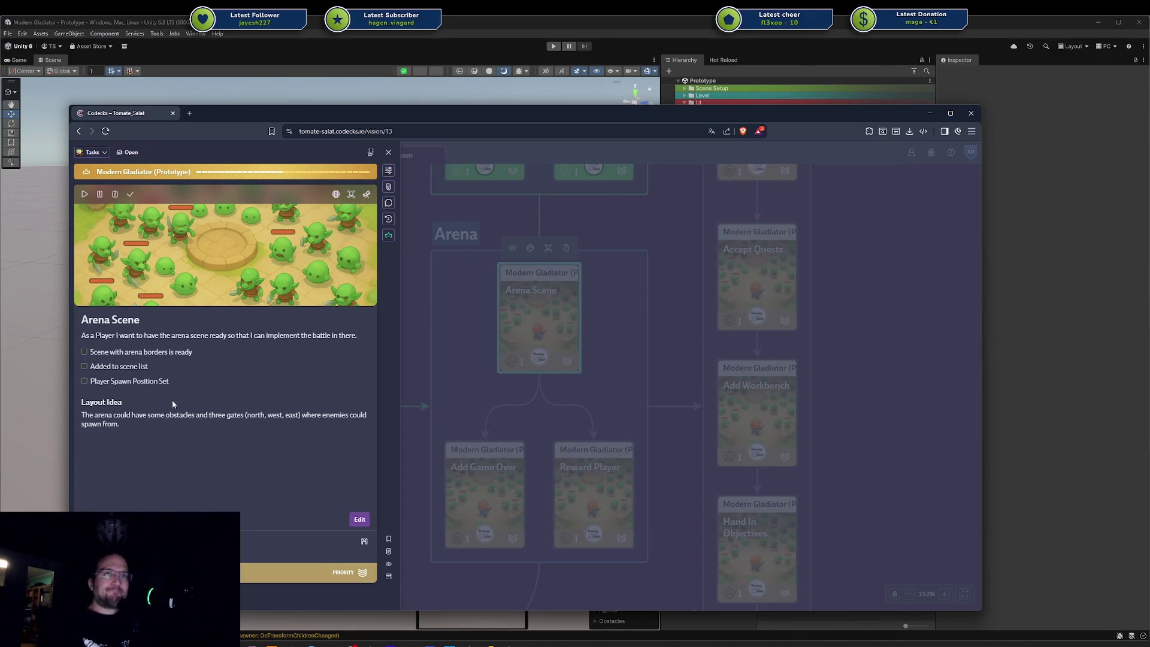
left_click(455, 364)
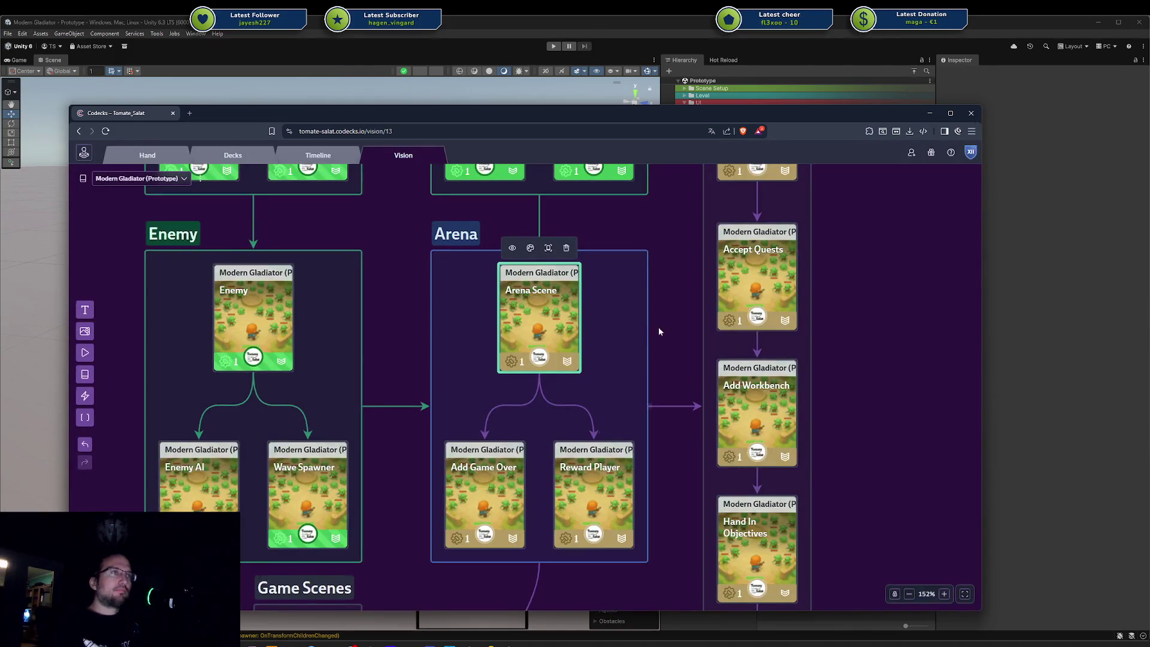
scroll(674, 326, "down", 5)
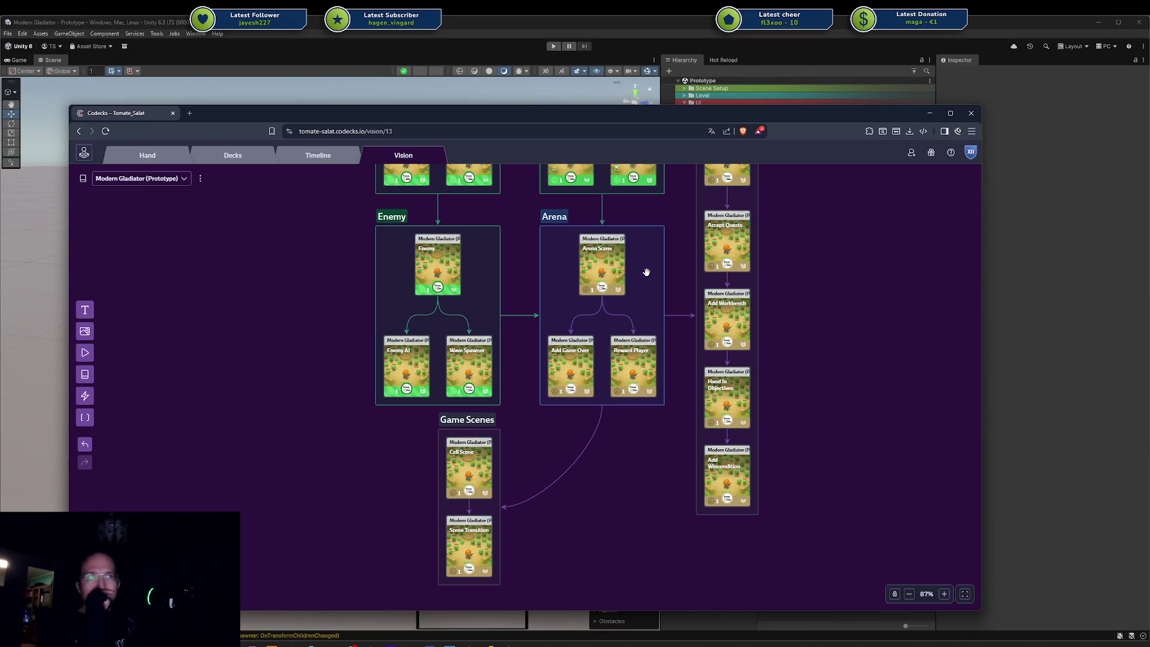
scroll(686, 273, "up", 1)
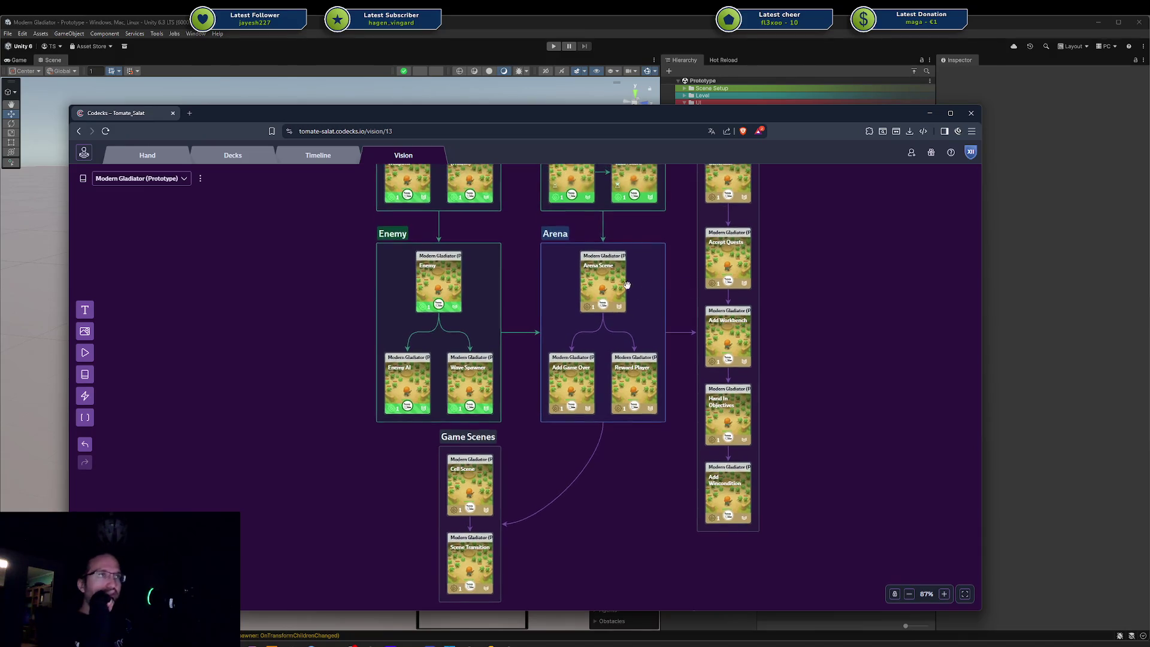
Step: Start the Arena Scene task, ticking 'Added to scene list' and 'Player Spawn Position Set'
left_click(609, 285)
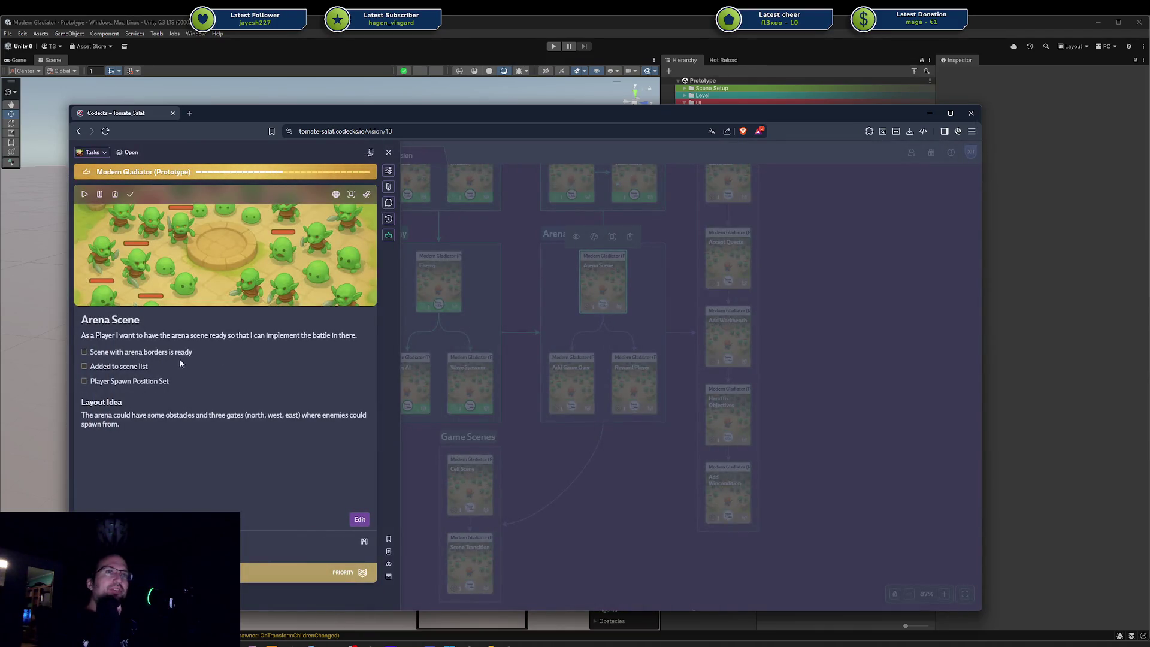
left_click(85, 193)
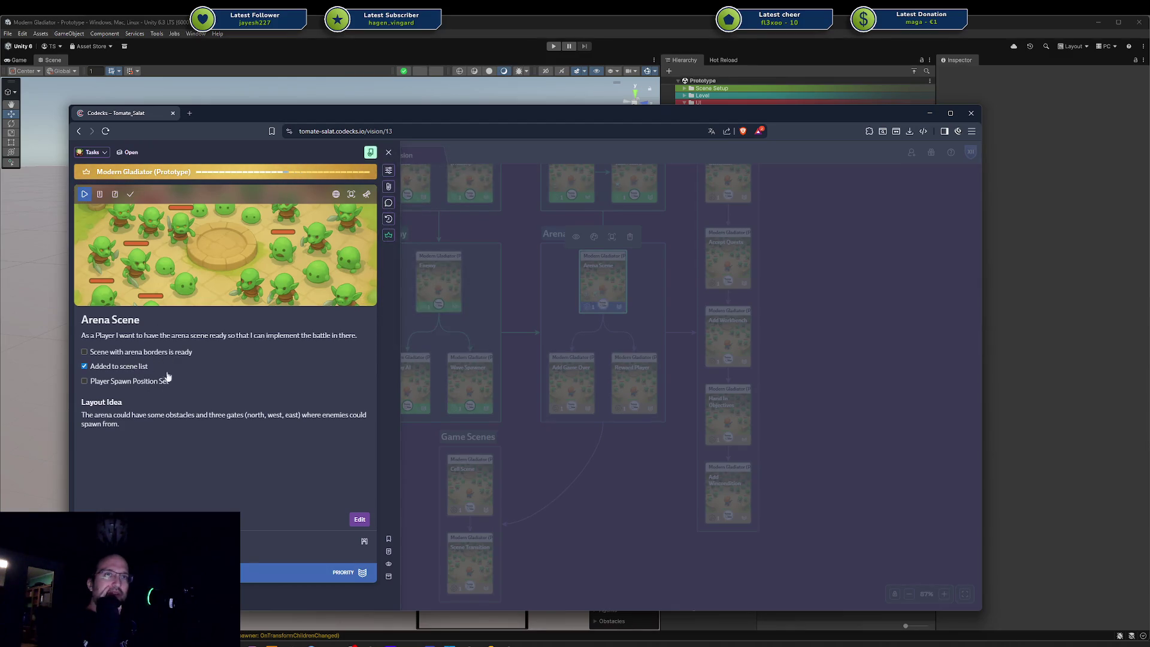
left_click(127, 367)
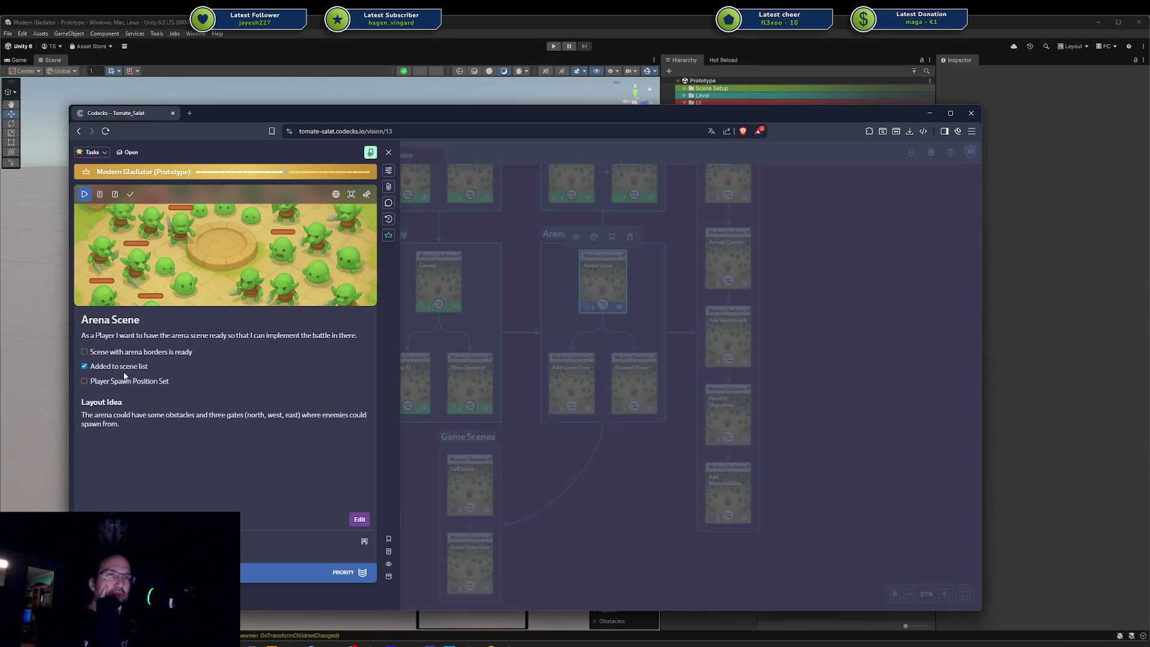
left_click(141, 383)
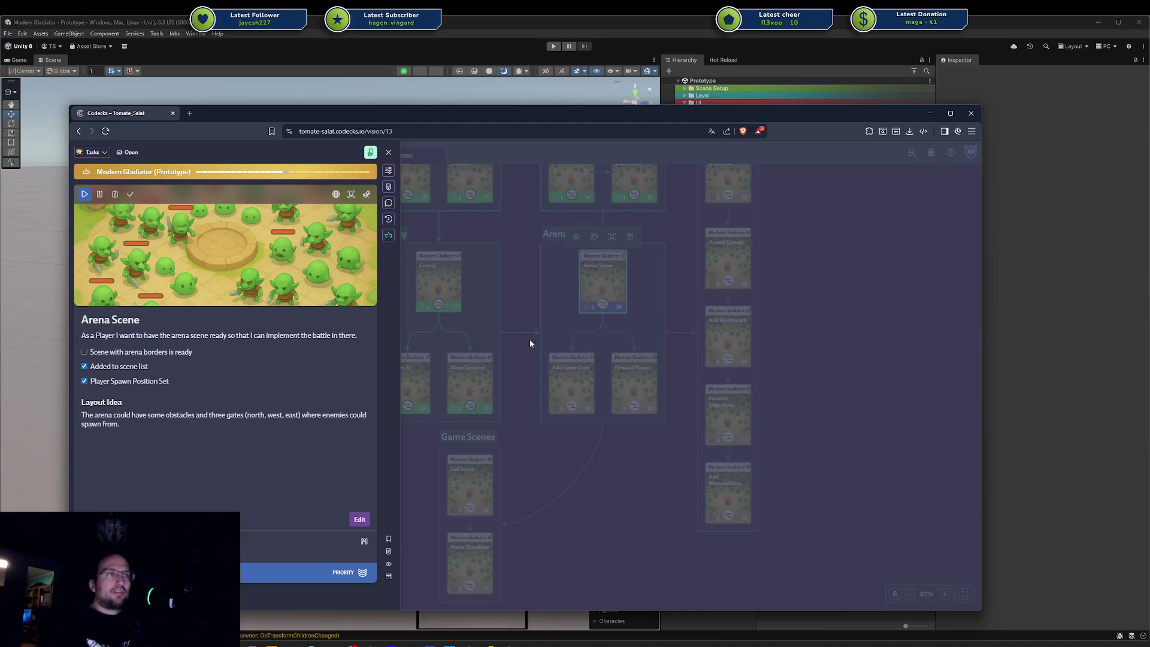
left_click(621, 479)
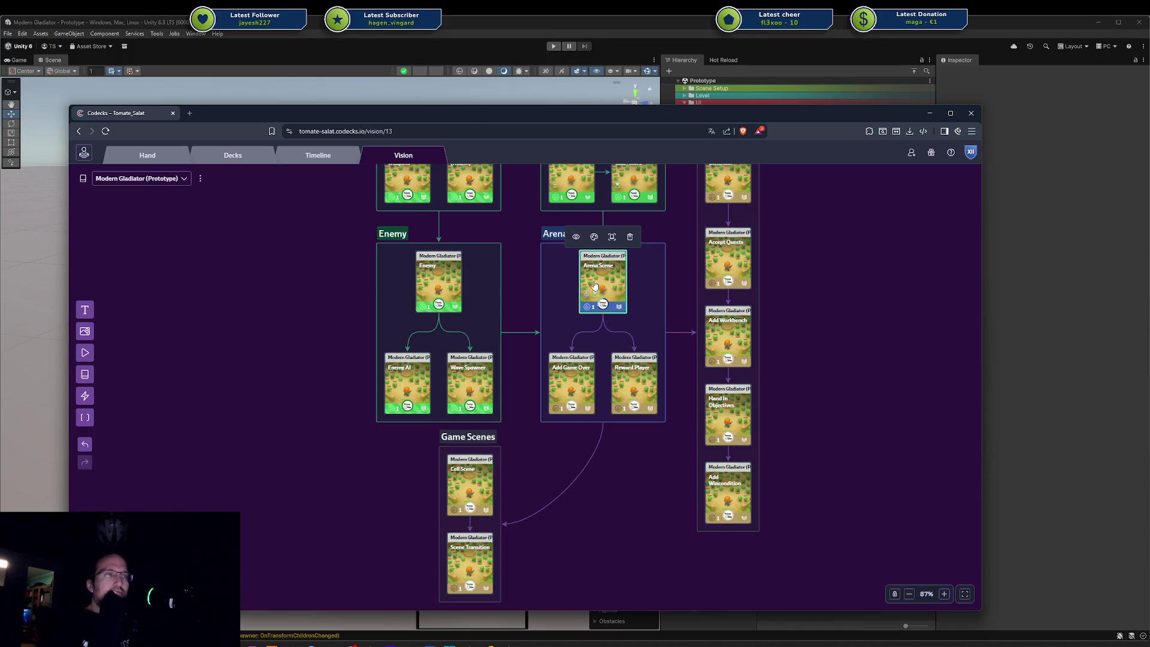
double_click(577, 388)
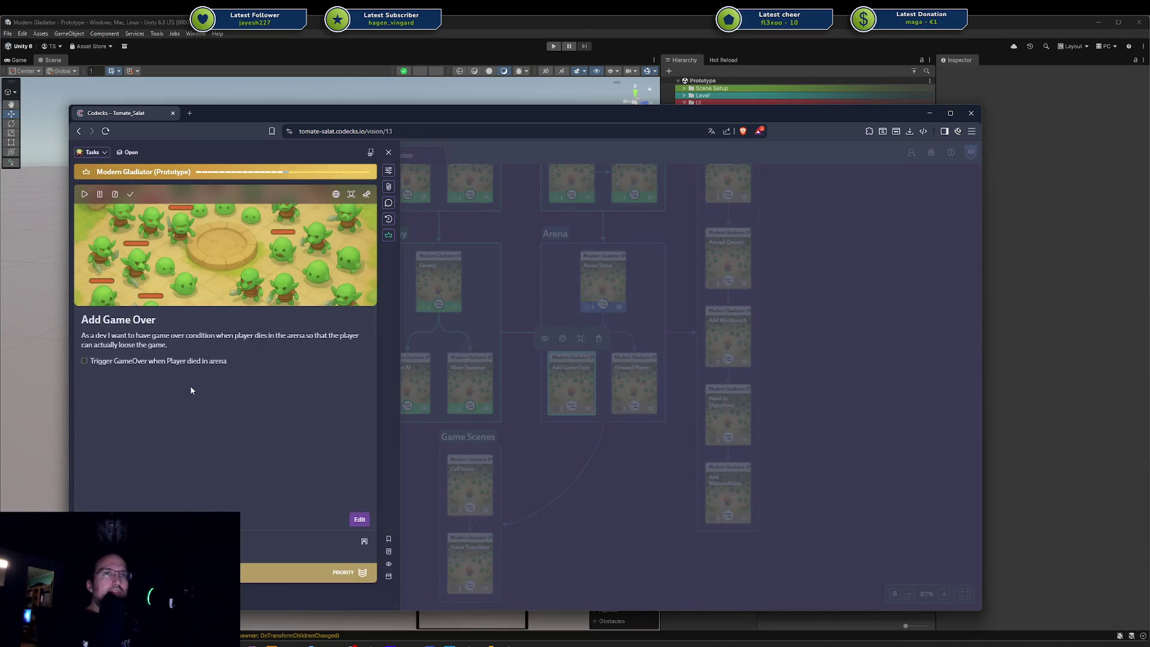
Step: Insert the checklist item 'Player must be killable' above the GameOver trigger item and save
left_click(221, 390)
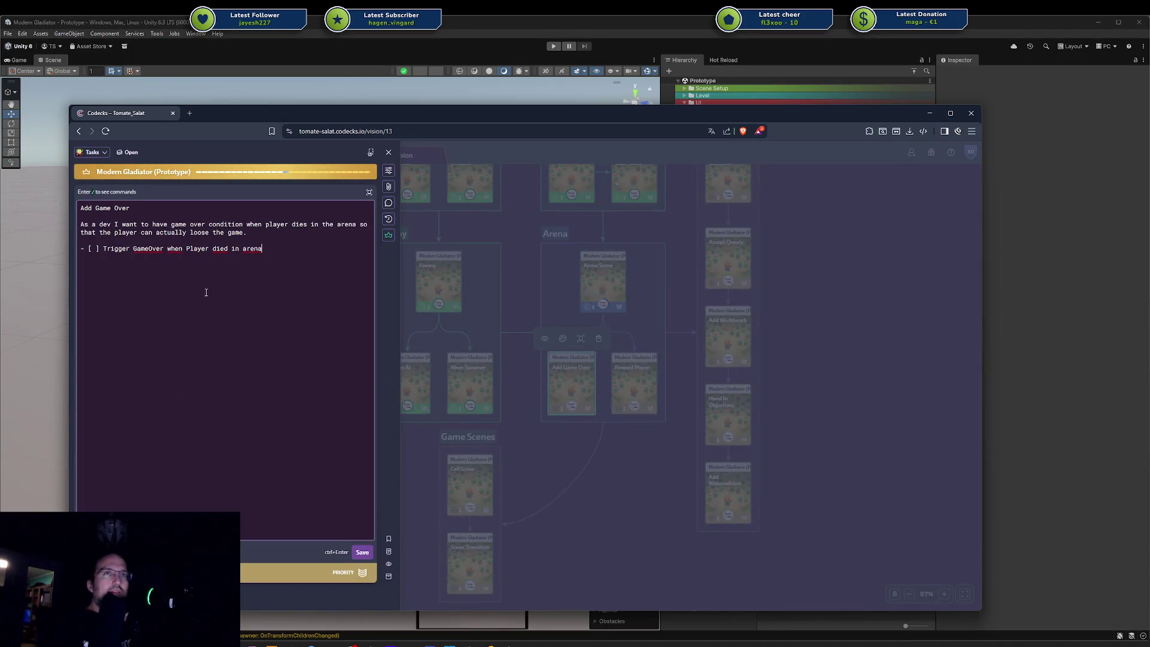
key("Home")
key("Right")
key("Right")
key("Right")
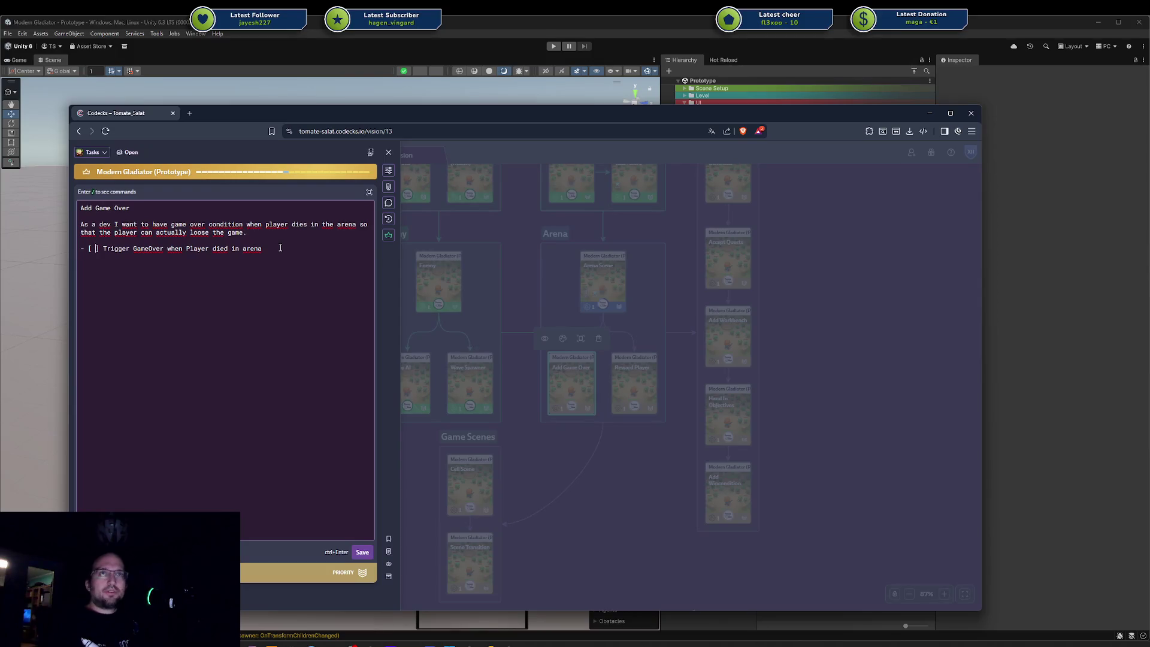
key("Return")
key("Up")
type("Player must ")
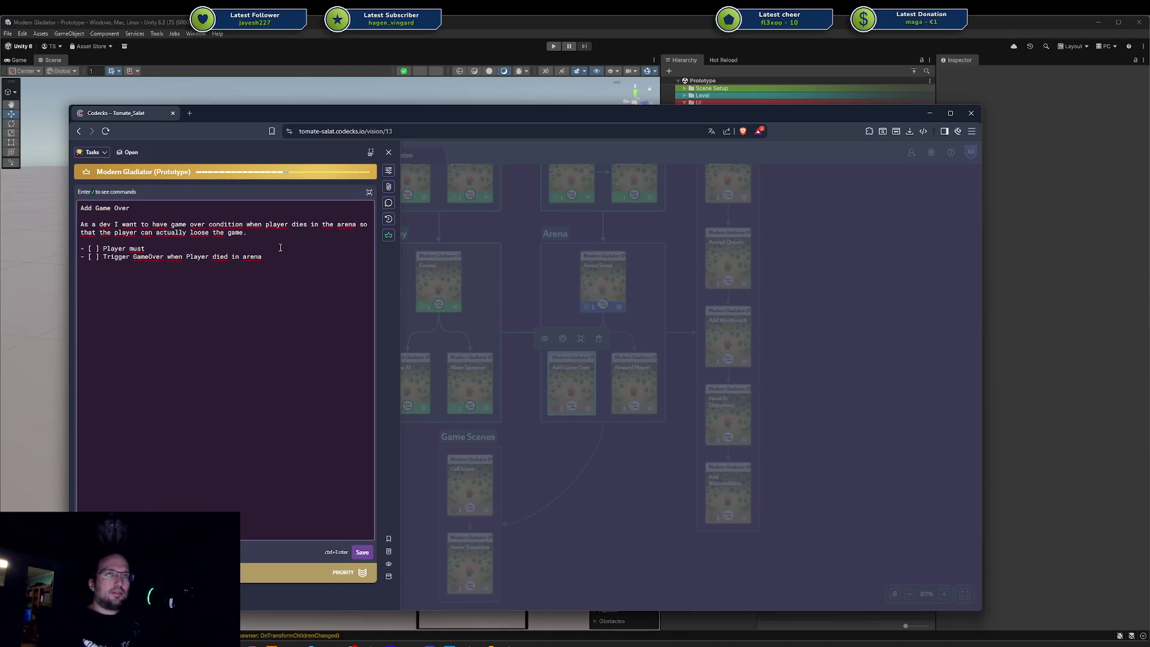
type("be ki")
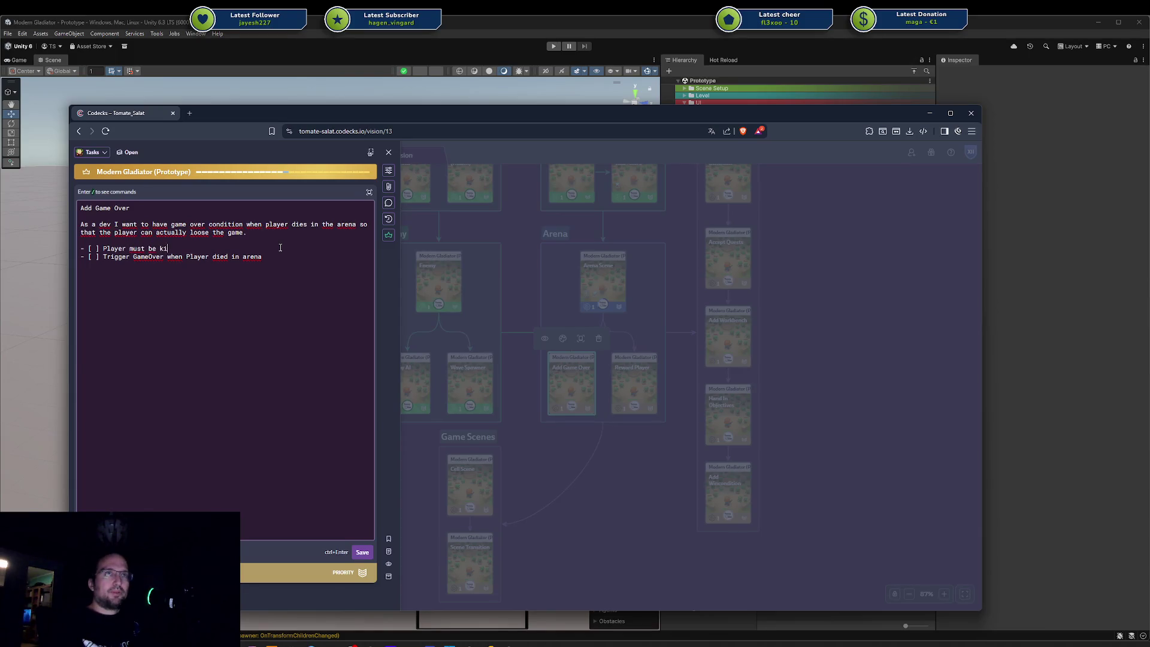
type("llable")
key("ctrl+Return")
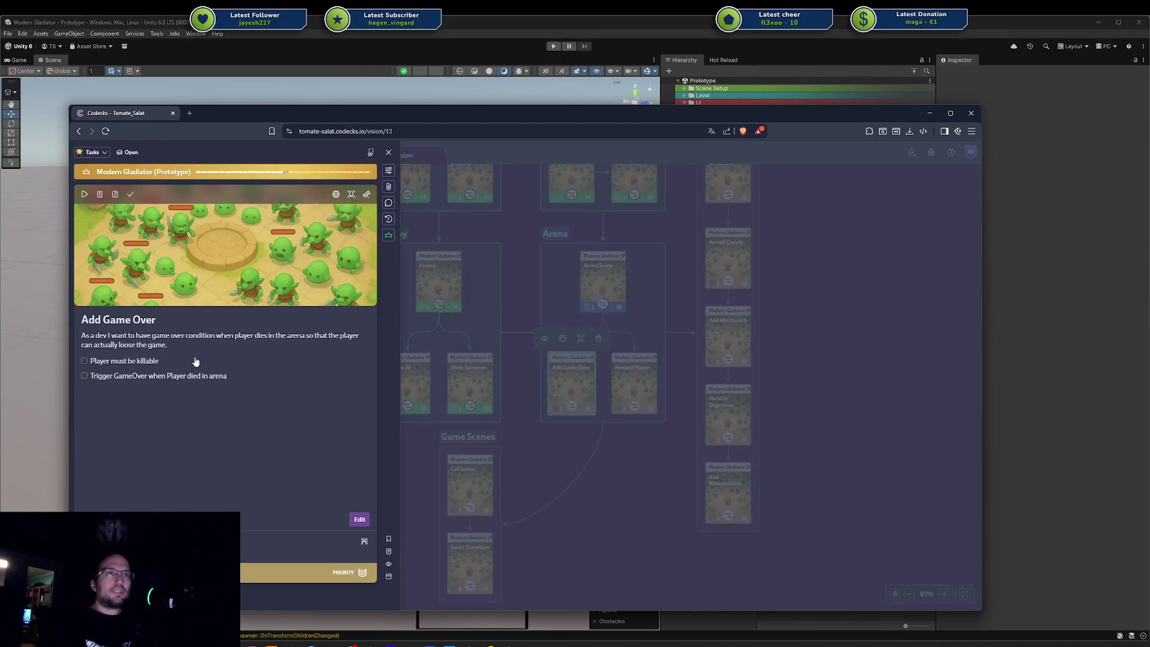
left_click(598, 509)
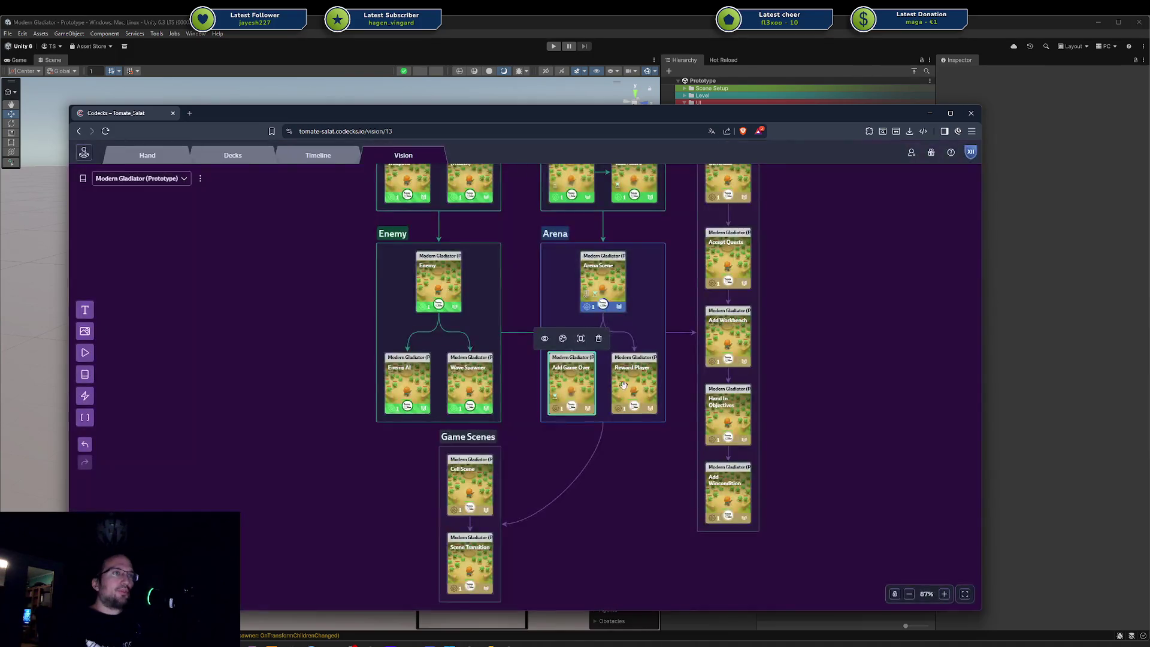
Step: Glance at the Reward Player card, then open the Arena Scene card's details
left_click(632, 389)
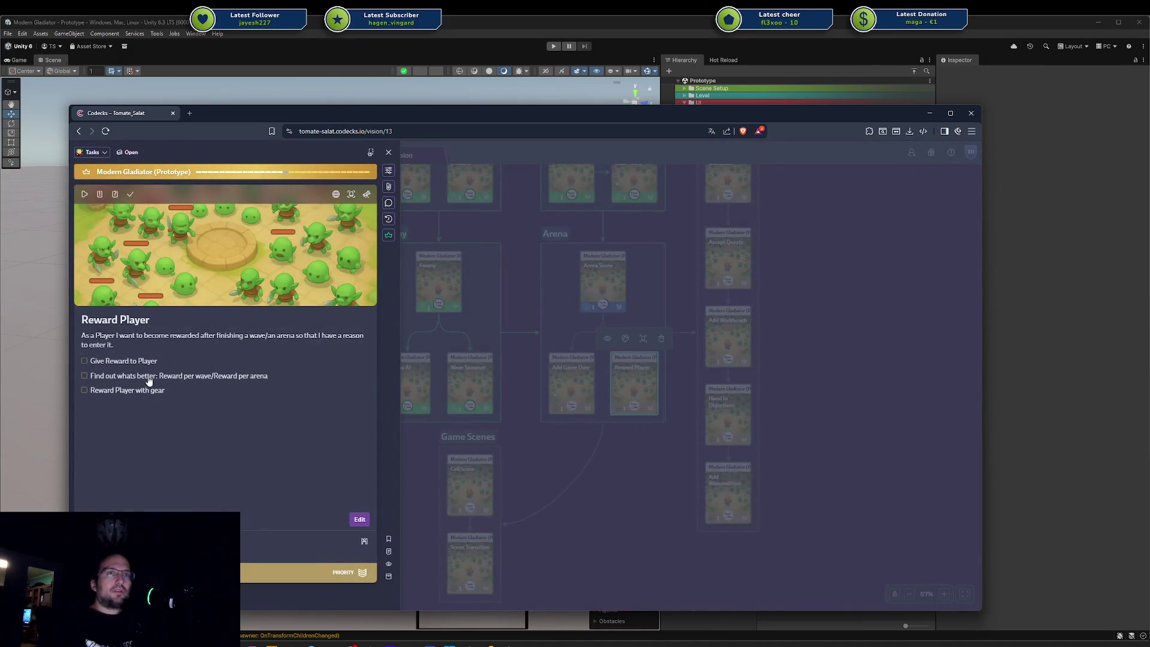
left_click(617, 507)
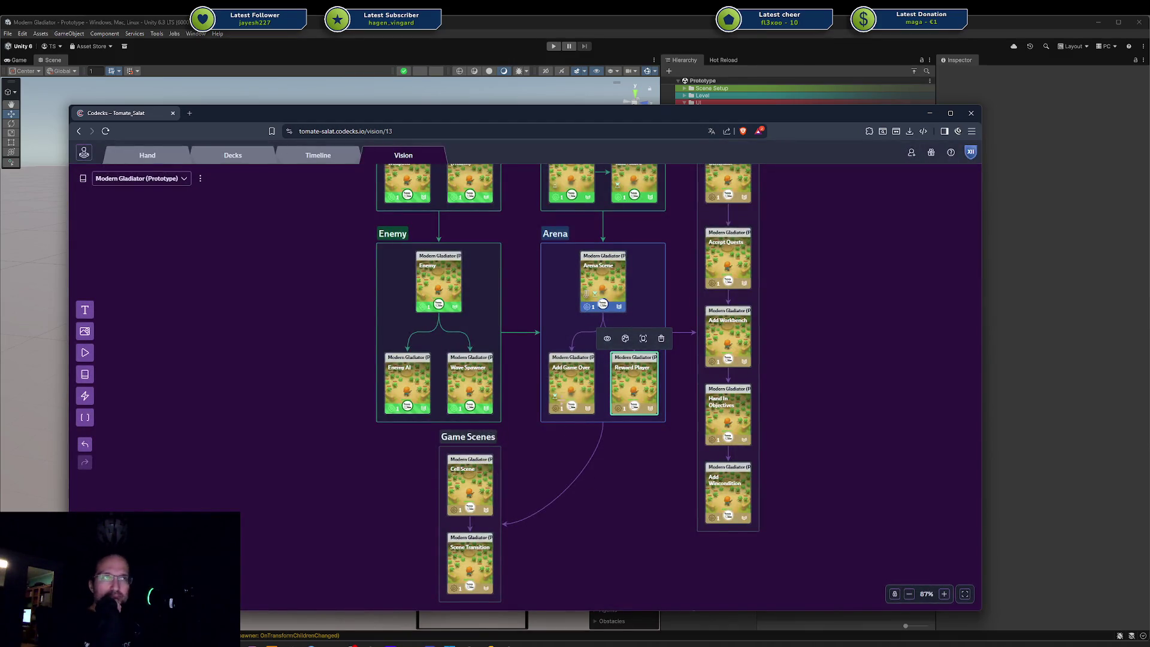
left_click(607, 290)
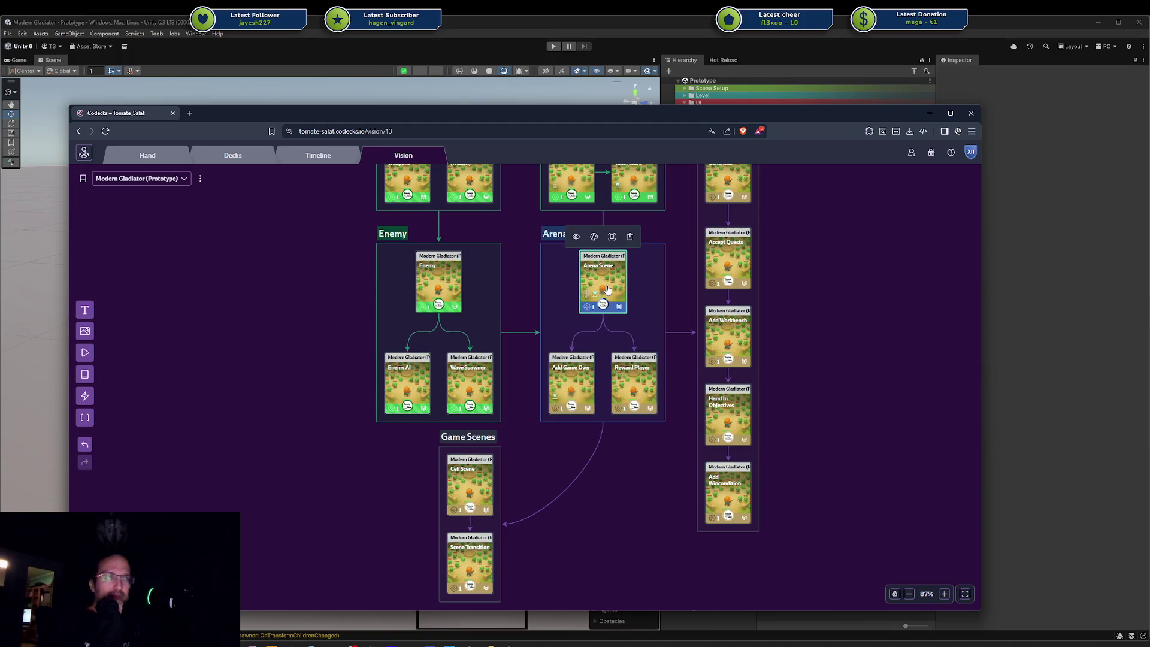
left_click(607, 289)
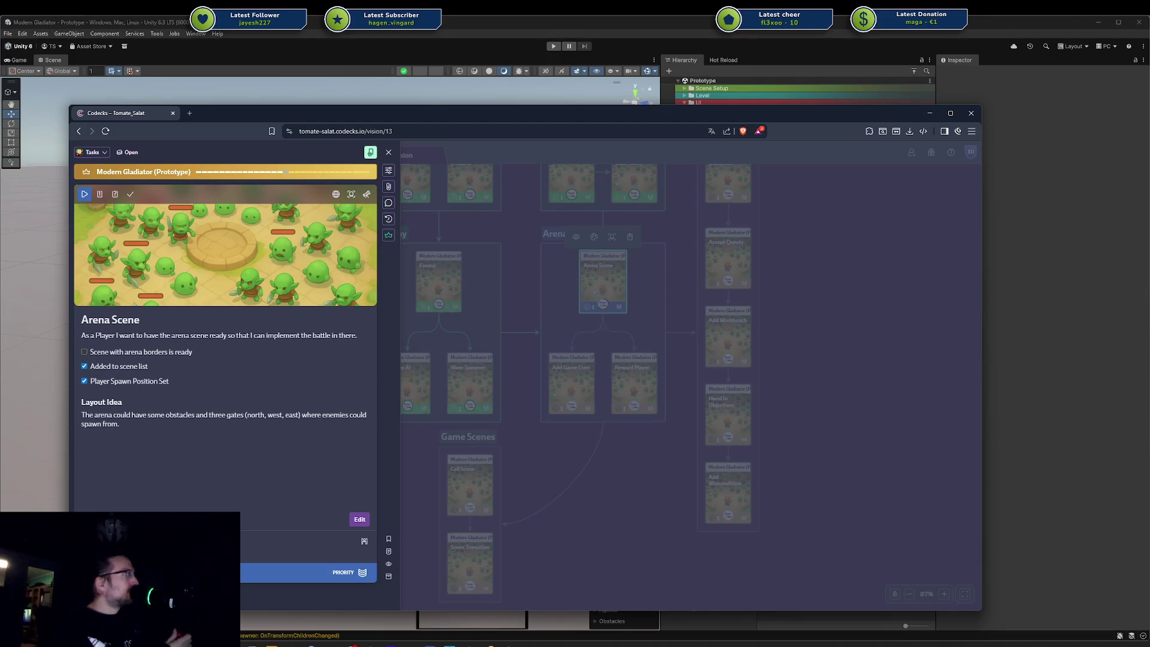
key("alt+Tab")
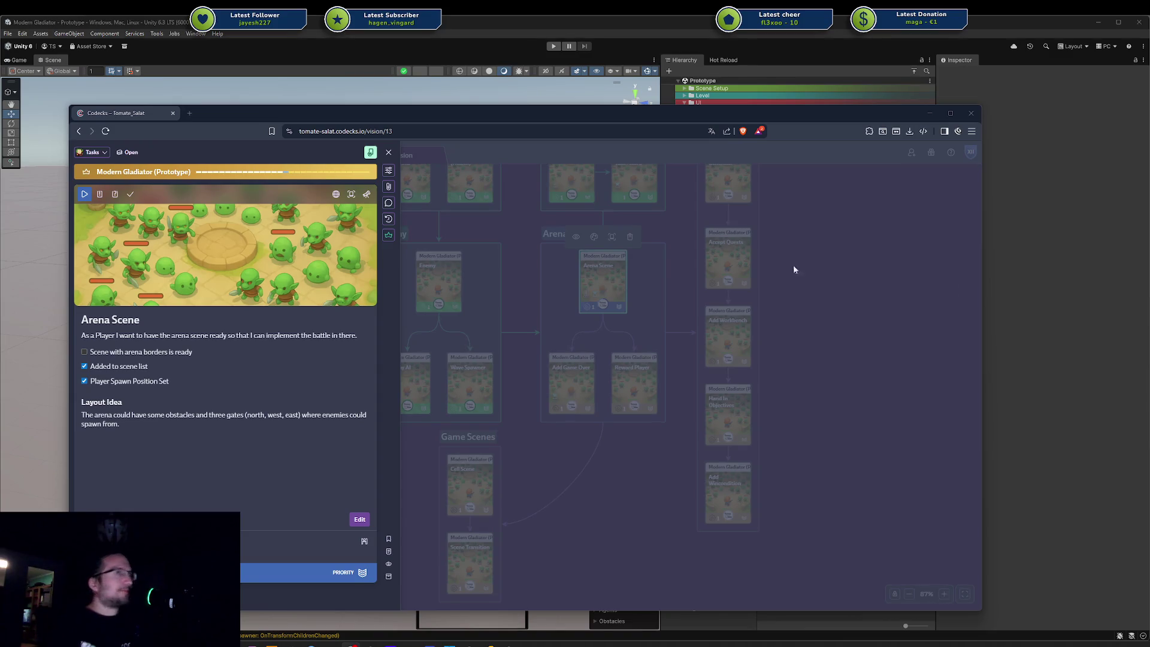
Step: Move the Codecks window aside, put the Arena Scene card in edit mode, and open the Steam page
mouse_move(304, 177)
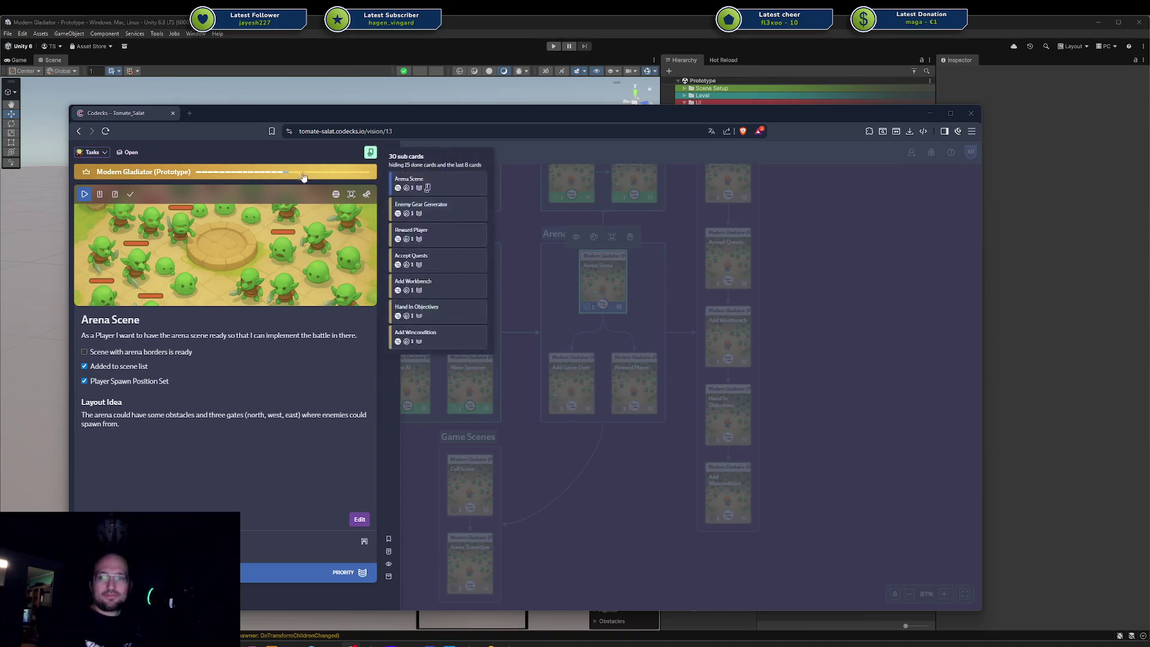
left_click_drag(334, 115, 490, 124)
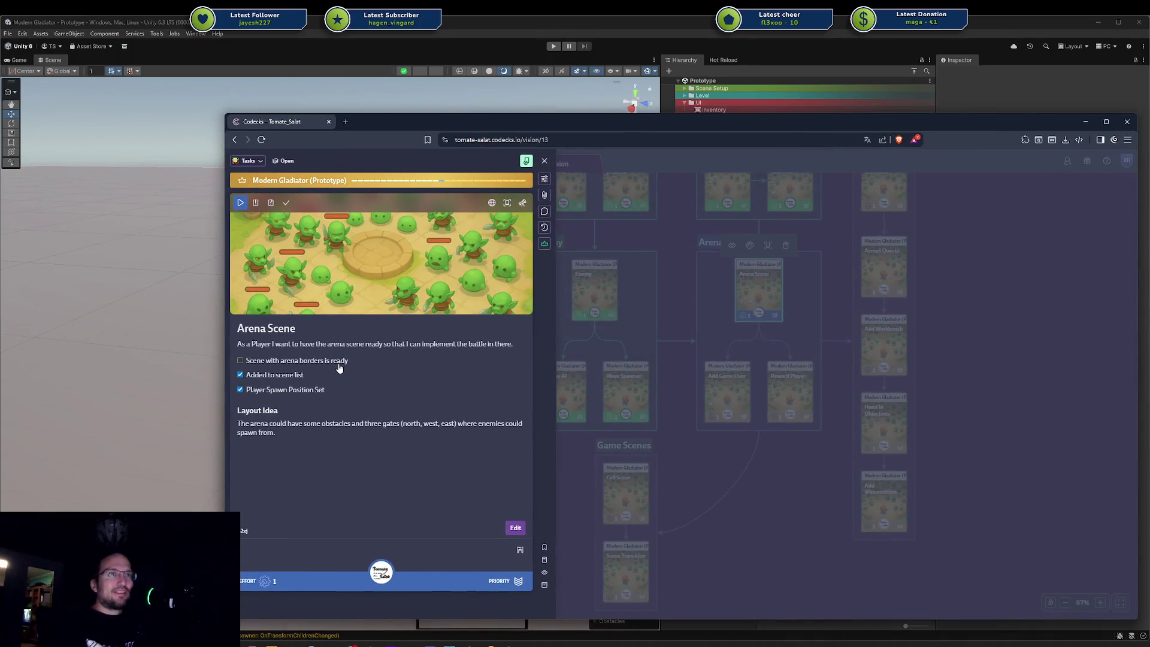
left_click(371, 499)
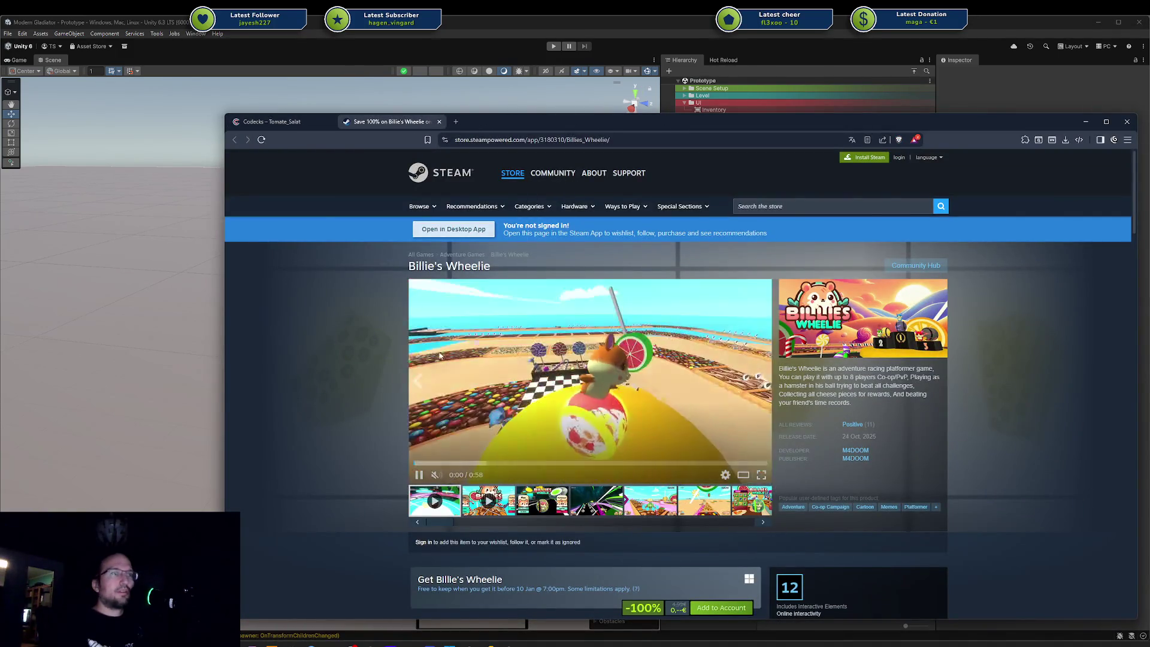
left_click(596, 509)
Step: Browse the Billie's Wheelie screenshots, play the 0:51 teaser video, then close the Steam tab
left_click(671, 514)
left_click(700, 513)
left_click(702, 513)
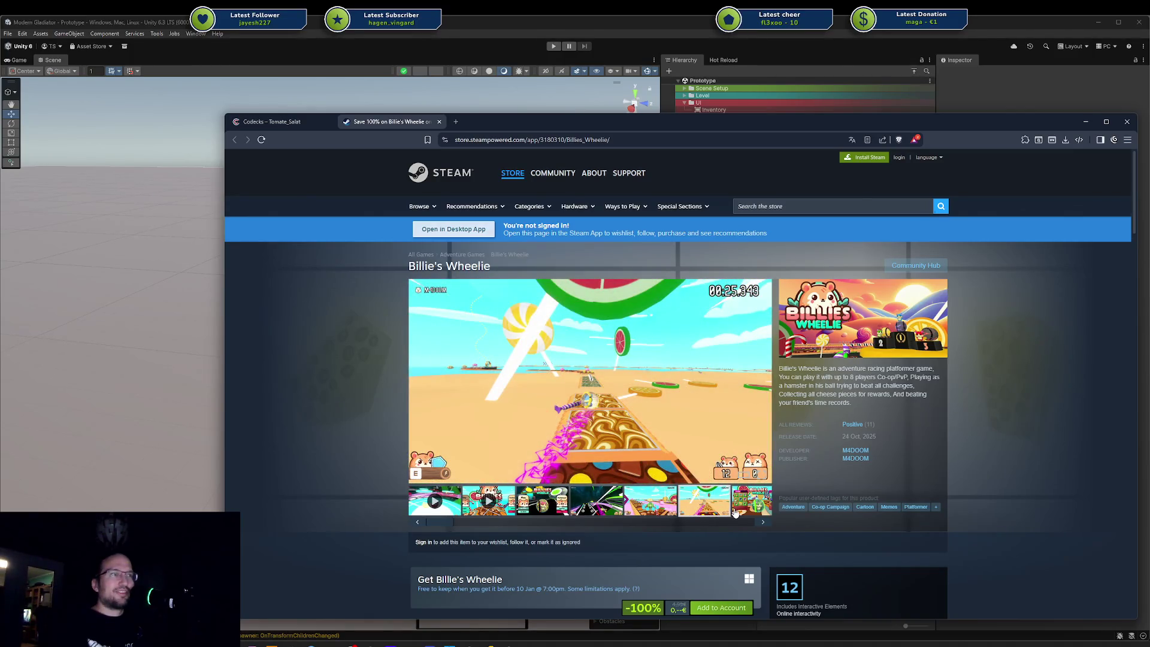
left_click(739, 512)
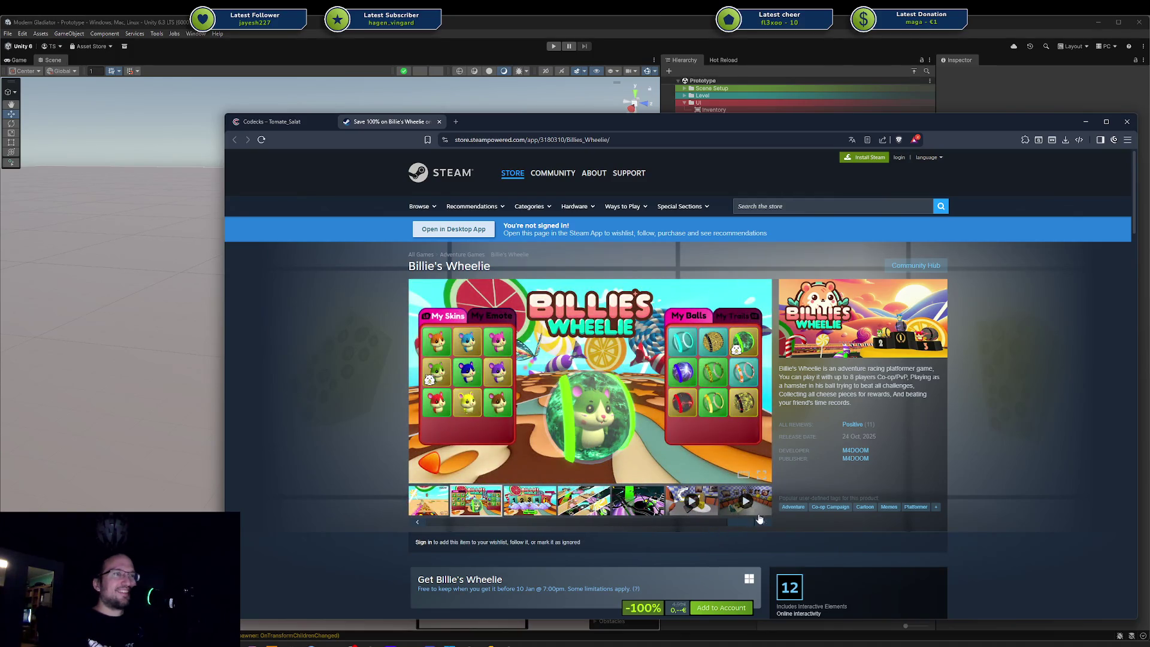
left_click(762, 523)
left_click(584, 516)
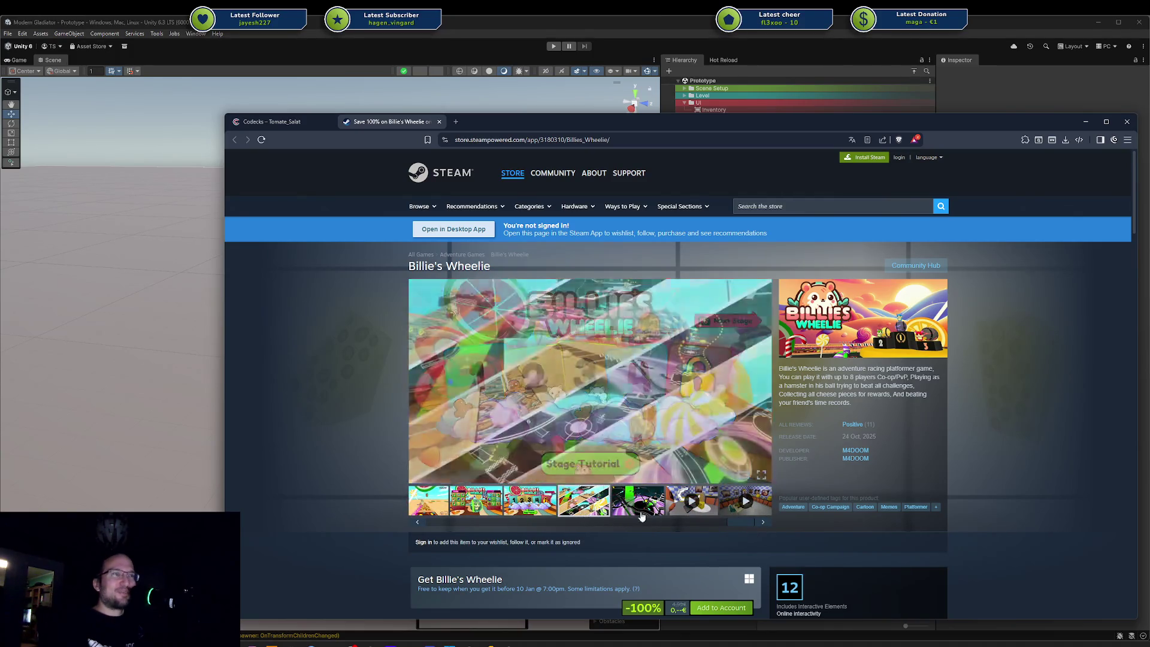
left_click(638, 509)
left_click(675, 507)
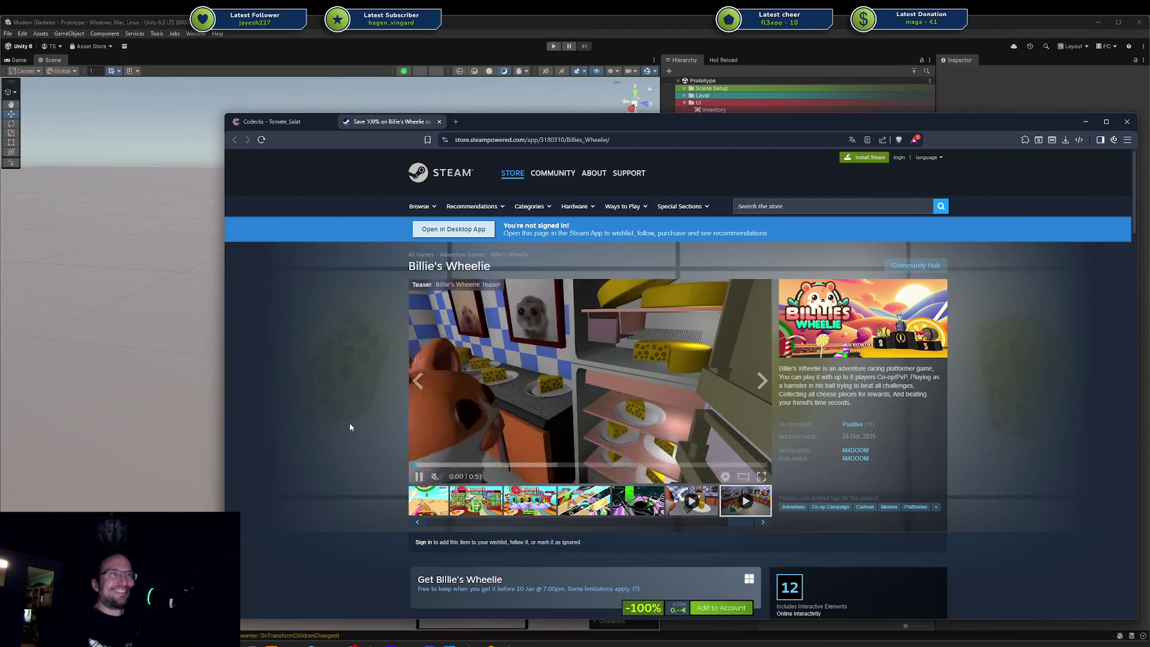
key("ctrl+w")
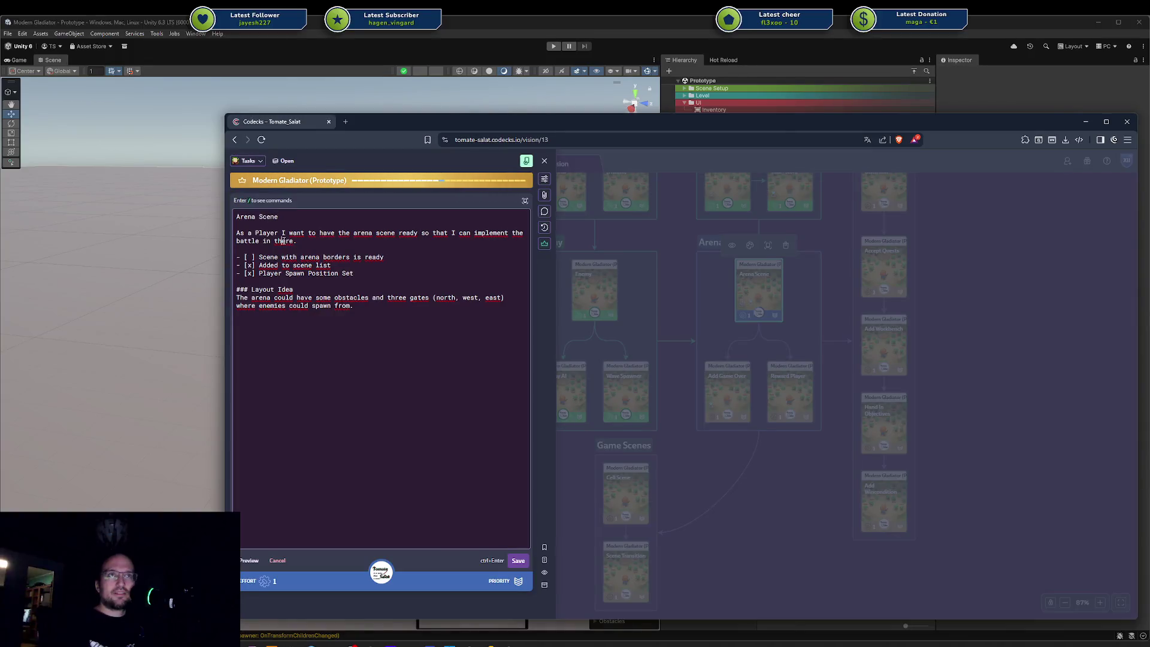
Step: Replace 'Player' with 'Dev' in the Arena Scene user story, then return to Unity
key("End")
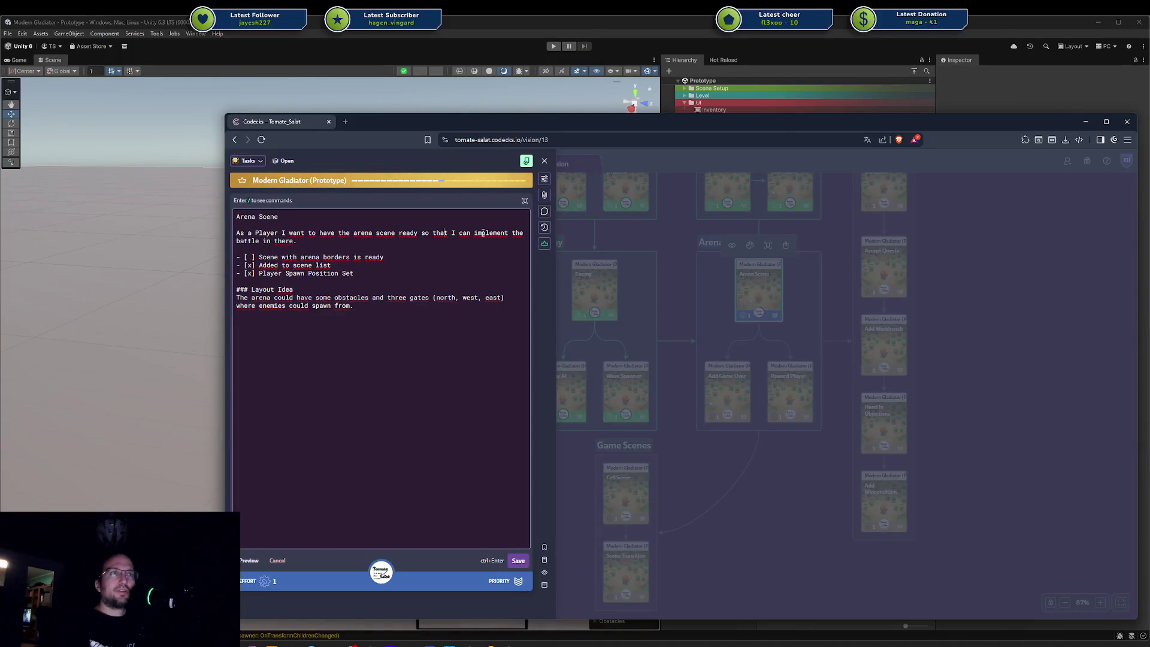
double_click(265, 234)
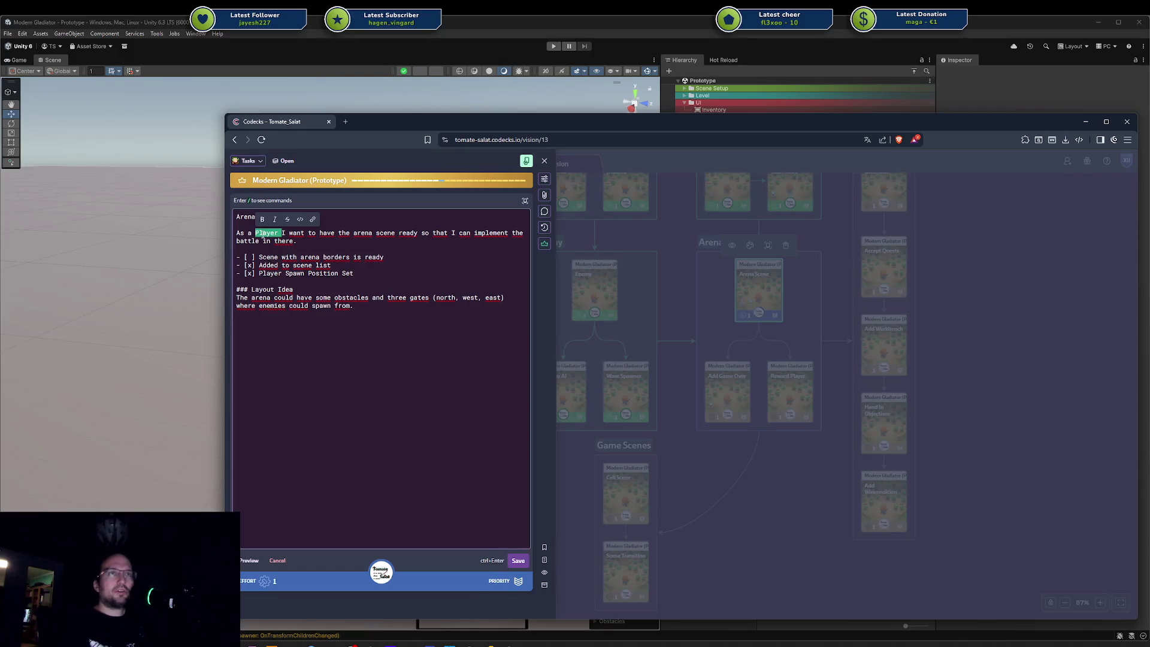
type("Dev")
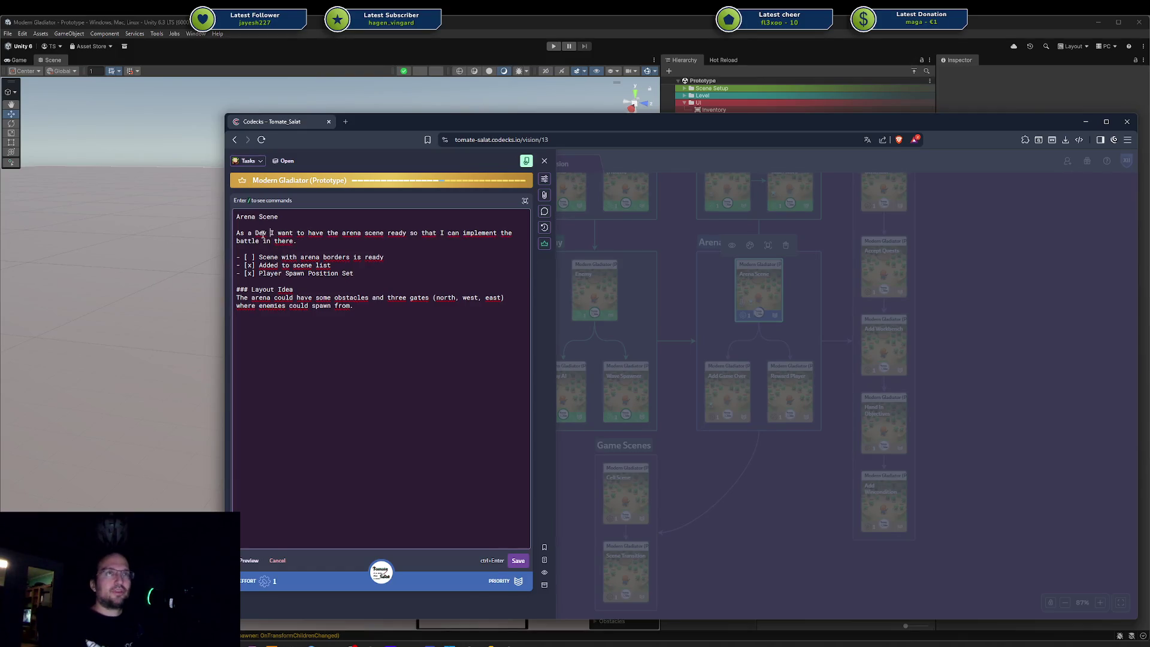
key("alt+Tab")
left_click(795, 446)
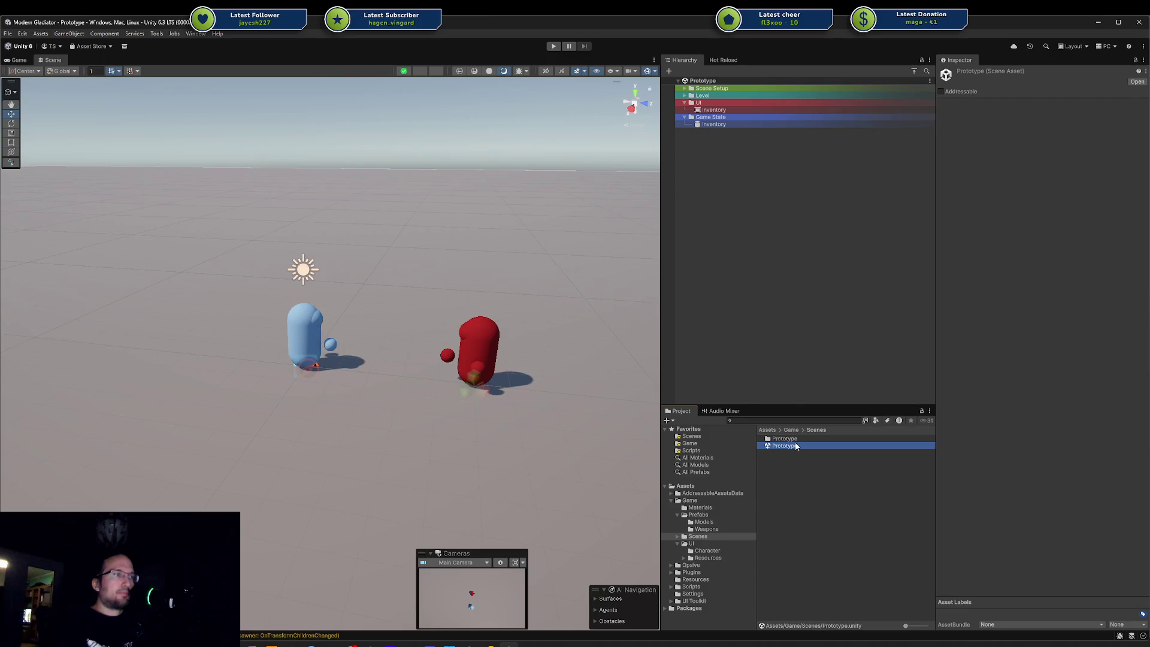
Step: Rename the Prototype scene and the Prototype folder both to Arena
left_click(796, 446)
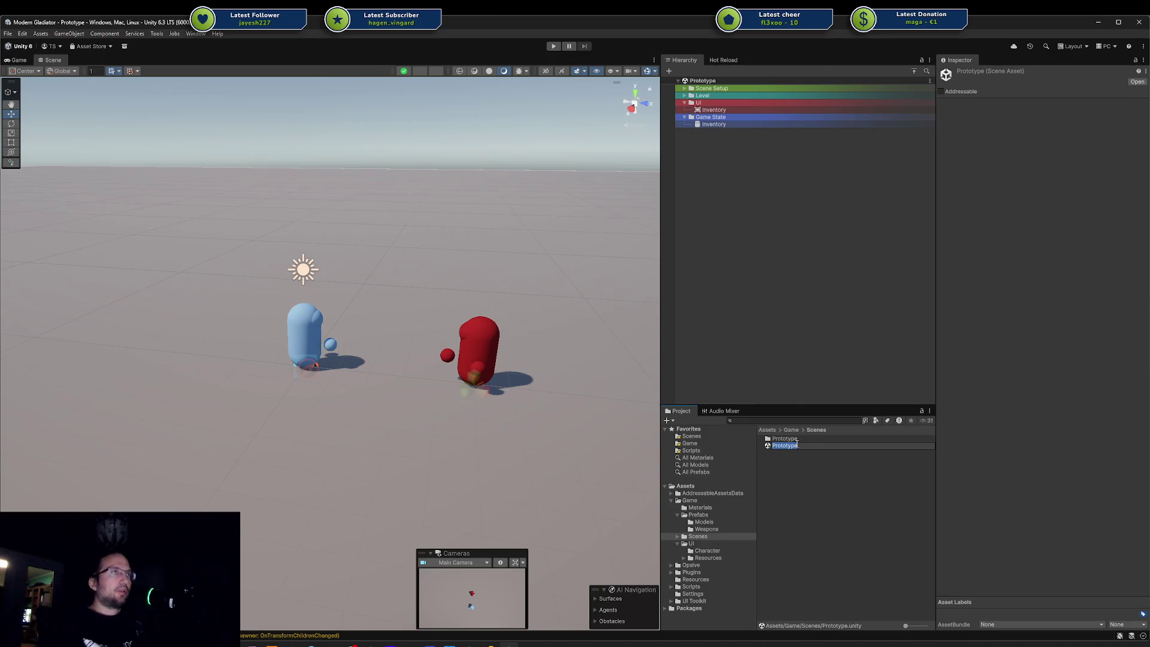
type("Arena")
key("Return")
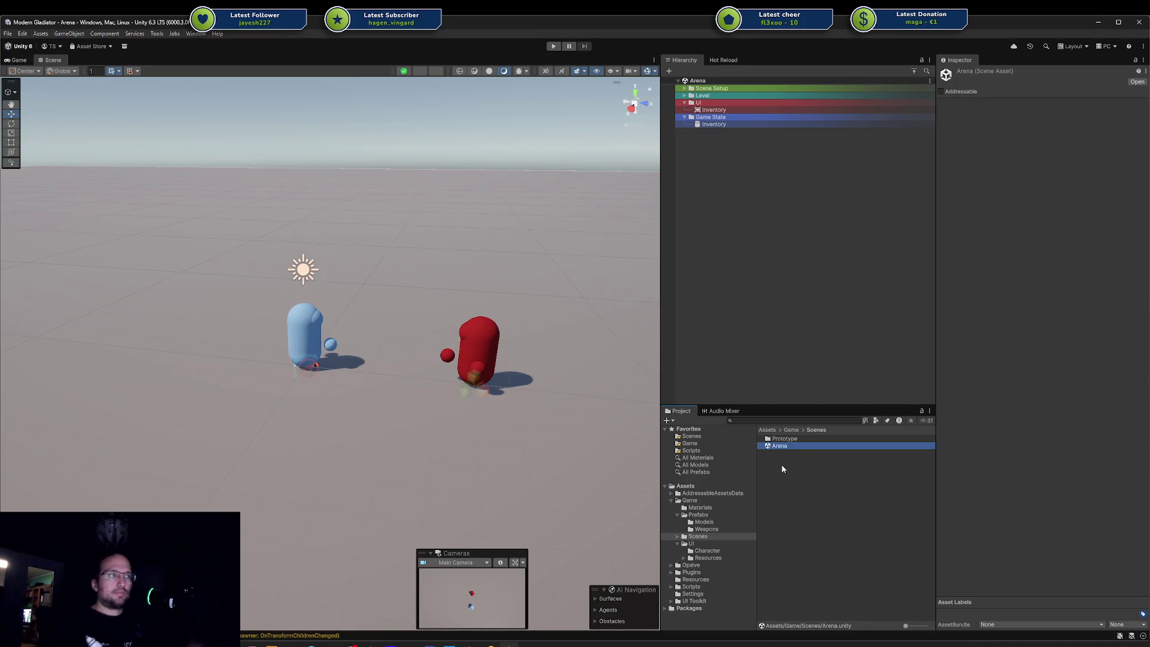
left_click(793, 441)
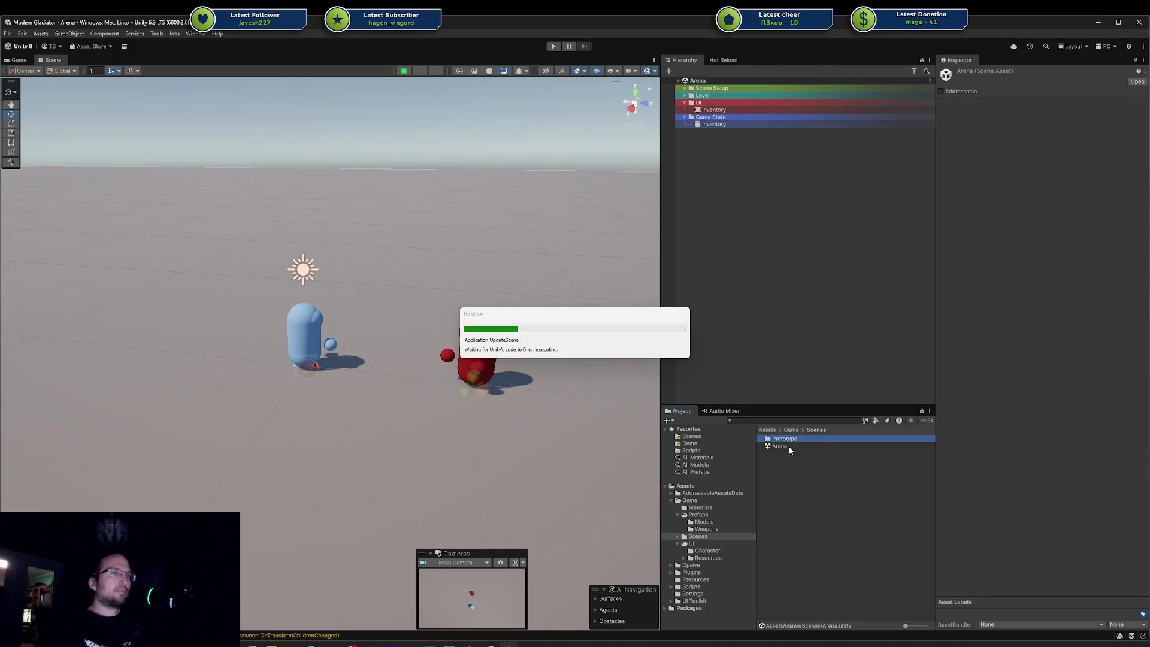
left_click(790, 440)
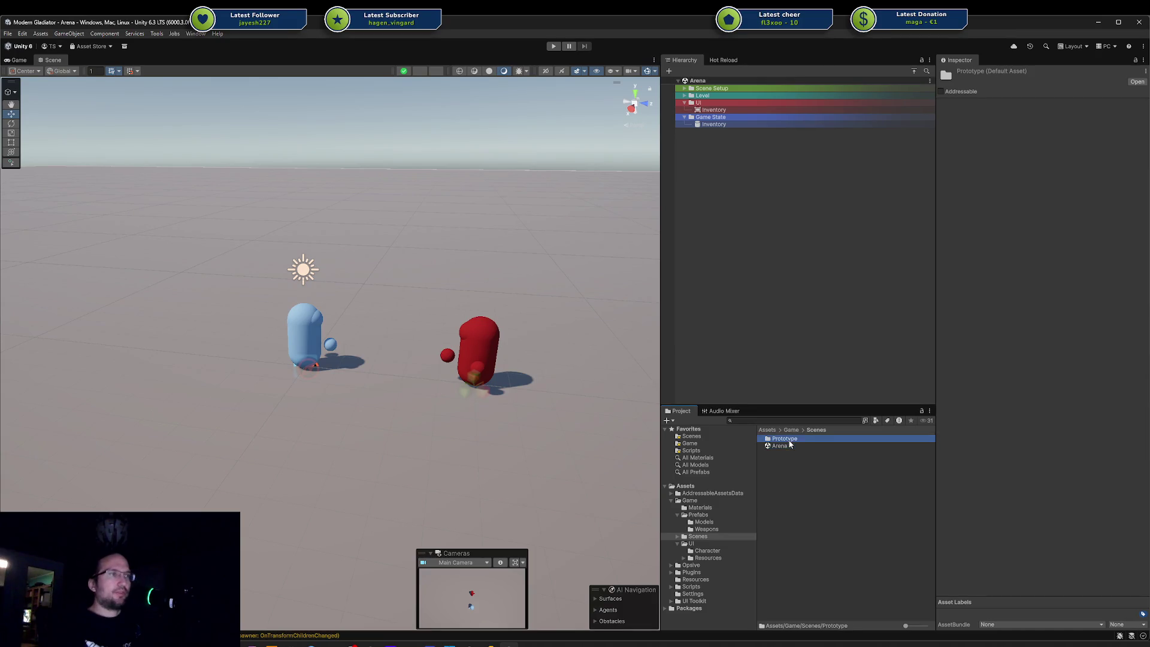
type("Arena")
key("Return")
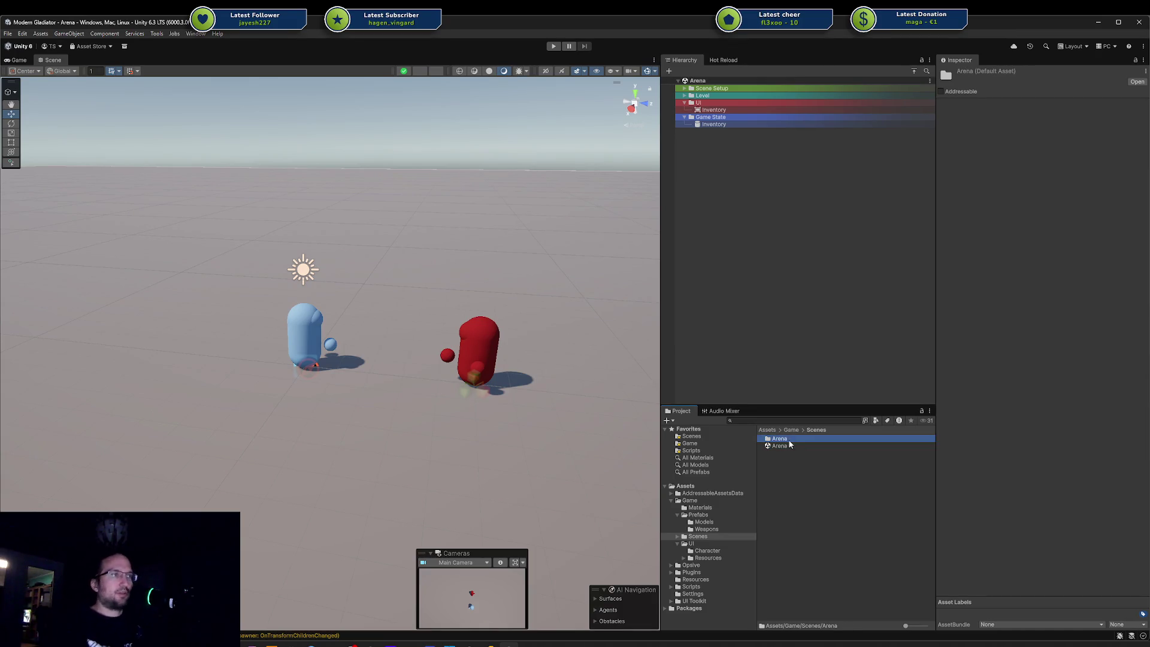
Step: Check the Arena folder inside Scenes, start play mode, and switch back to Codecks
left_click(815, 431)
left_click(815, 468)
left_click(779, 446)
left_click(815, 480)
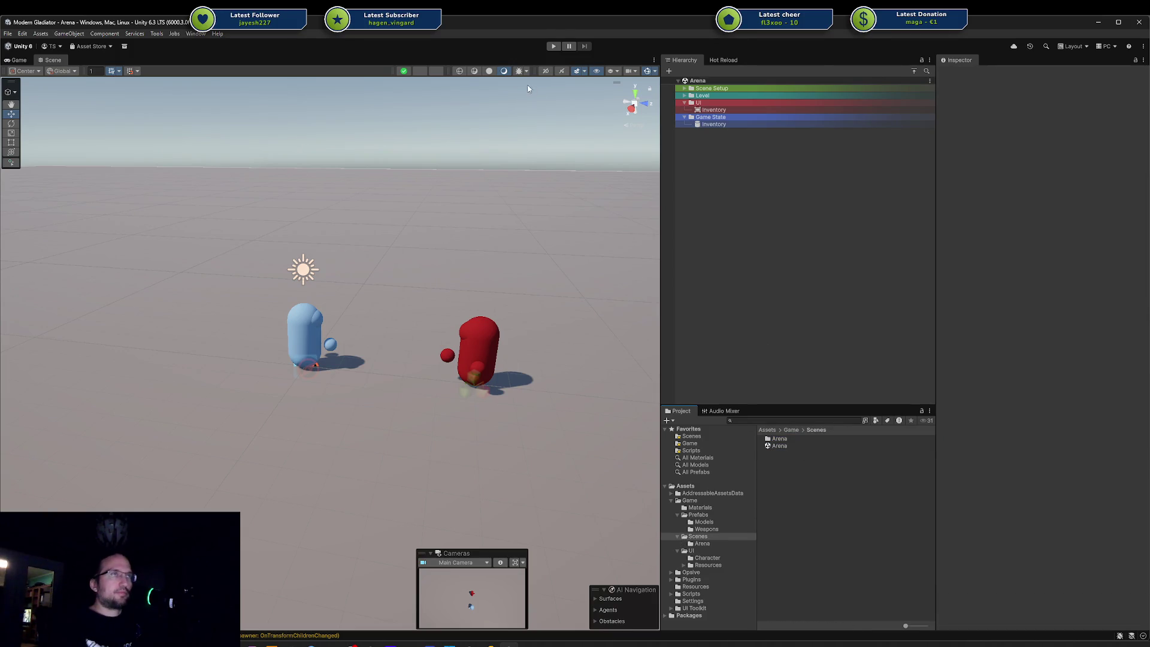
left_click(553, 46)
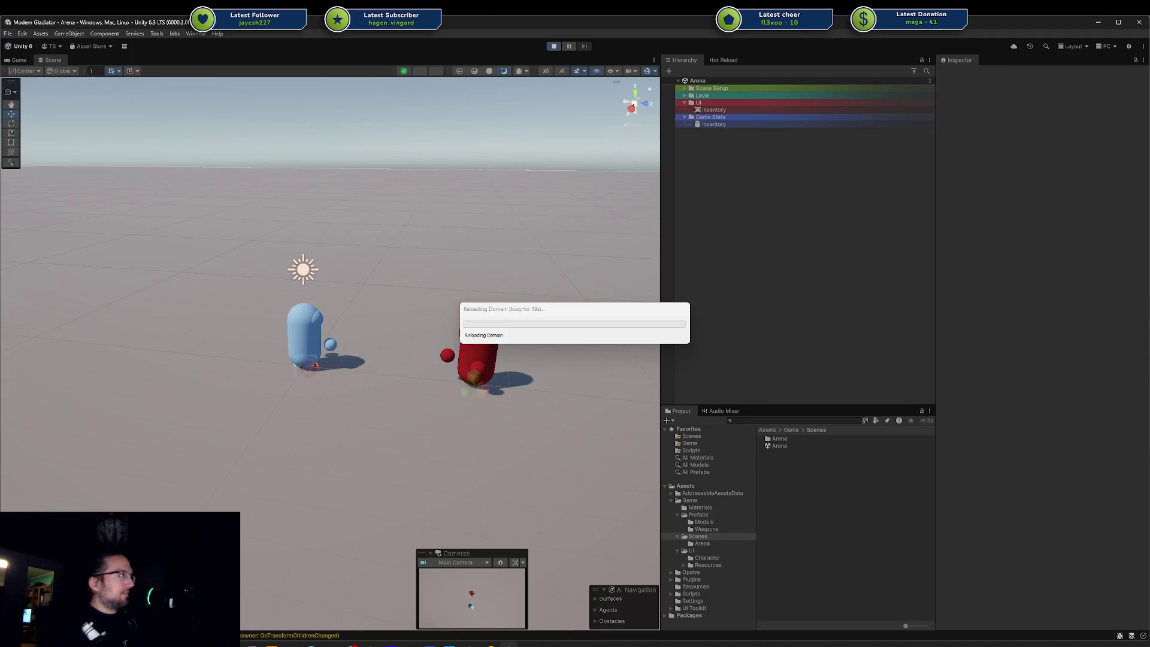
key("alt+Tab")
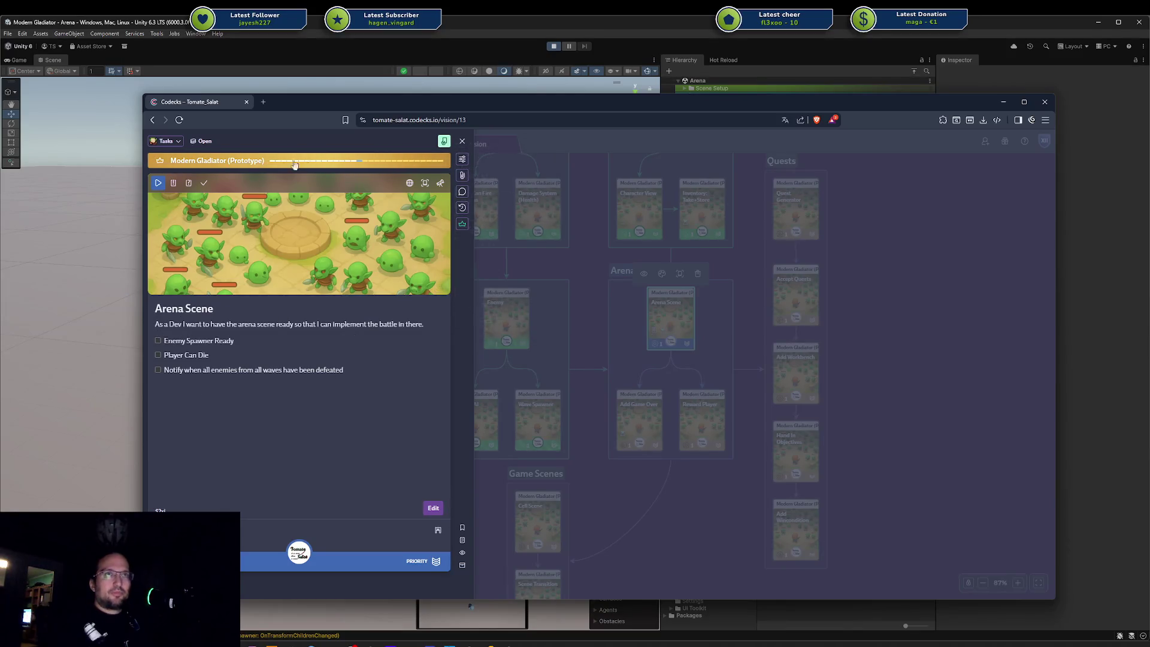
Step: Copy the Arena Scene card's ID and park the Codecks window at the right screen edge
left_click(160, 511)
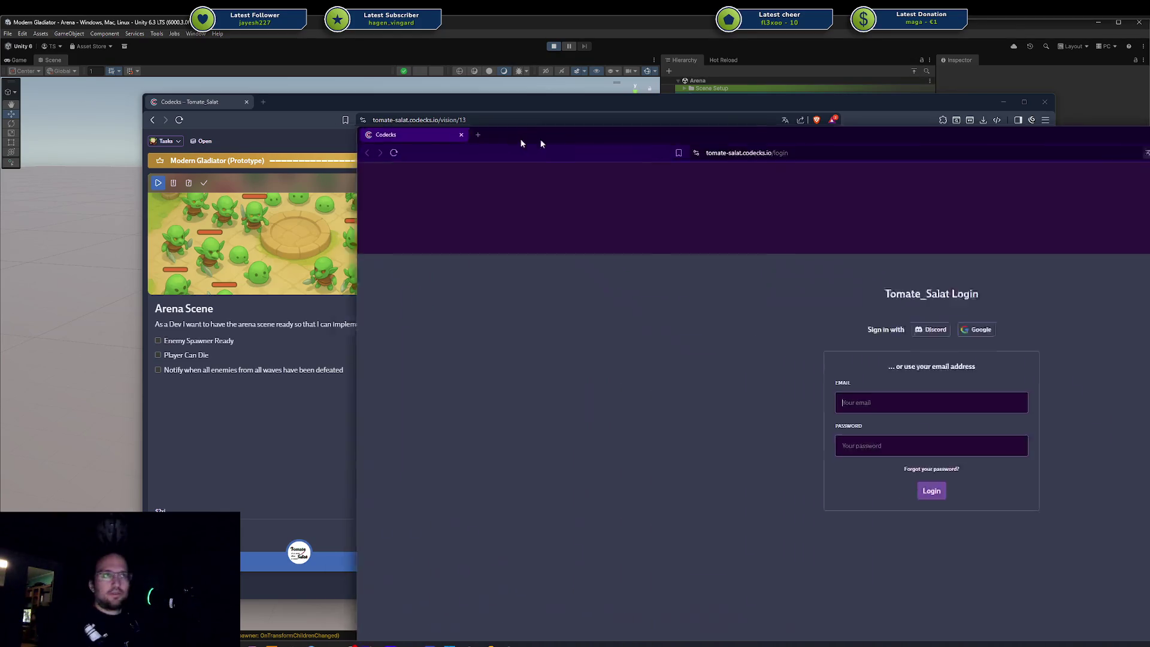
mouse_move(541, 139)
left_mouse_down()
mouse_move(275, 74)
mouse_move(1149, 79)
left_mouse_up()
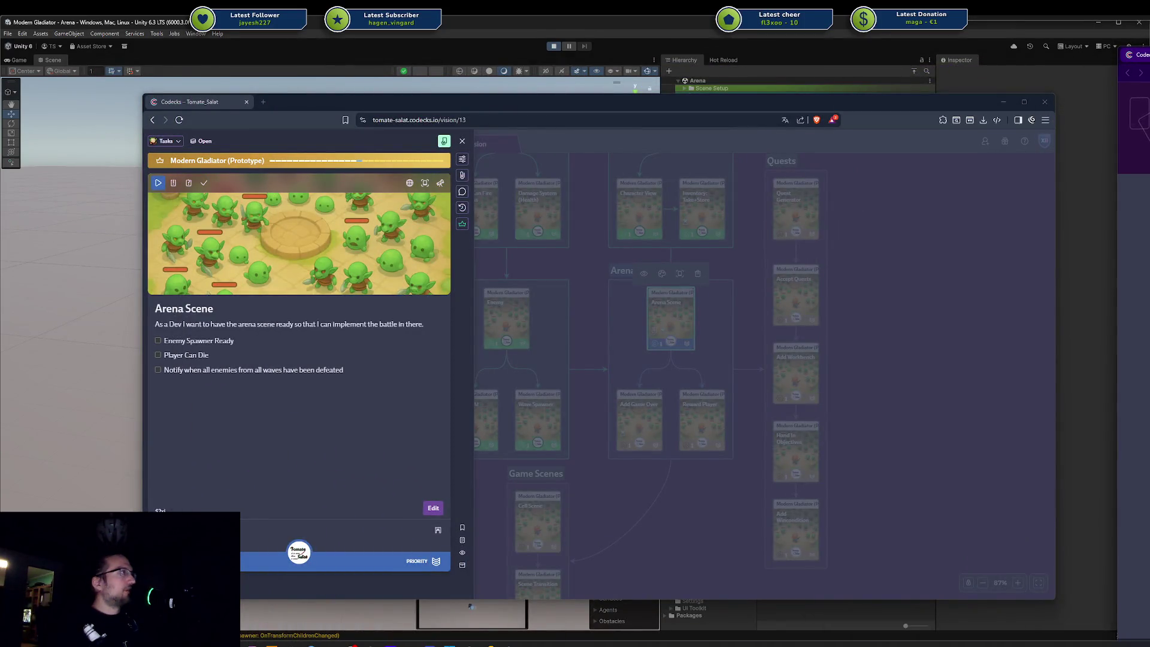
left_click_drag(504, 110, 1149, 111)
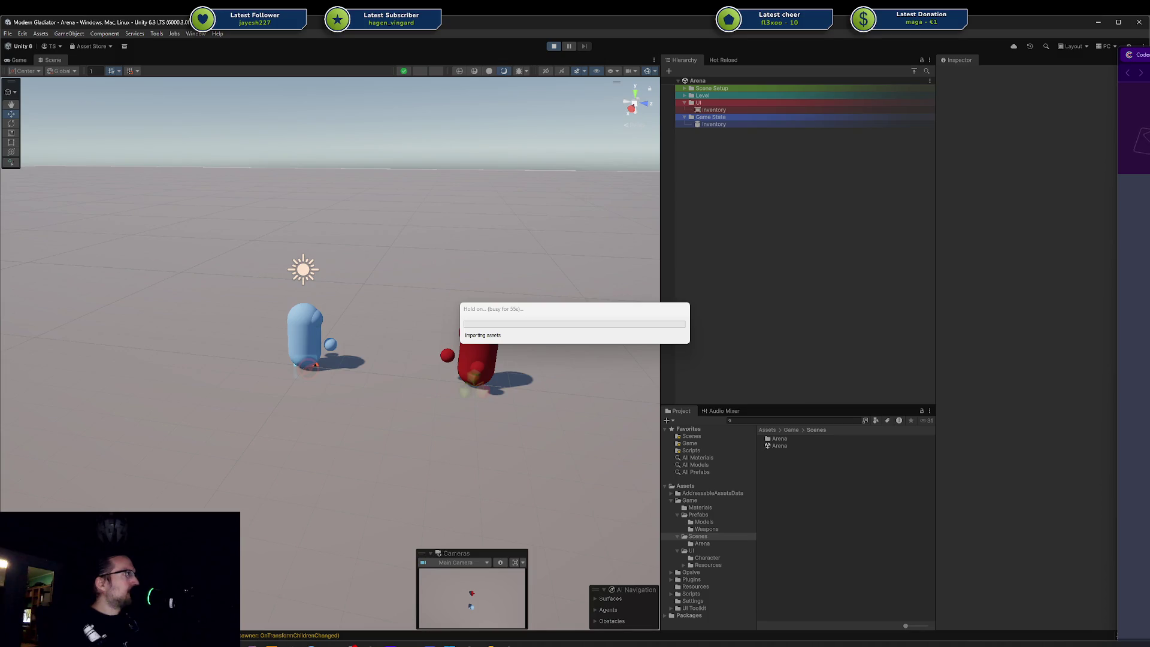
Step: Pull the Codecks Vision board window from the right screen edge back over Unity
mouse_move(1138, 63)
left_mouse_down()
mouse_move(522, 96)
mouse_move(264, 95)
left_mouse_up()
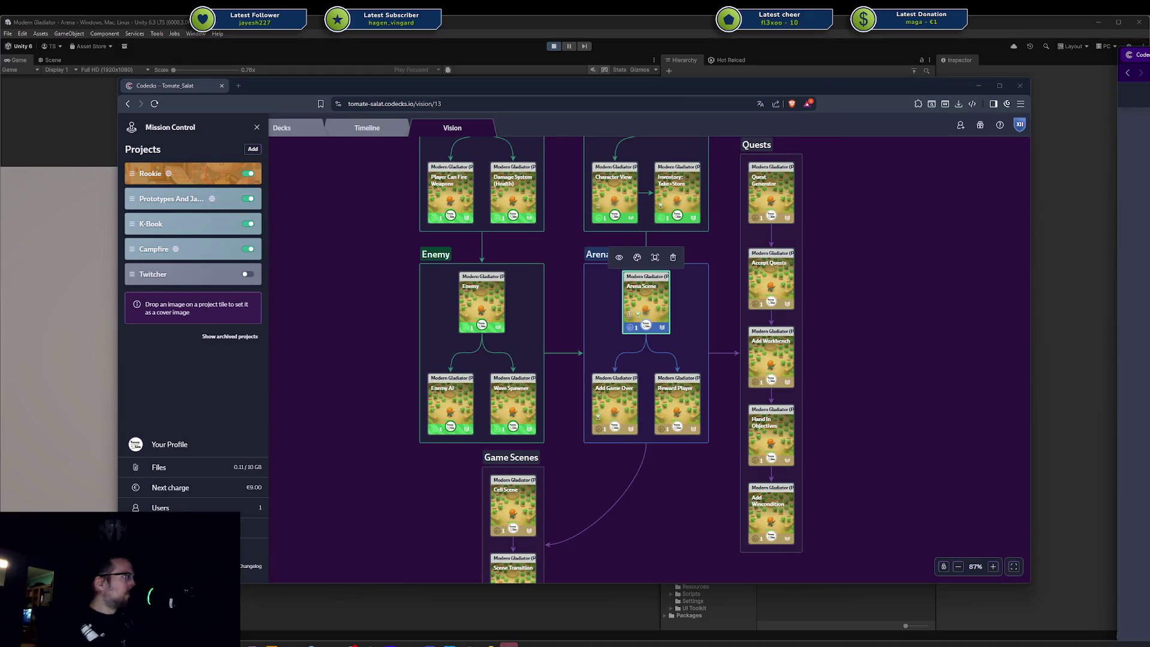
mouse_move(1147, 55)
left_mouse_down()
mouse_move(591, 40)
mouse_move(484, 90)
left_mouse_up()
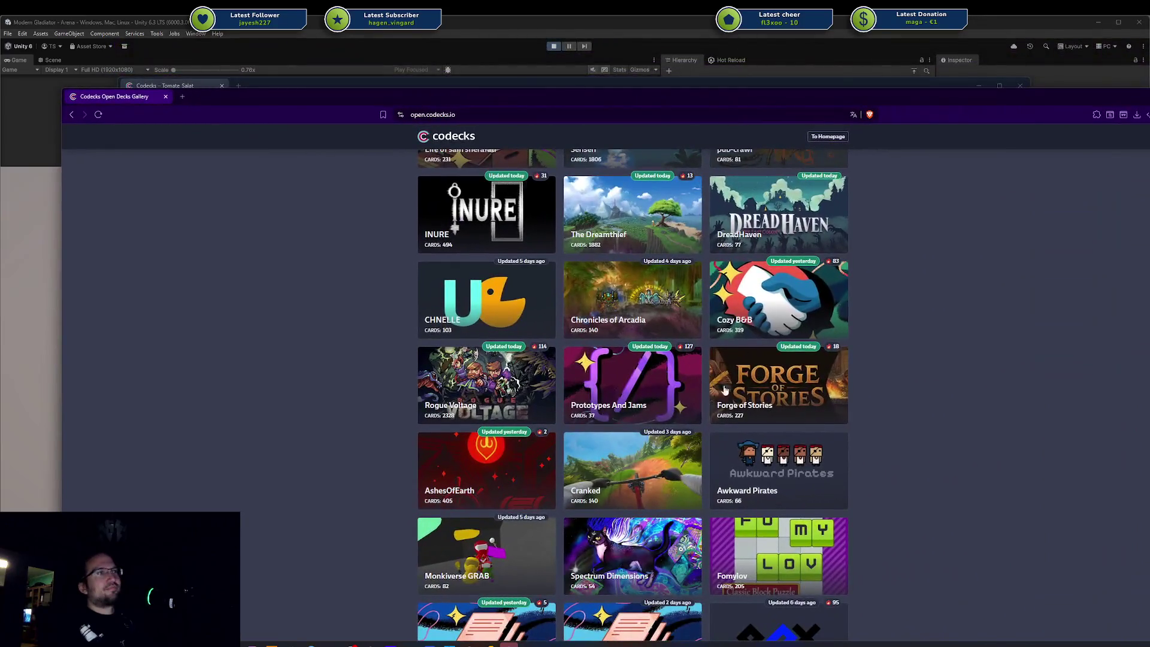
left_click(630, 383)
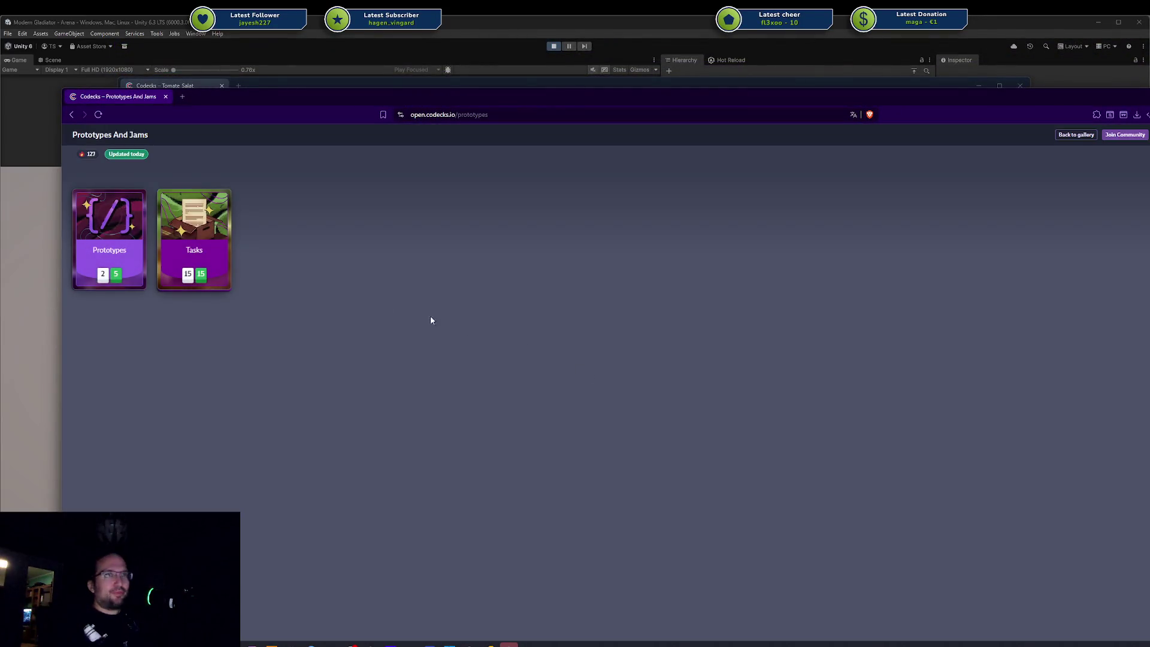
left_click(198, 239)
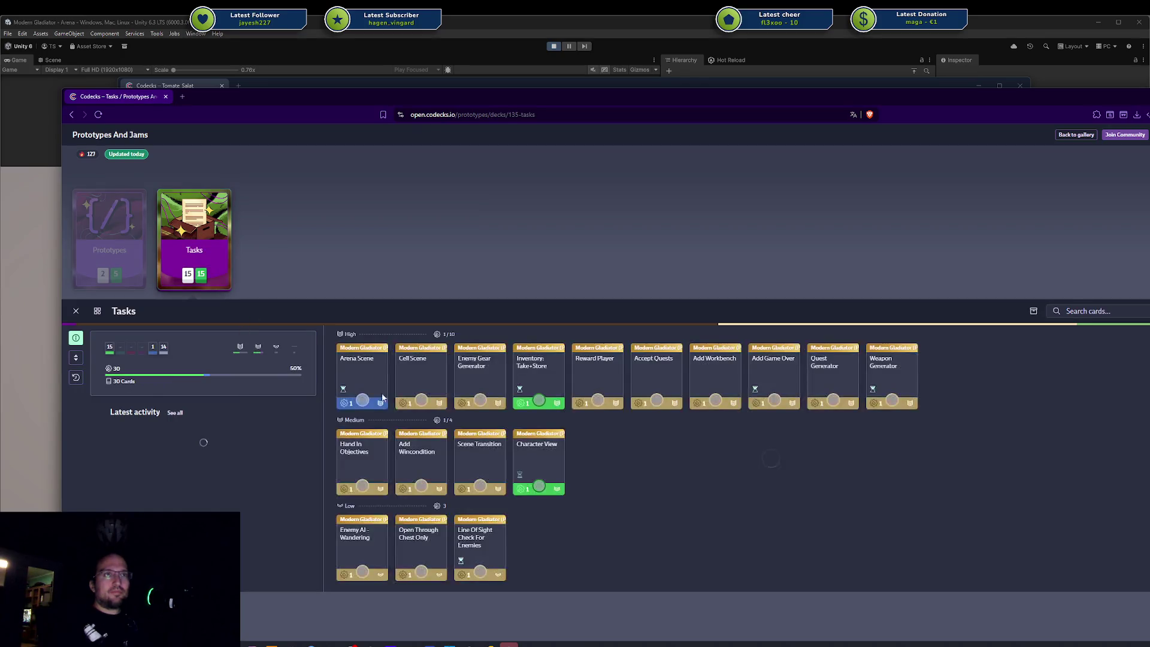
left_click(547, 112)
key("alt+Tab")
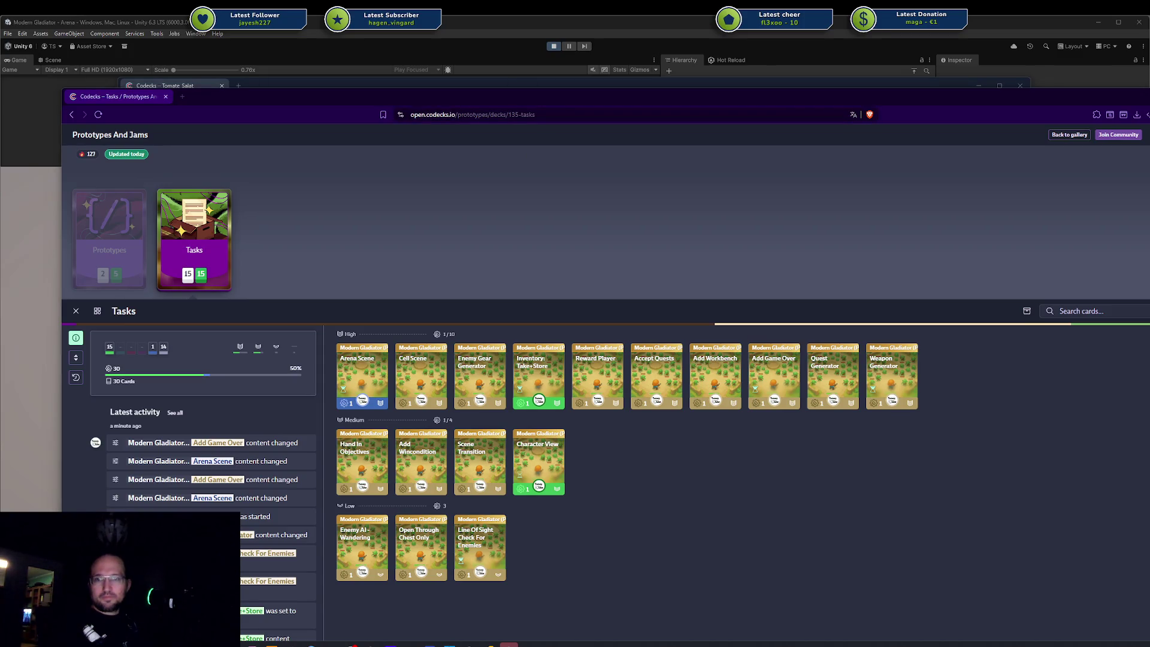
left_click(362, 369)
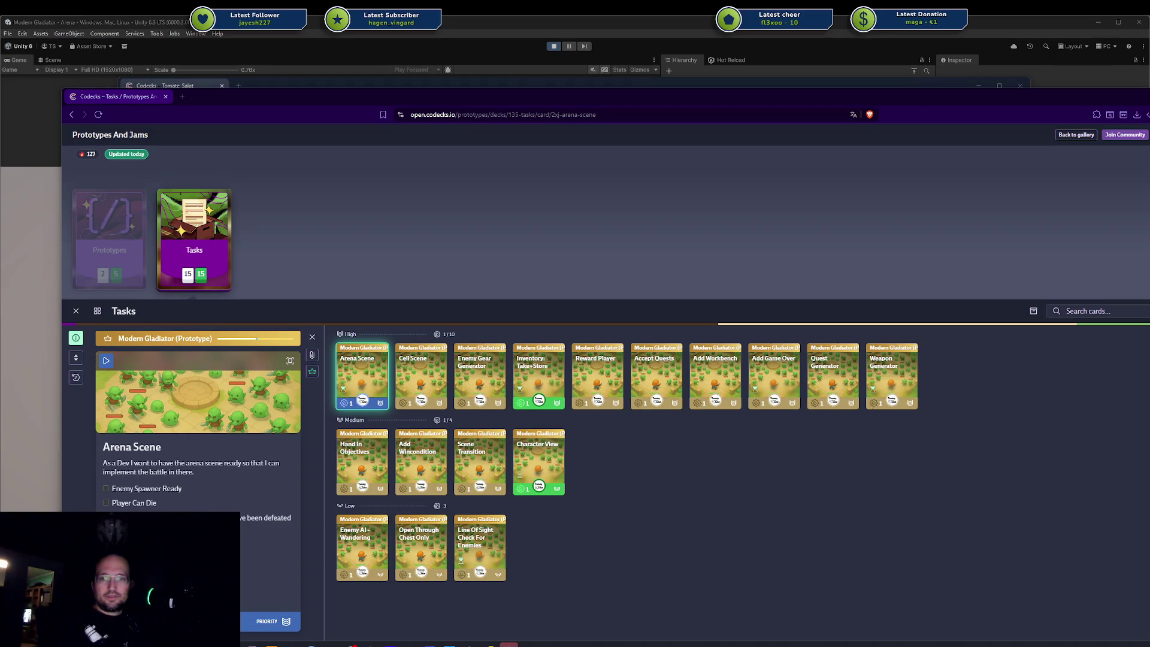
mouse_move(421, 110)
left_mouse_down()
mouse_move(648, 78)
mouse_move(1149, 78)
left_mouse_up()
left_click(258, 86)
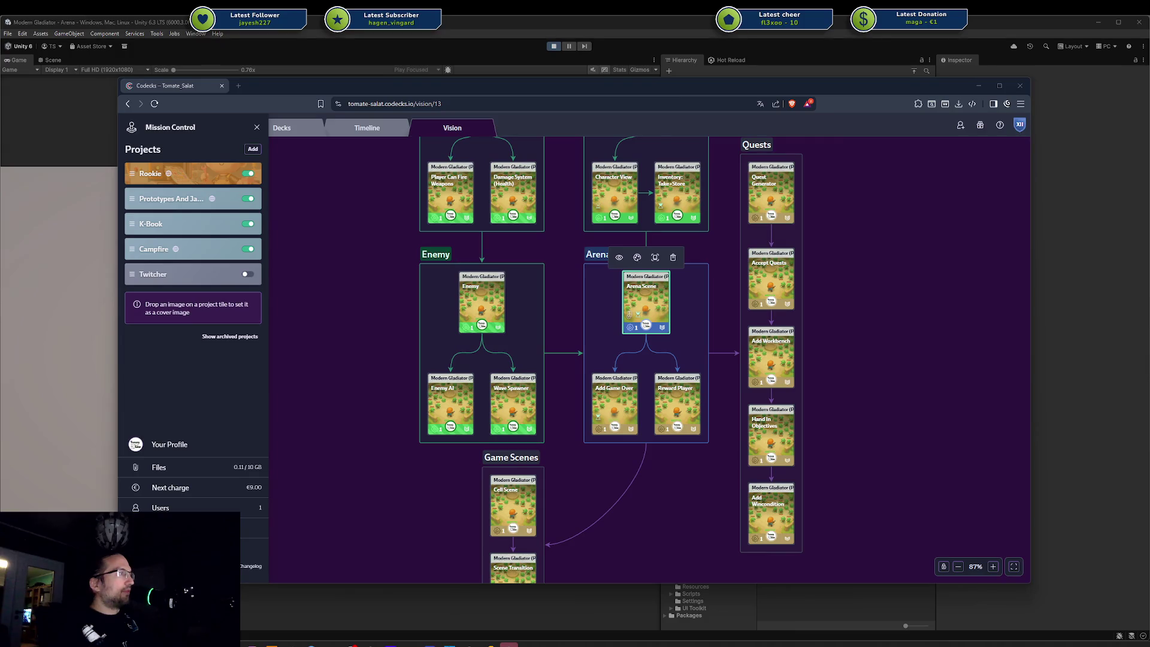
left_click_drag(1149, 102, 516, 104)
Step: Scroll the articy.com homepage and open the Made with articy showcases page
left_click_drag(363, 82, 348, 80)
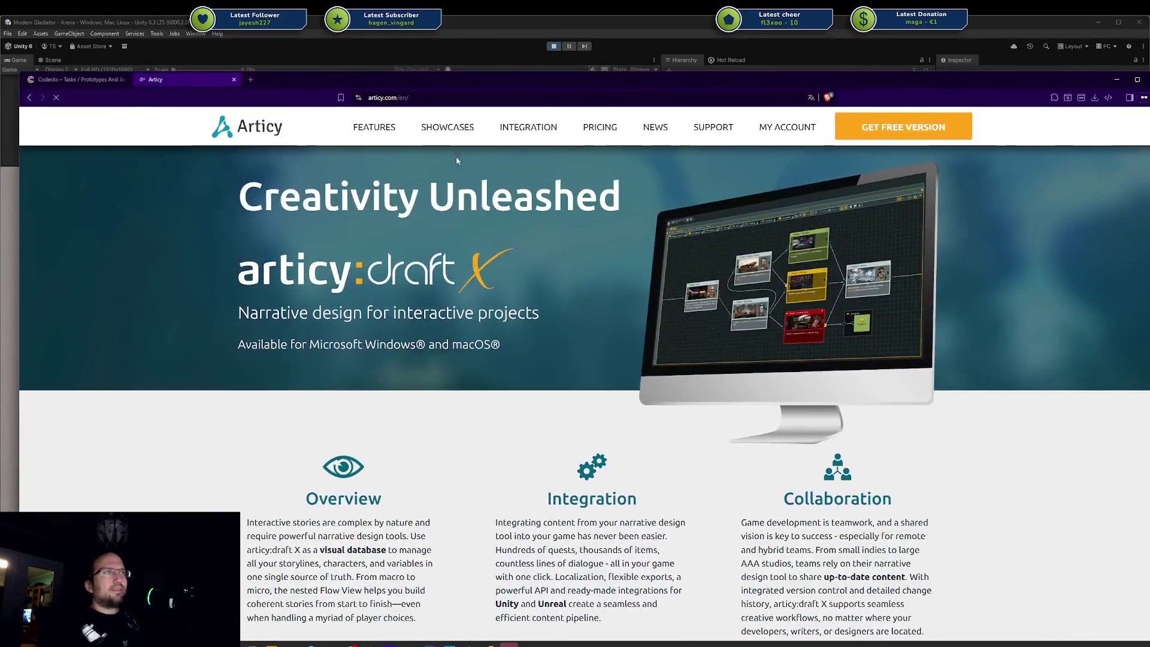
scroll(436, 217, "down", 8)
scroll(463, 228, "down", 5)
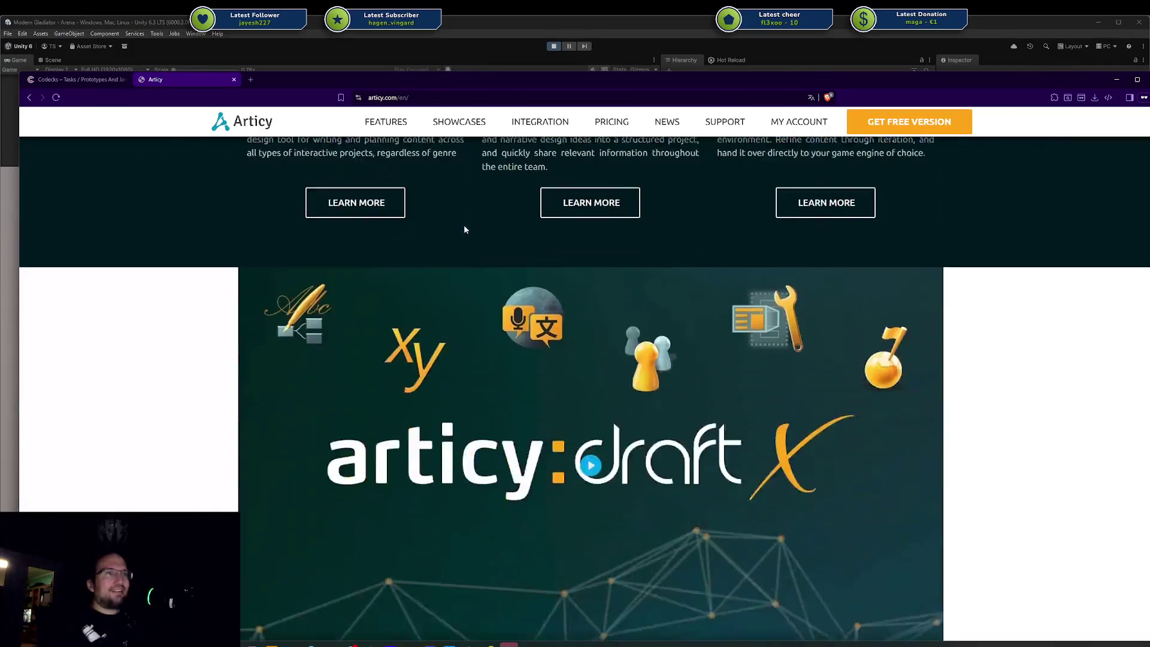
scroll(468, 231, "down", 8)
scroll(479, 239, "down", 4)
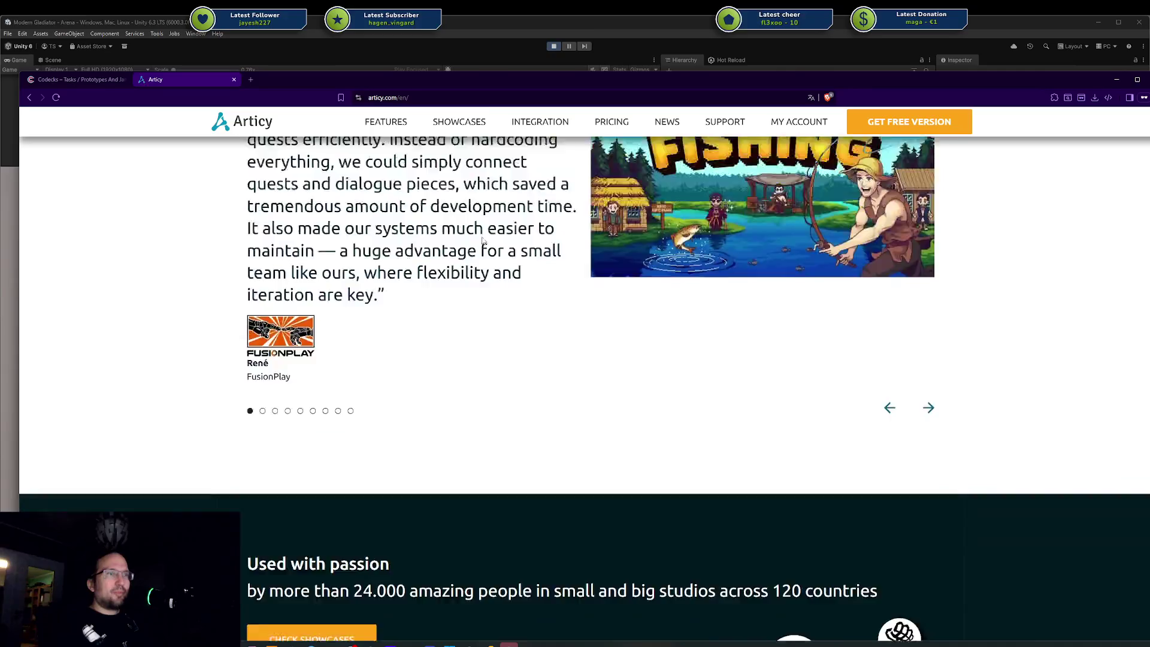
scroll(488, 242, "up", 15)
left_click(459, 125)
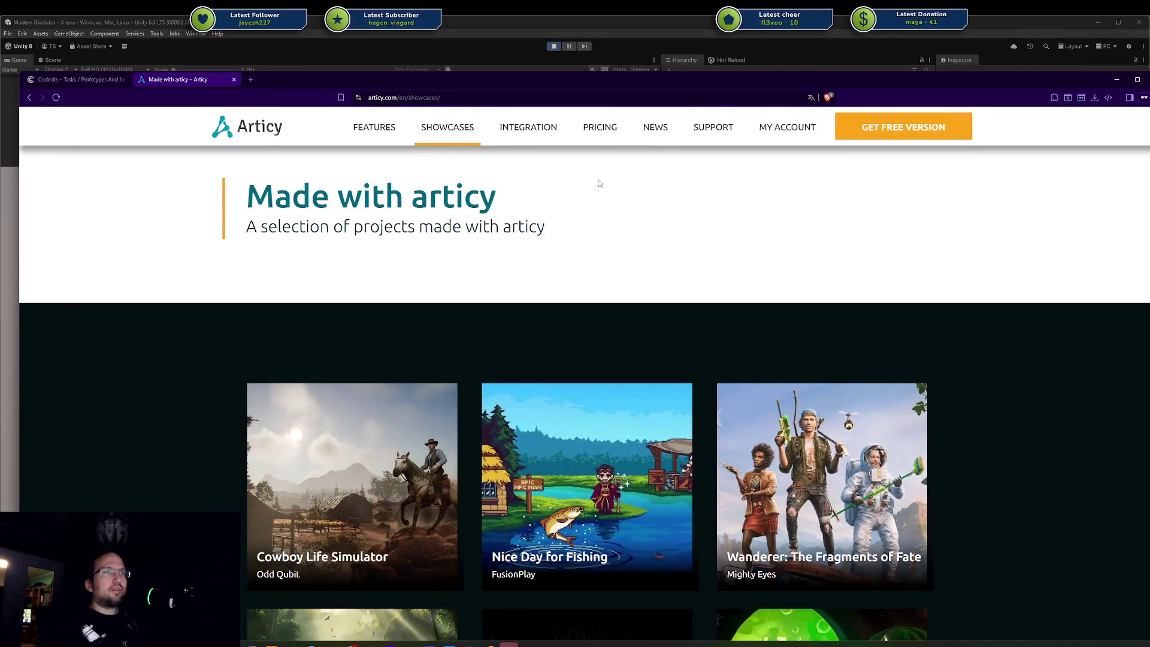
scroll(684, 206, "down", 2, "ctrl")
scroll(684, 206, "up", 2, "ctrl")
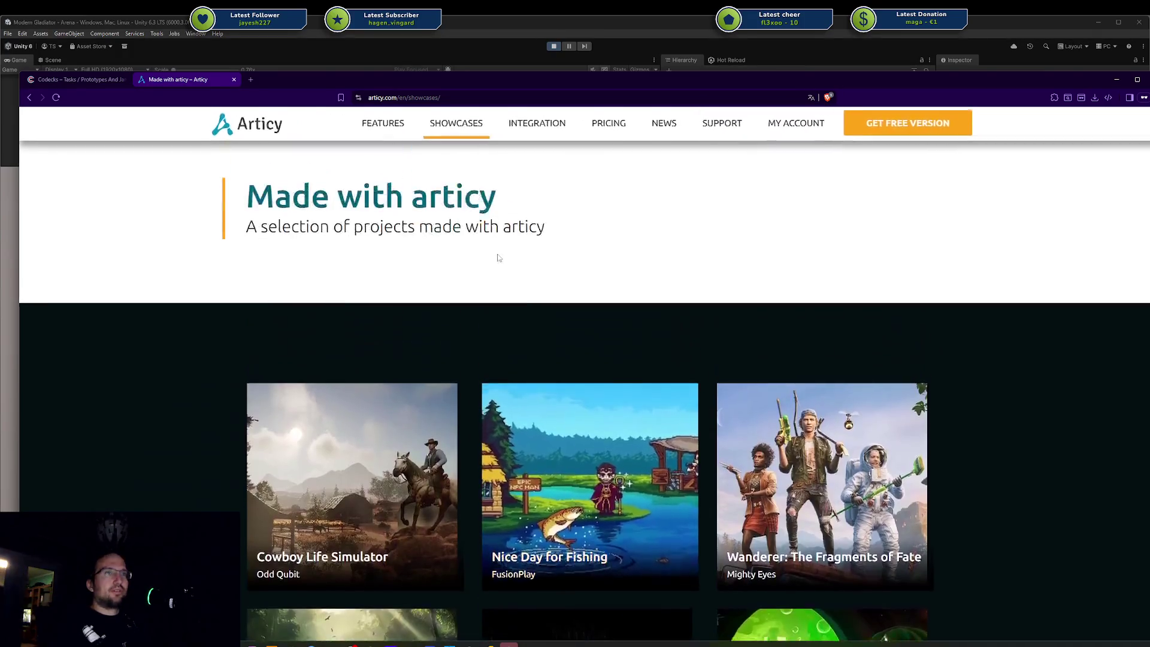
Step: Visit the Integration page, return to the showcases, and open the articy:draft X features list
left_click(535, 137)
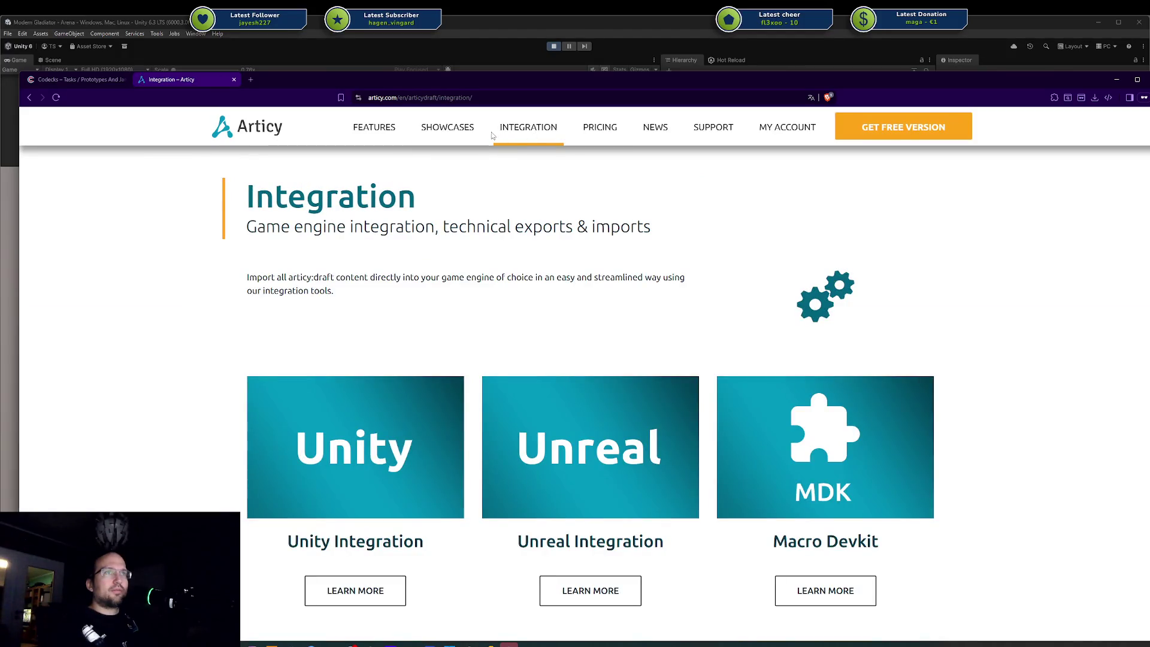
left_click(459, 132)
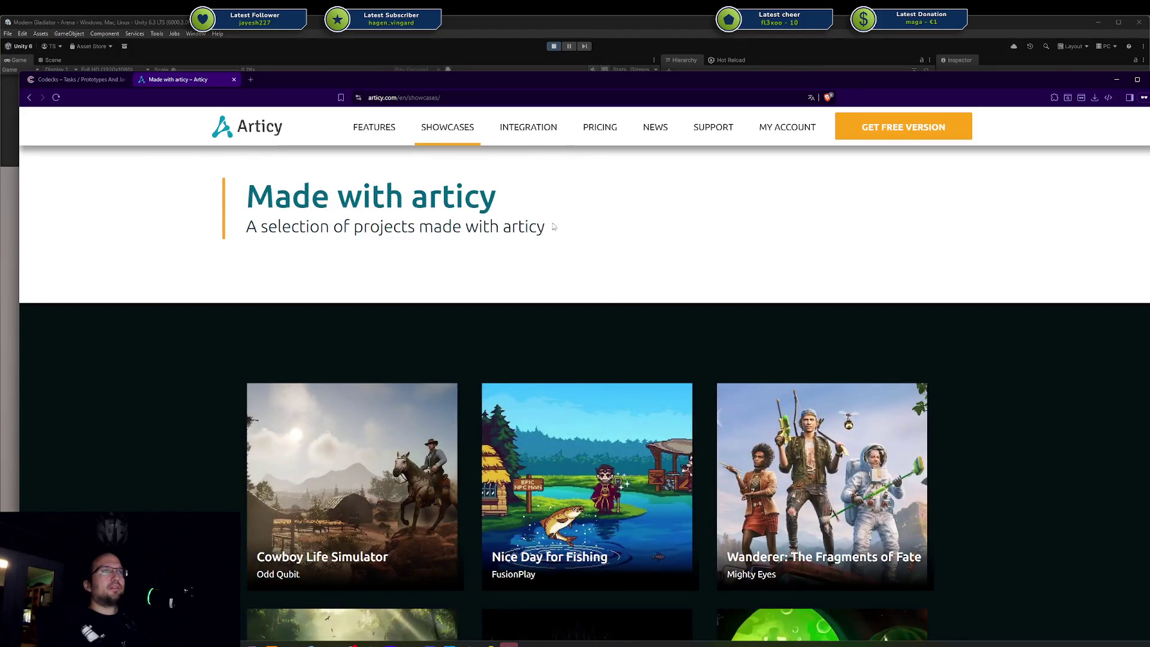
scroll(588, 337, "down", 3)
scroll(588, 337, "down", 10)
left_click(407, 151)
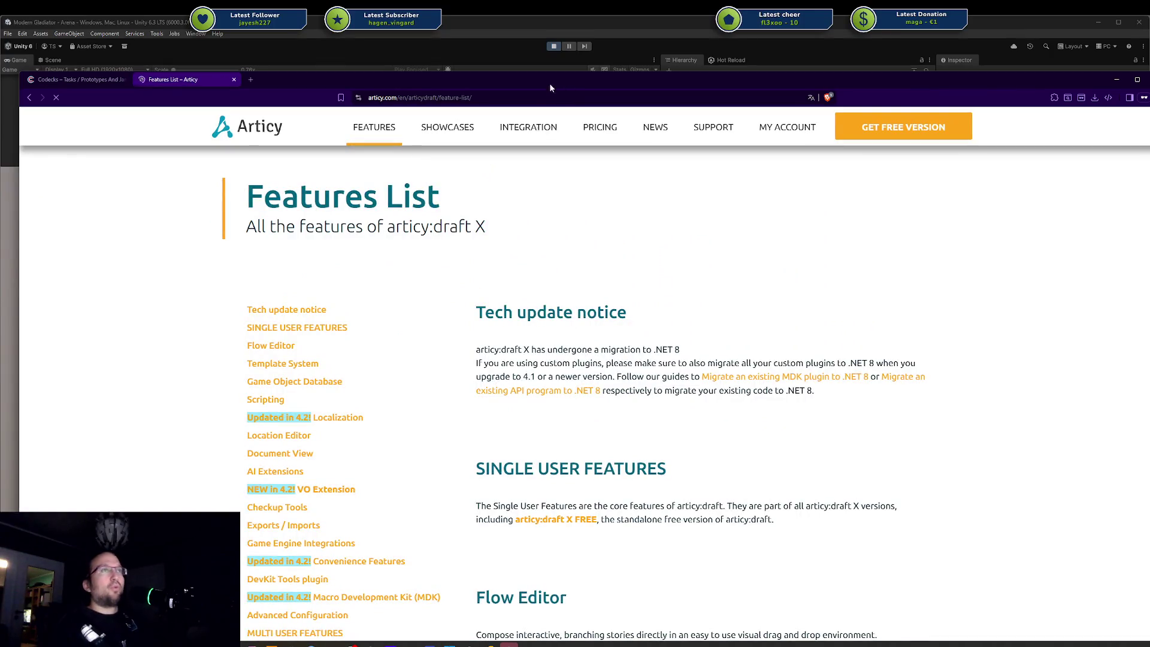
scroll(522, 242, "down", 1)
scroll(522, 242, "down", 10)
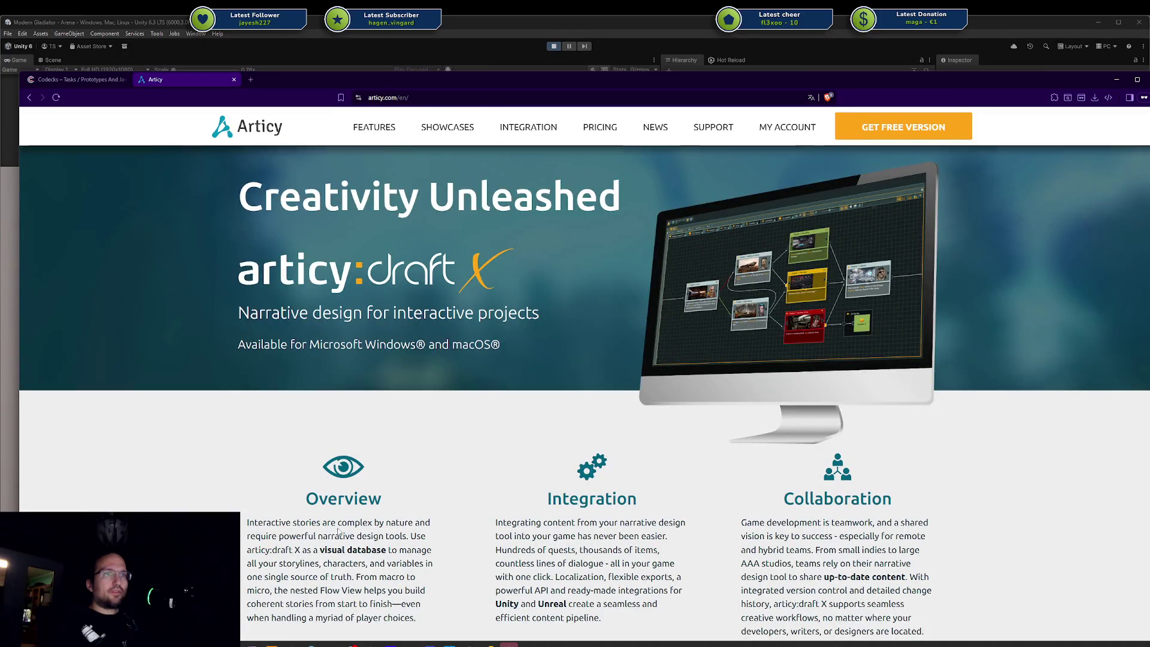
Step: Highlight passages in the features overview, then open the articy:draft X pricing options
left_click_drag(340, 523, 351, 535)
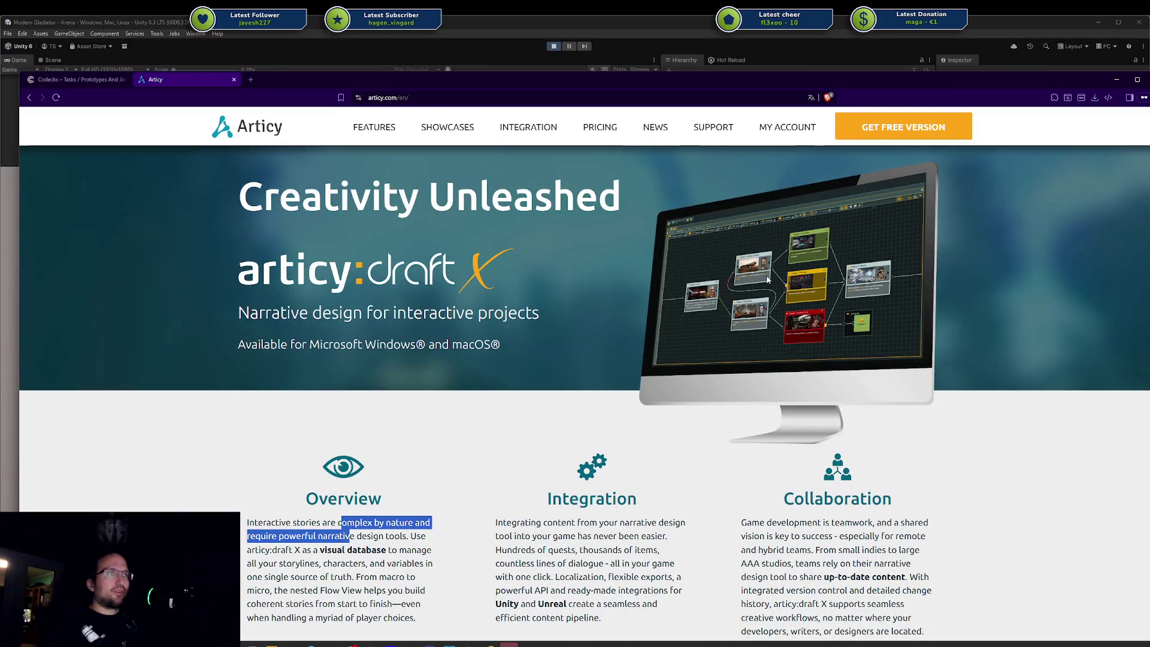
left_click_drag(238, 312, 399, 313)
left_click(470, 298)
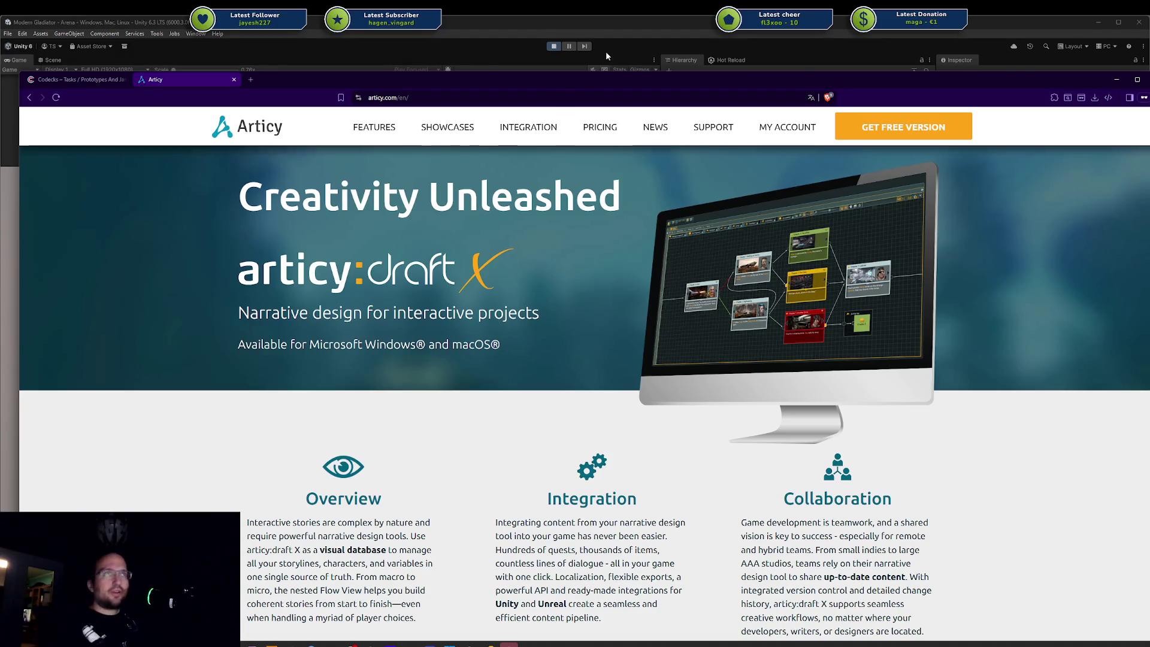
left_click(593, 127)
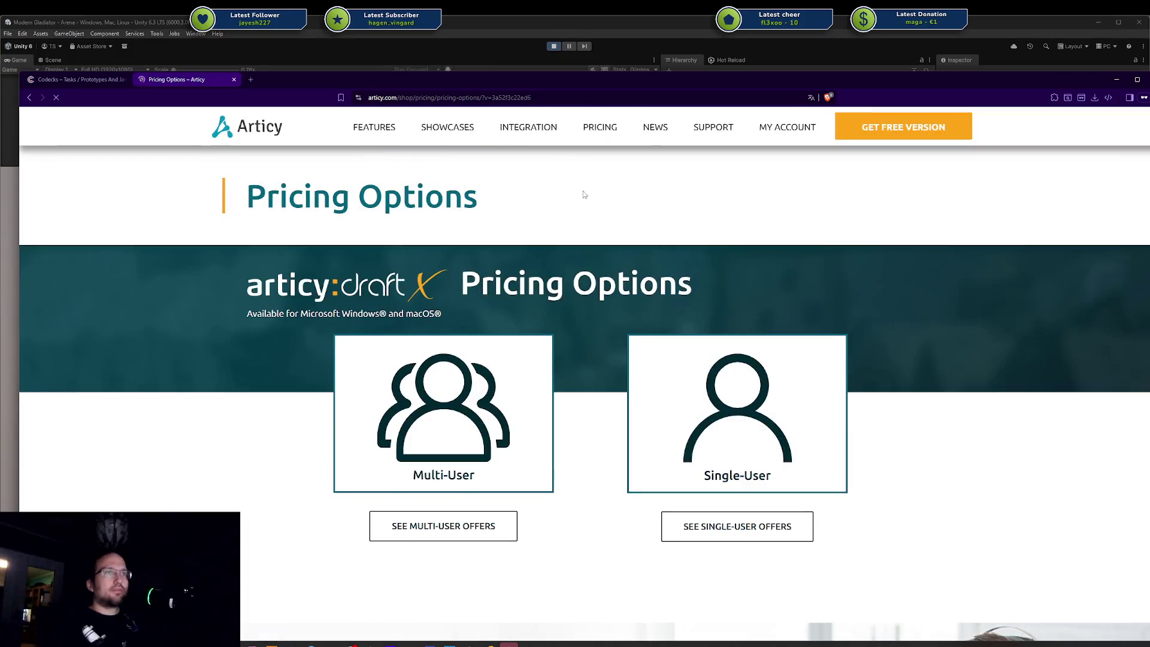
scroll(545, 290, "down", 2)
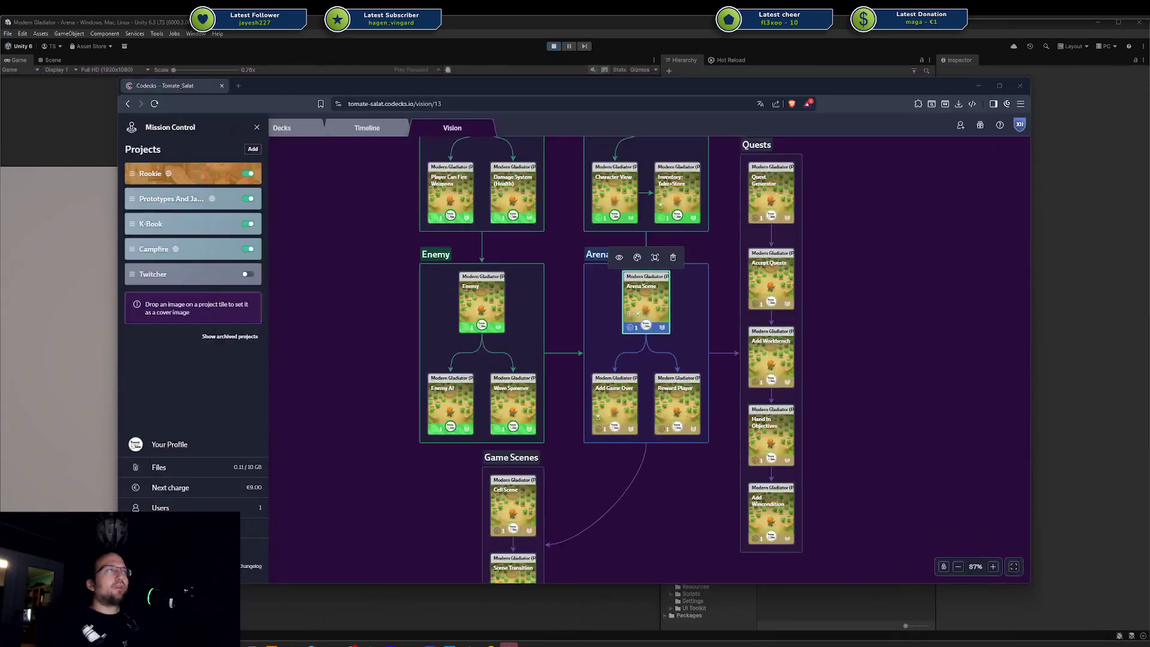
Step: Open the single-user pricing offers and examine the free version's 700 objects-per-project limit
key("alt+Tab")
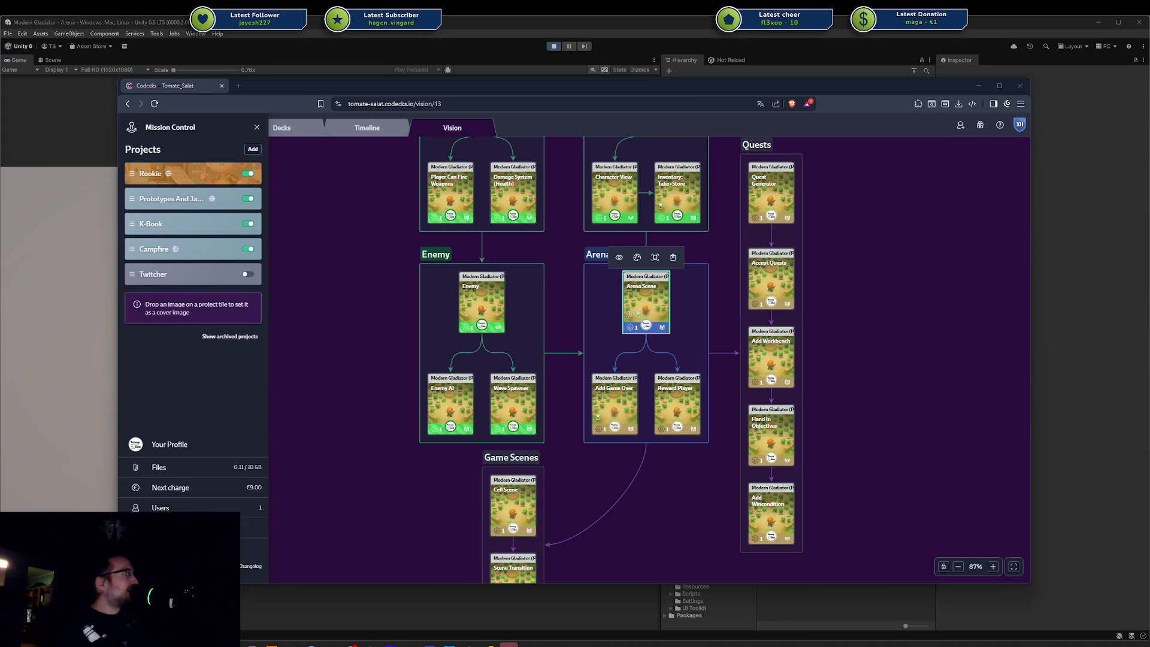
scroll(910, 280, "up", 15)
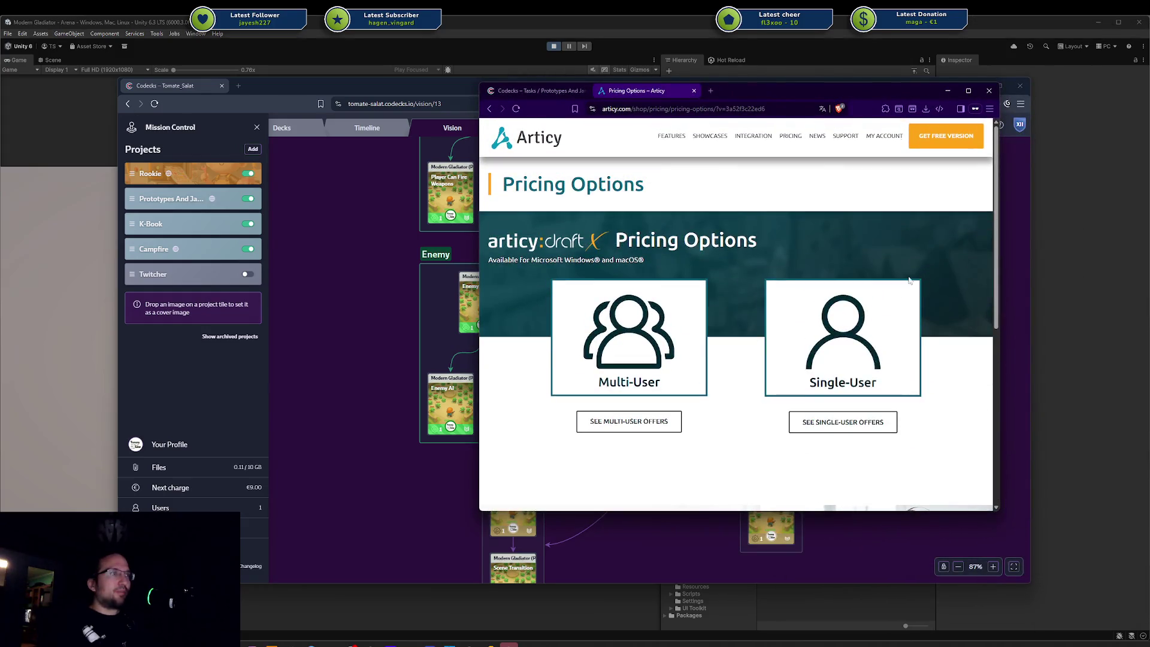
left_click(850, 338)
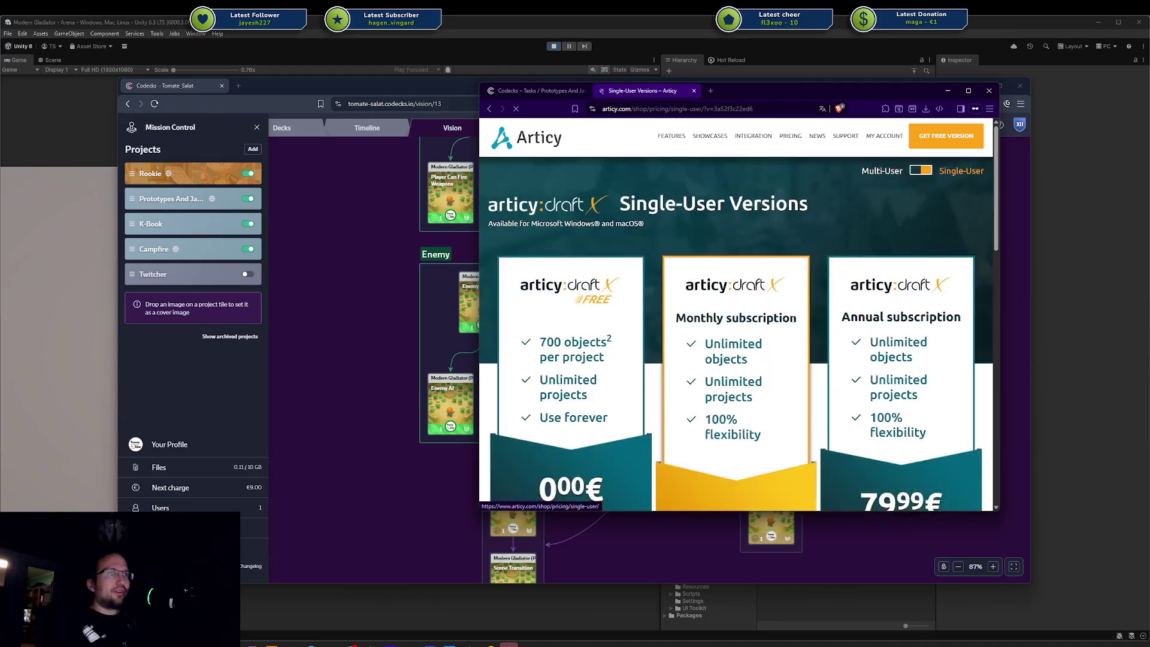
scroll(556, 277, "down", 3)
left_click_drag(547, 252, 593, 263)
left_click(588, 263)
double_click(552, 254)
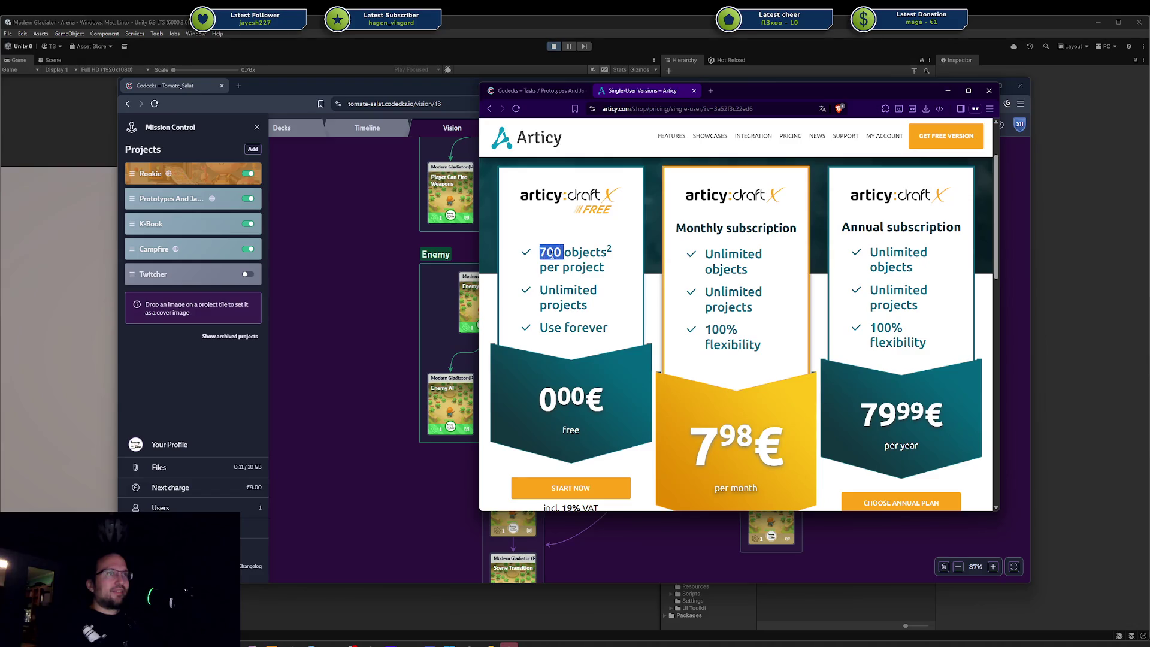
left_click(679, 268)
left_click_drag(545, 250, 566, 263)
left_click(565, 263)
Step: Compare the paid plans, noting their unlimited objects
scroll(565, 266, "down", 2)
scroll(565, 275, "up", 3)
scroll(565, 275, "down", 10)
scroll(571, 288, "down", 3)
scroll(659, 285, "up", 12)
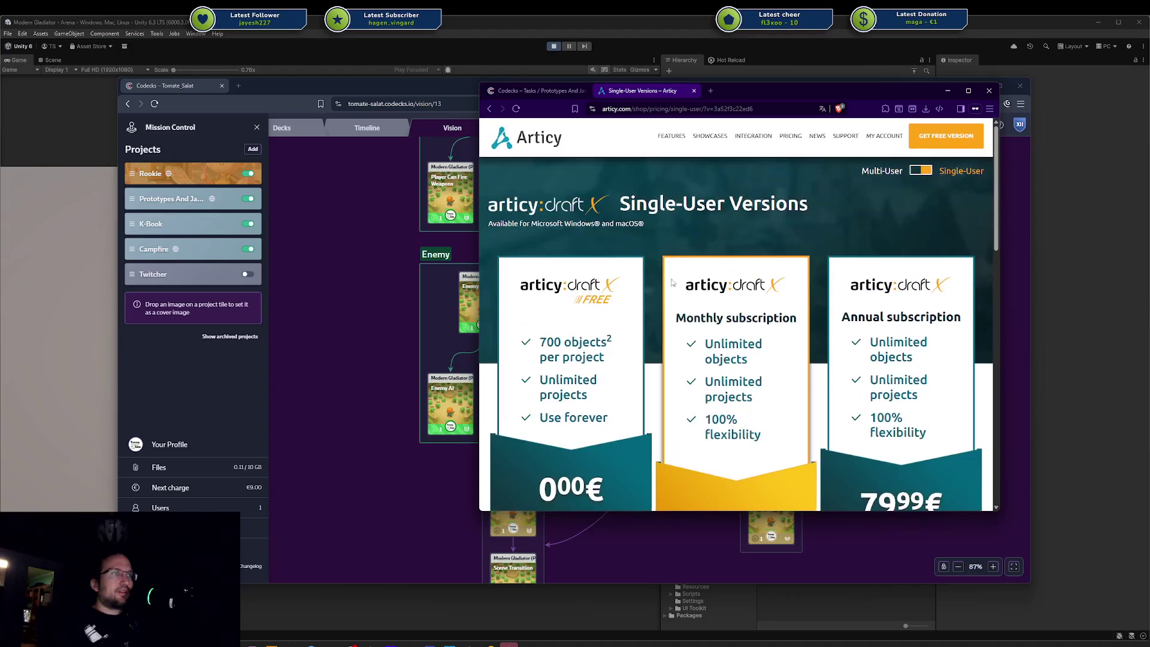
left_click_drag(717, 344, 730, 383)
left_click(730, 383)
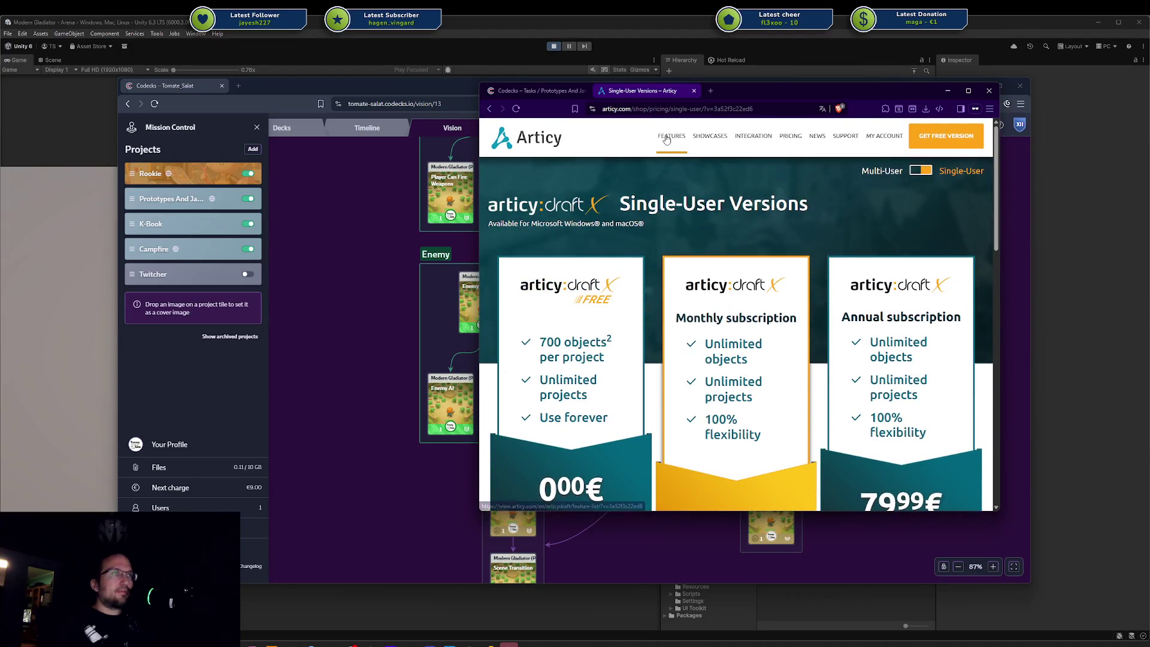
Step: Review the features list, then switch that browser to the Codecks tab and move it off-screen right
left_click(670, 138)
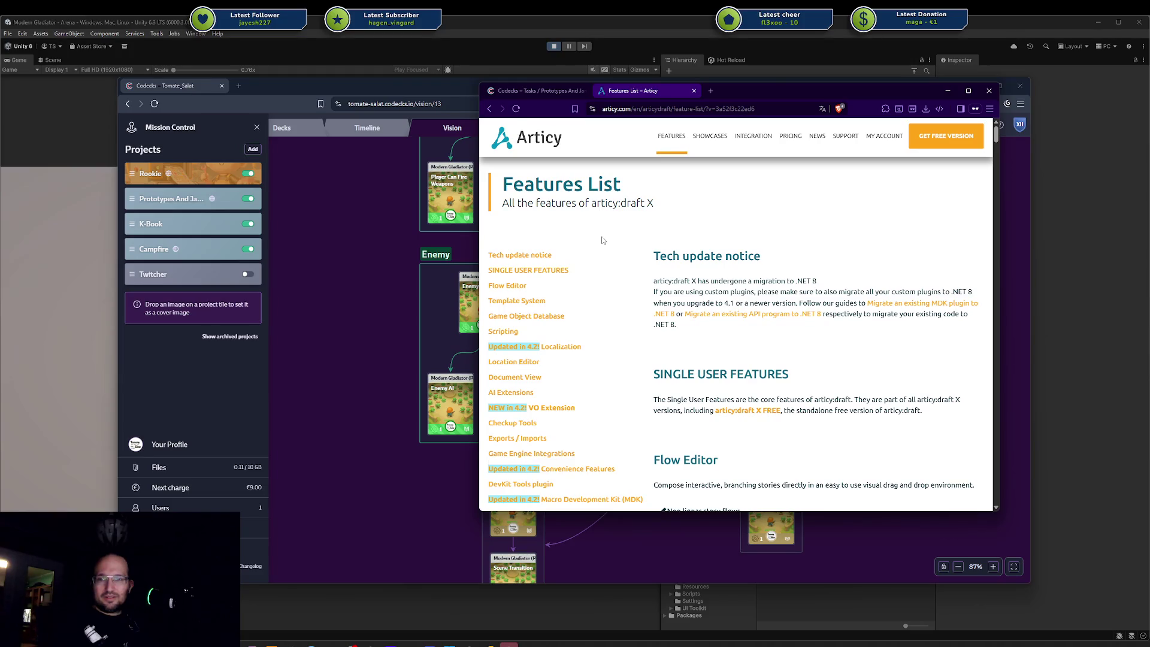
scroll(761, 293, "down", 2)
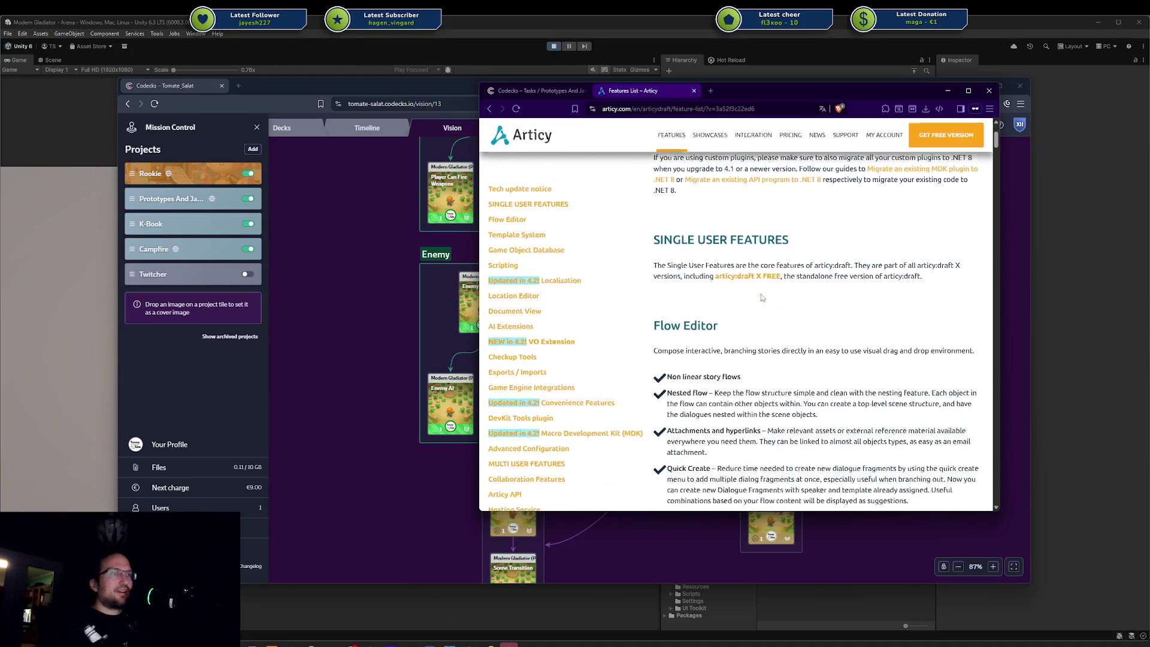
scroll(761, 297, "up", 2)
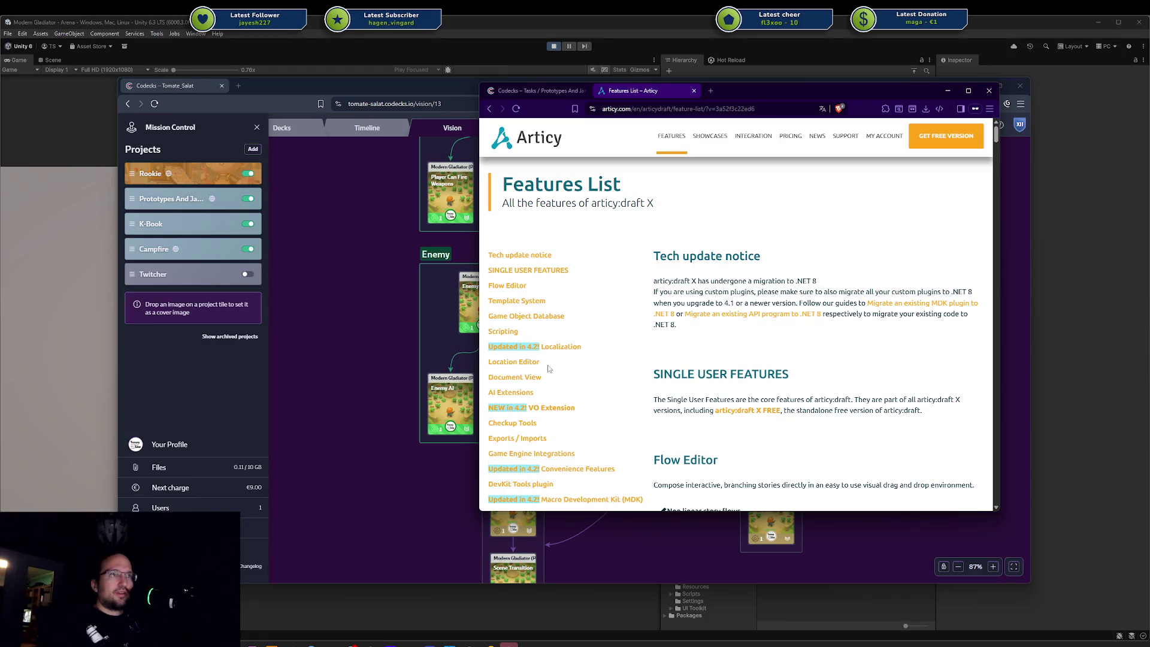
scroll(577, 387, "down", 2)
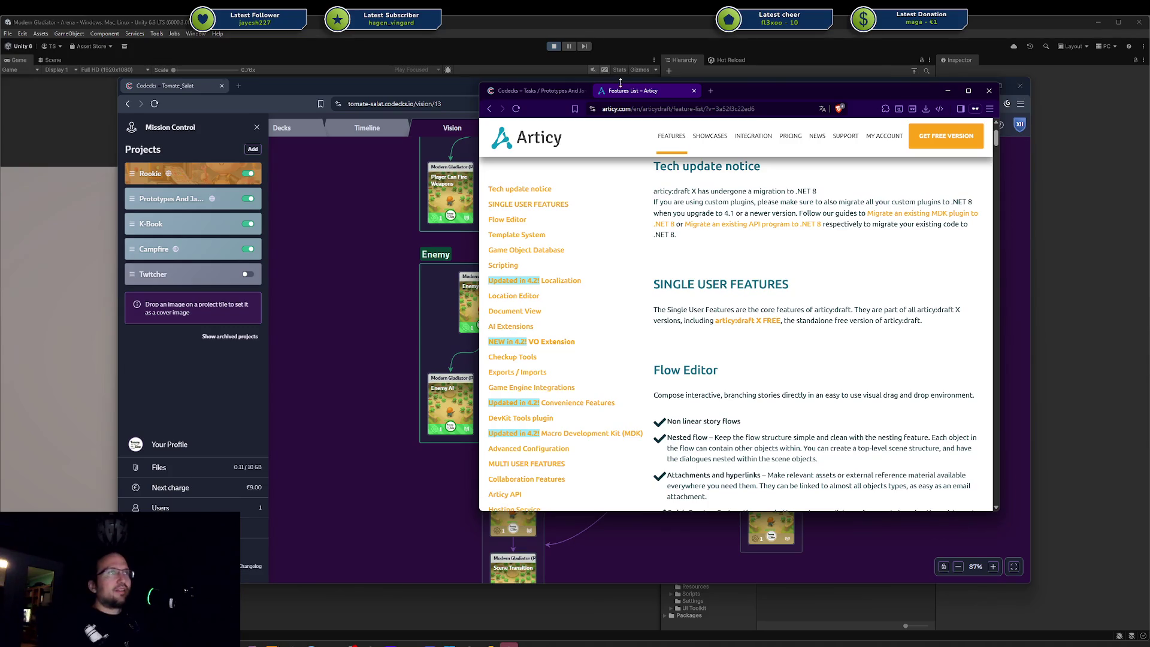
left_click(536, 90)
left_click_drag(779, 91, 1149, 96)
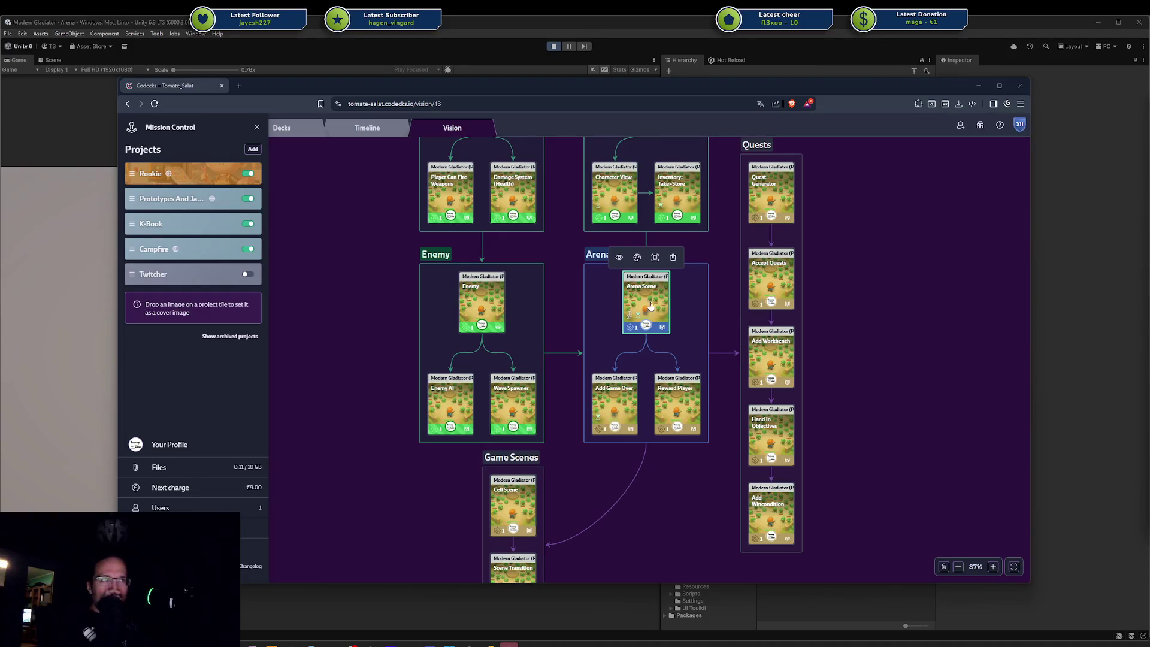
Step: Close Mission Control and center the Vision board on the Enemy and Arena groups
left_click(382, 317)
scroll(426, 395, "down", 3)
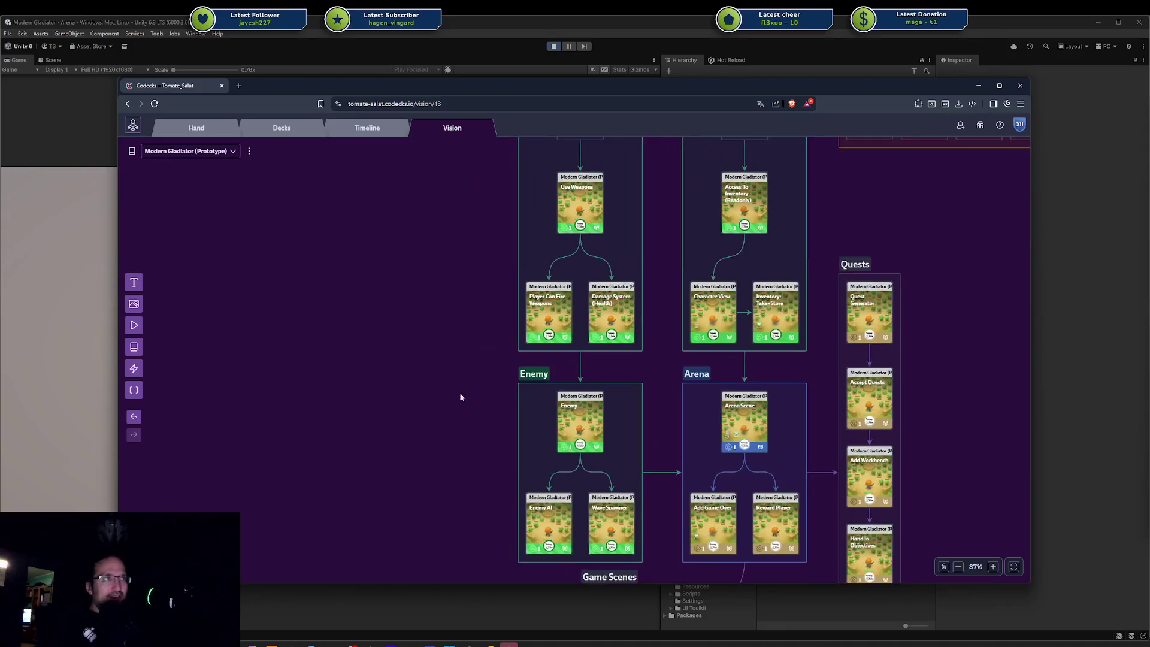
scroll(472, 375, "down", 2)
mouse_move(465, 324)
left_mouse_down()
mouse_move(552, 375)
mouse_move(547, 444)
mouse_move(605, 437)
mouse_move(437, 291)
left_mouse_up()
scroll(455, 346, "up", 6)
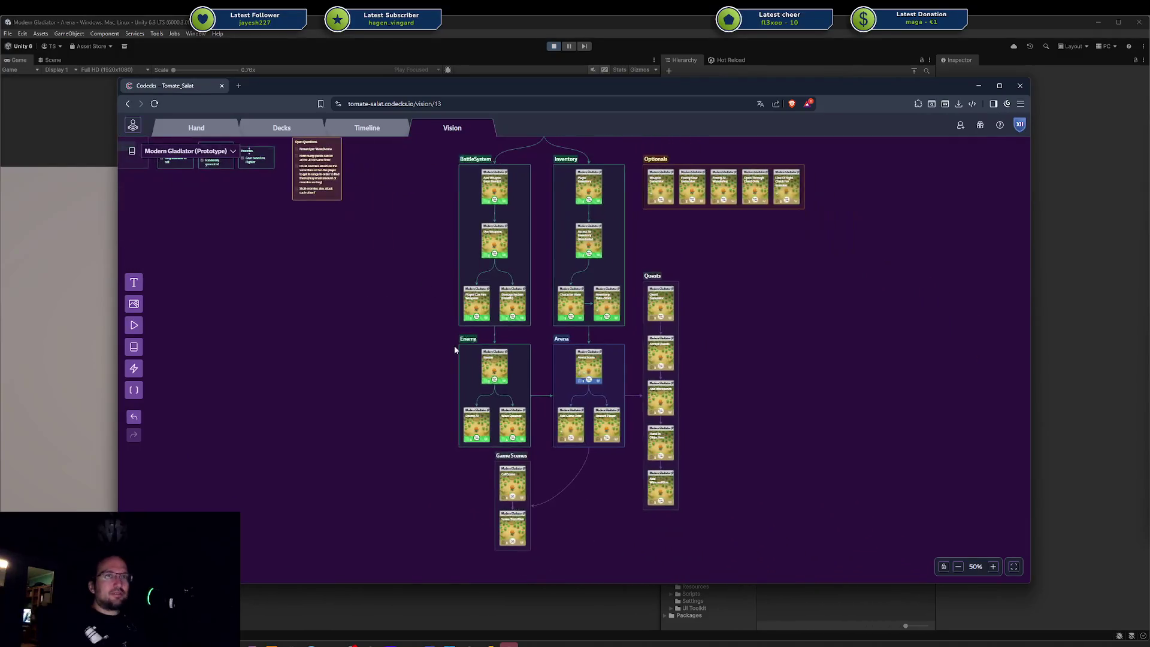
scroll(455, 345, "down", 2)
left_click_drag(424, 336, 412, 375)
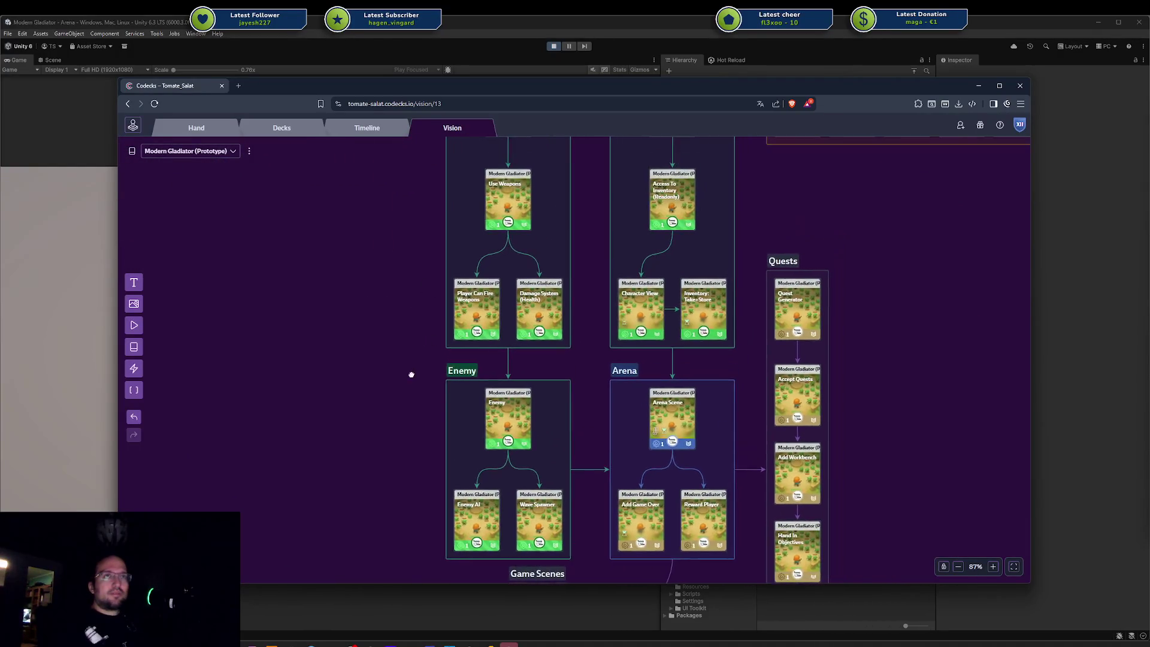
left_click_drag(359, 331, 425, 361)
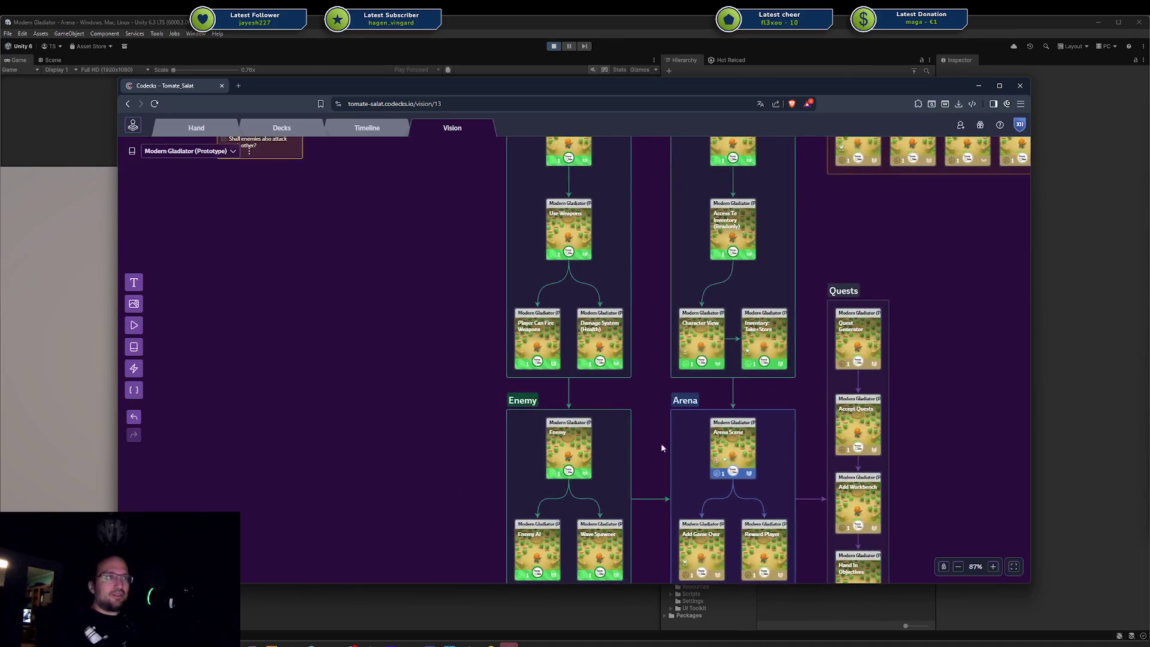
Step: Pan the Vision board to bring the notes boxes and game-loop diagrams into view
scroll(630, 441, "down", 1)
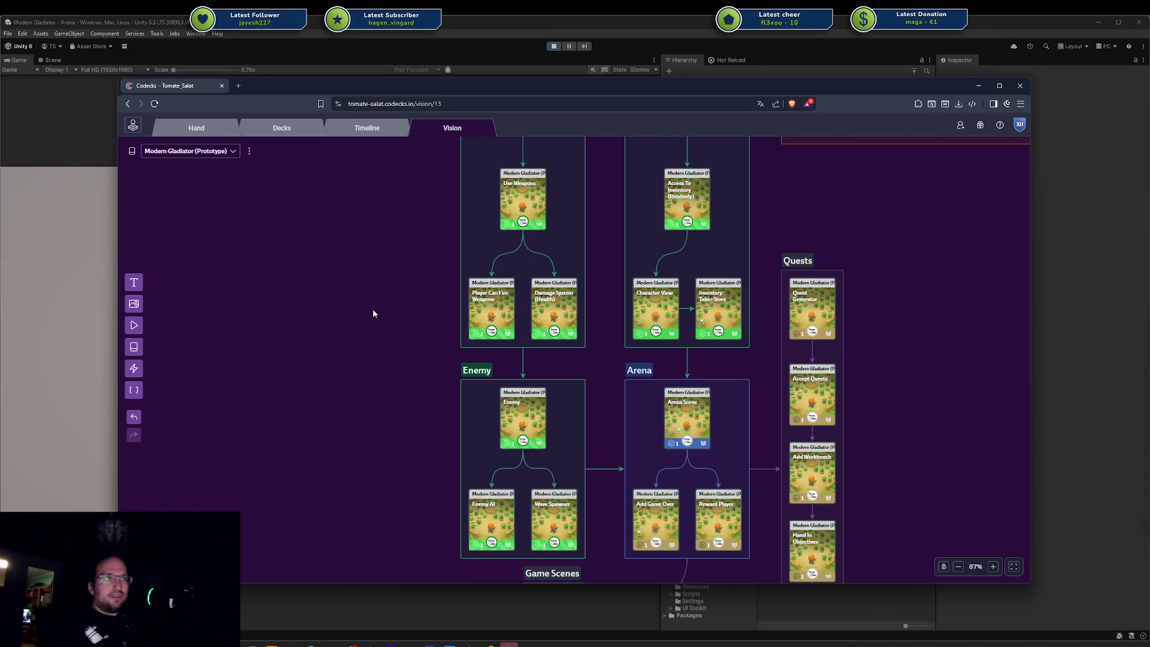
scroll(684, 409, "down", 1)
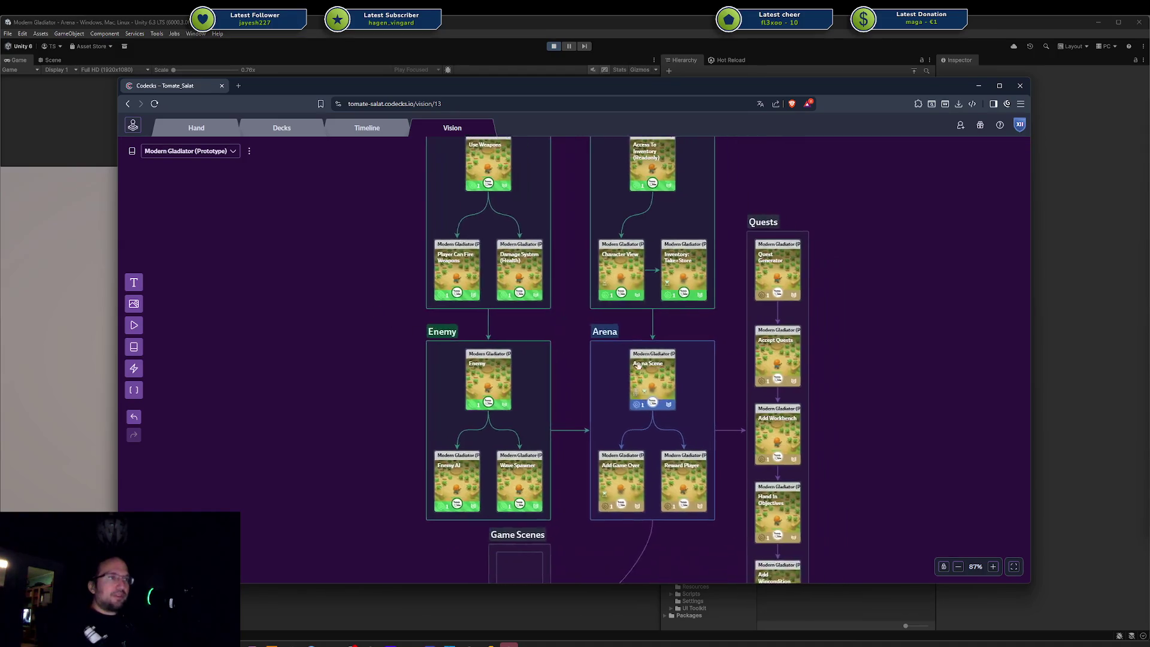
scroll(386, 362, "up", 1)
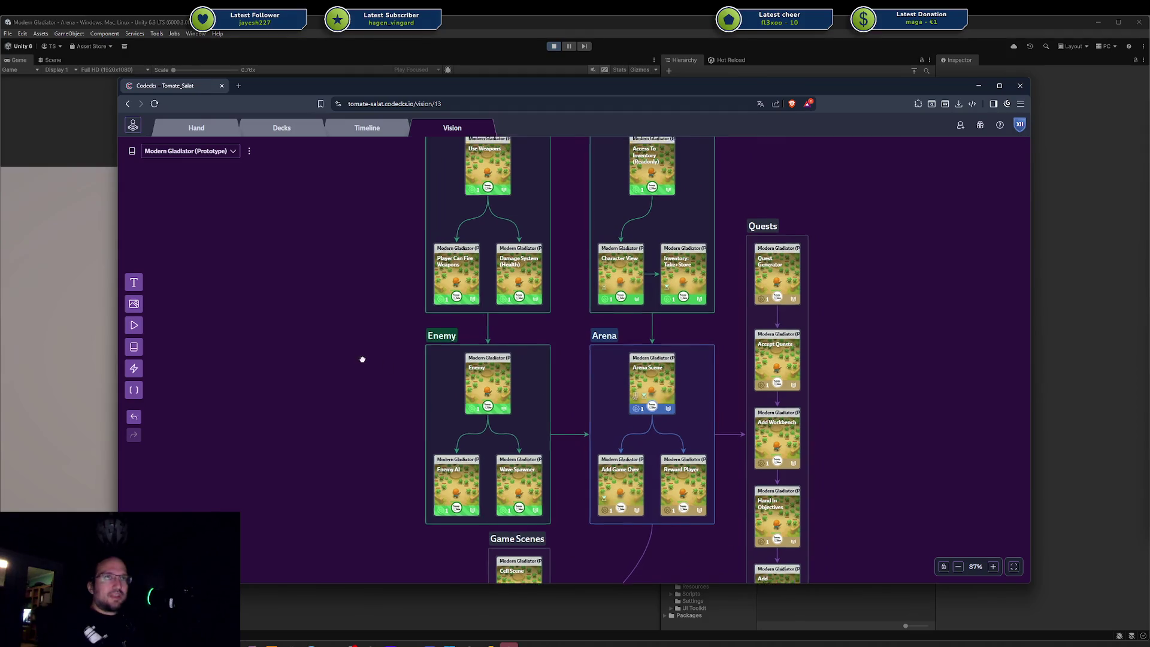
scroll(363, 354, "up", 1)
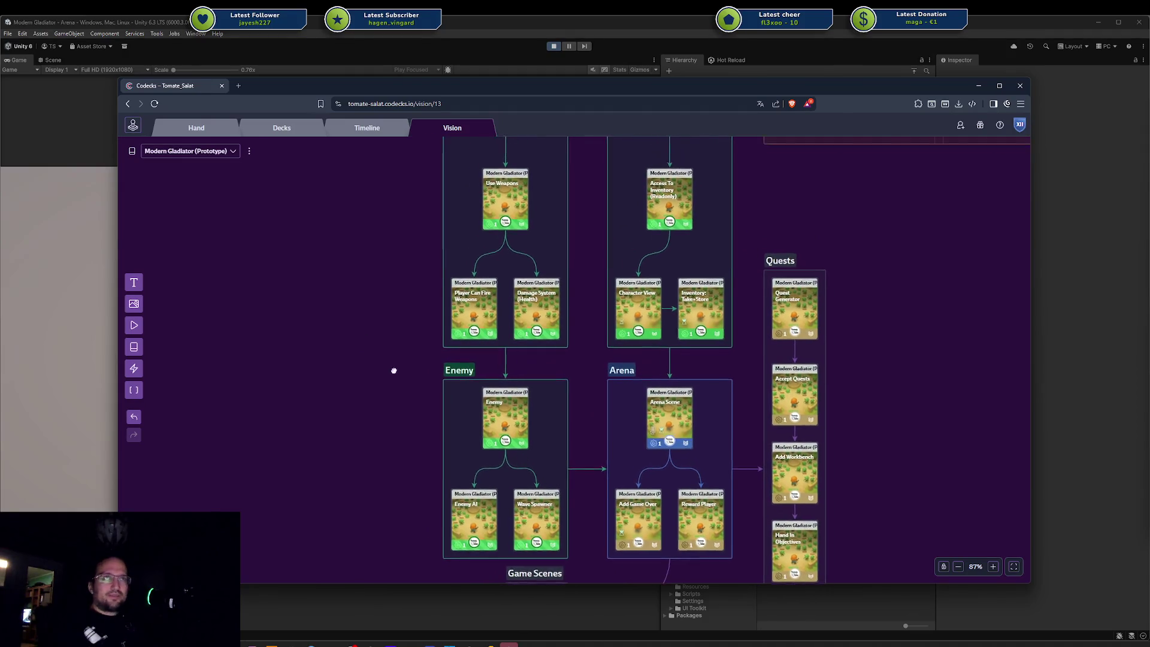
mouse_move(338, 326)
left_mouse_down()
mouse_move(380, 379)
mouse_move(501, 457)
left_mouse_up()
mouse_move(392, 405)
left_mouse_down()
mouse_move(479, 392)
mouse_move(621, 483)
mouse_move(677, 497)
left_mouse_up()
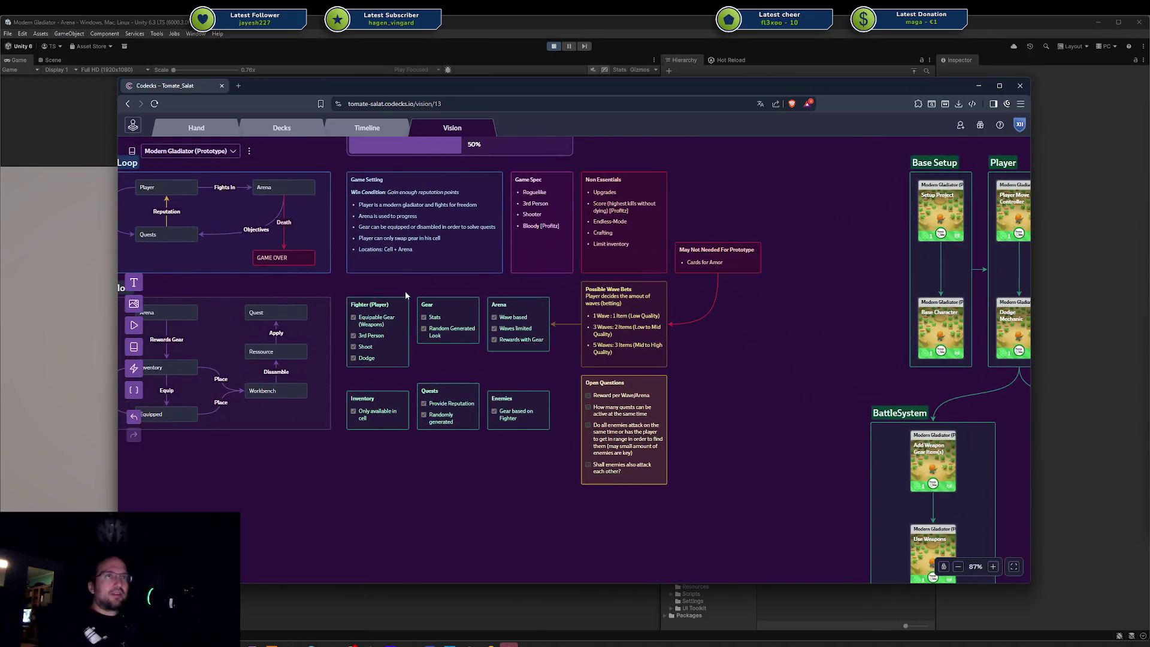
scroll(405, 291, "up", 3)
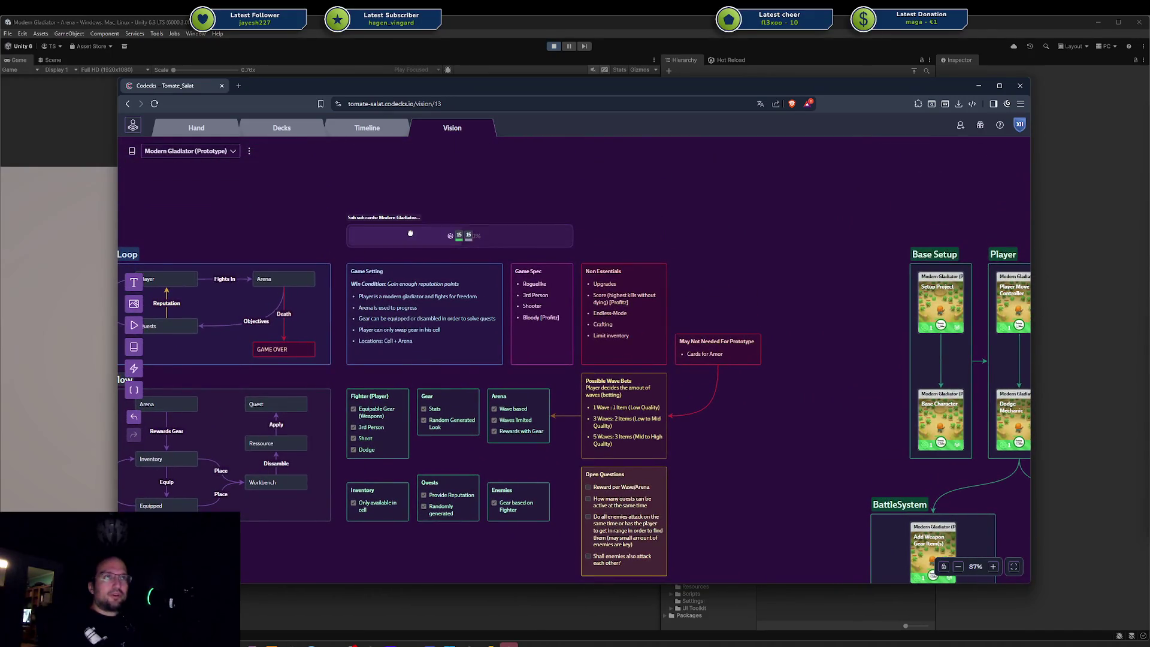
Step: Check the 50% progress widget's card filter unchanged, then open Hand in a new tab with search
left_click(421, 241)
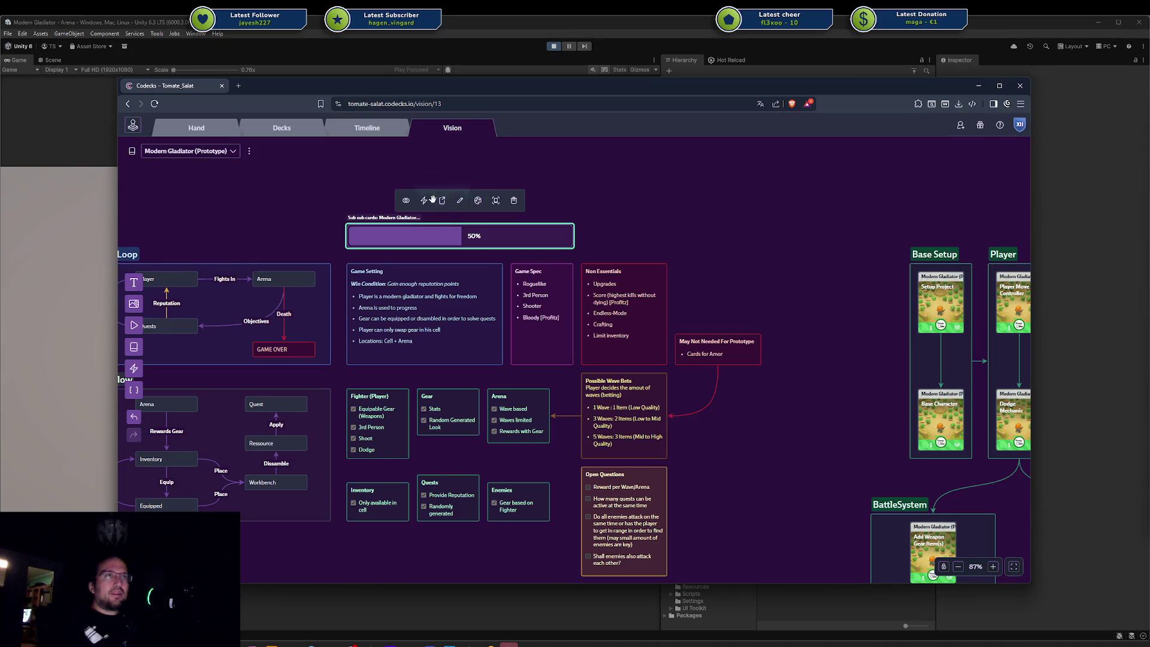
left_click(427, 203)
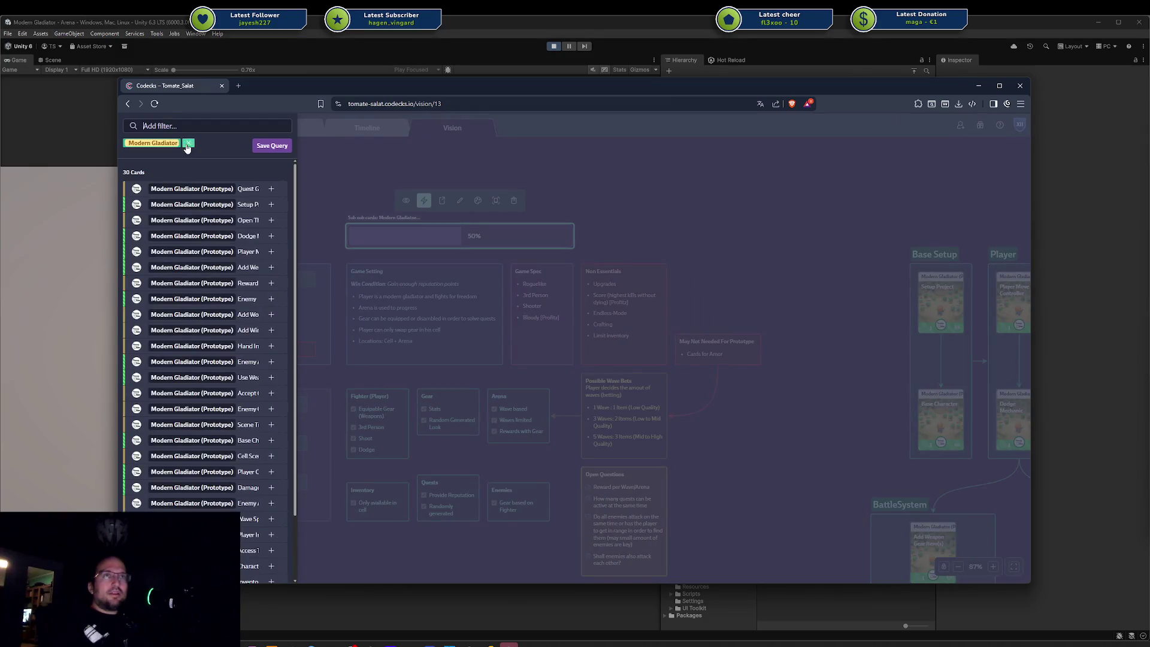
left_click(699, 179)
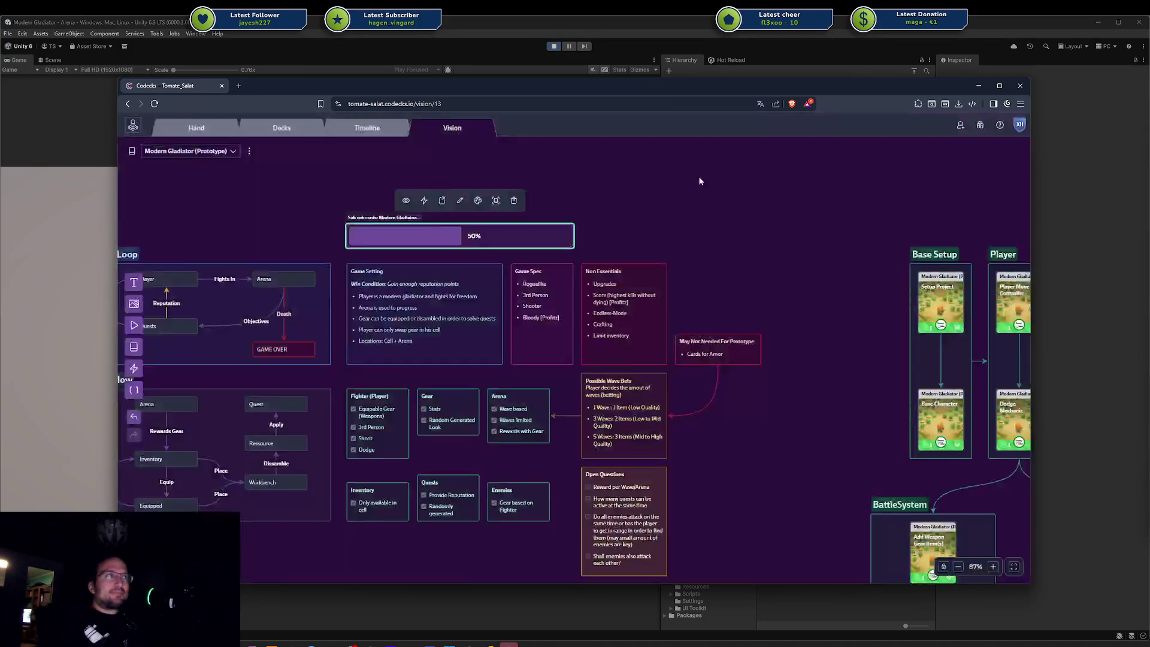
middle_click(193, 125)
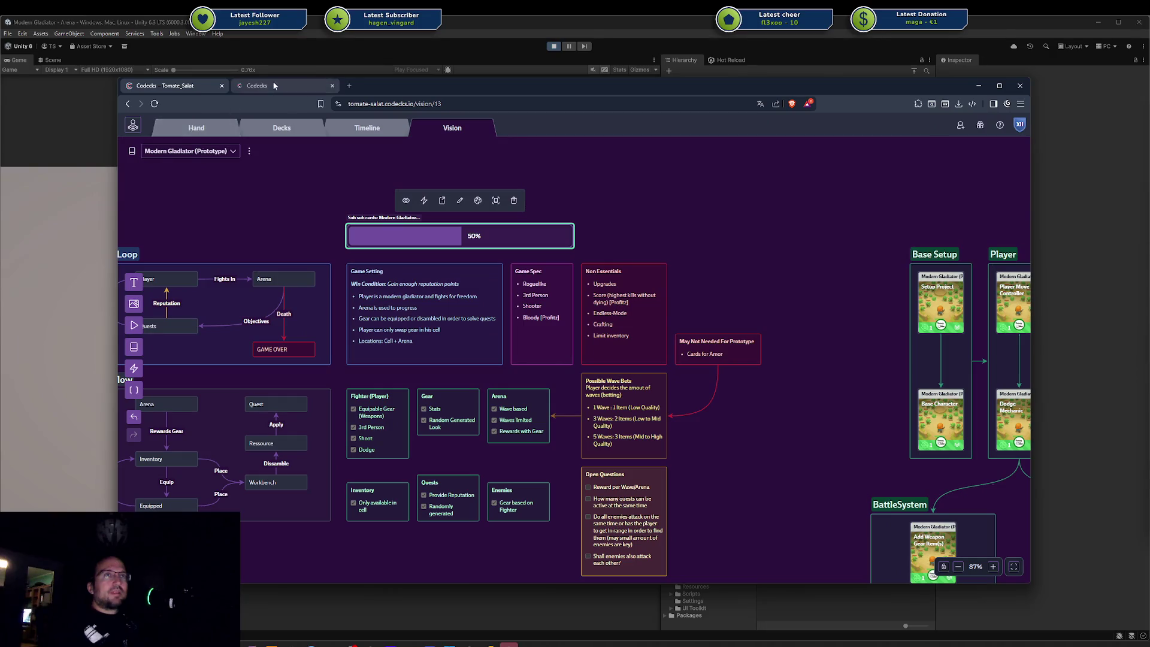
left_click(908, 127)
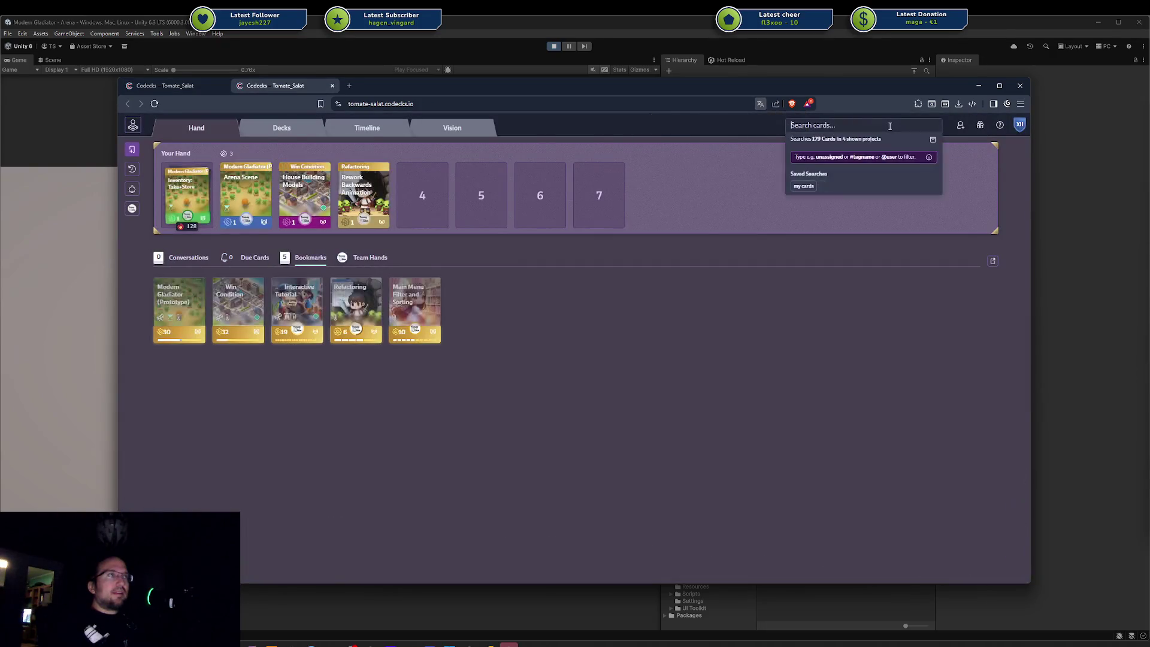
Step: Show the full list of card-search filter options on the Hand page and read through it
left_click(930, 158)
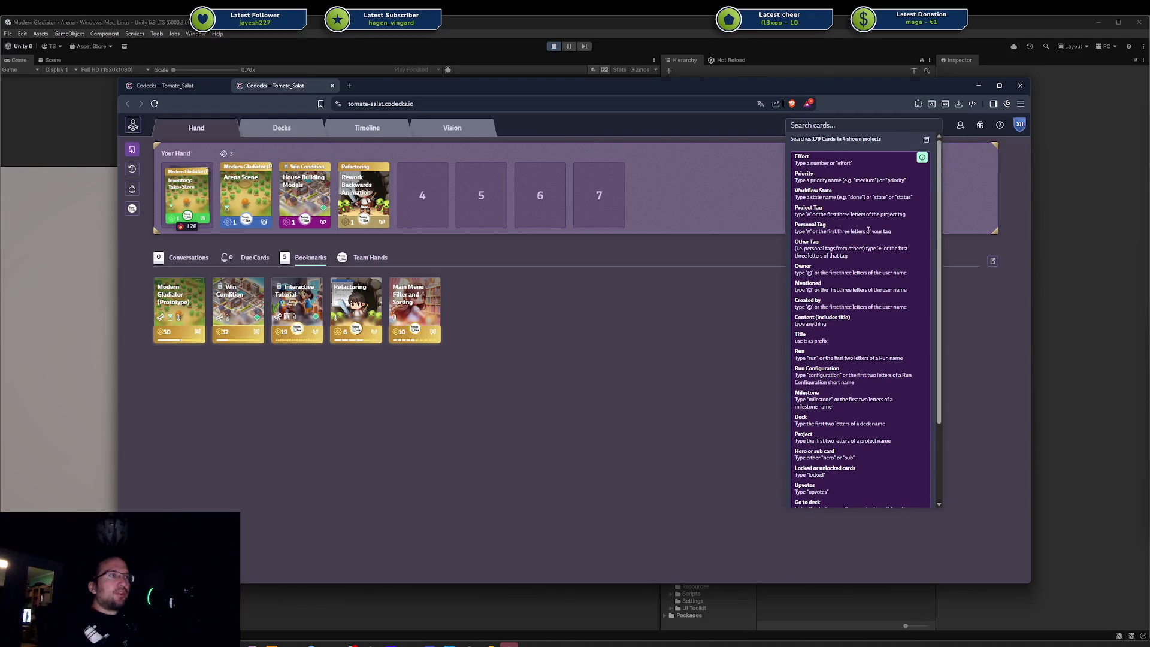
scroll(868, 230, "down", 3)
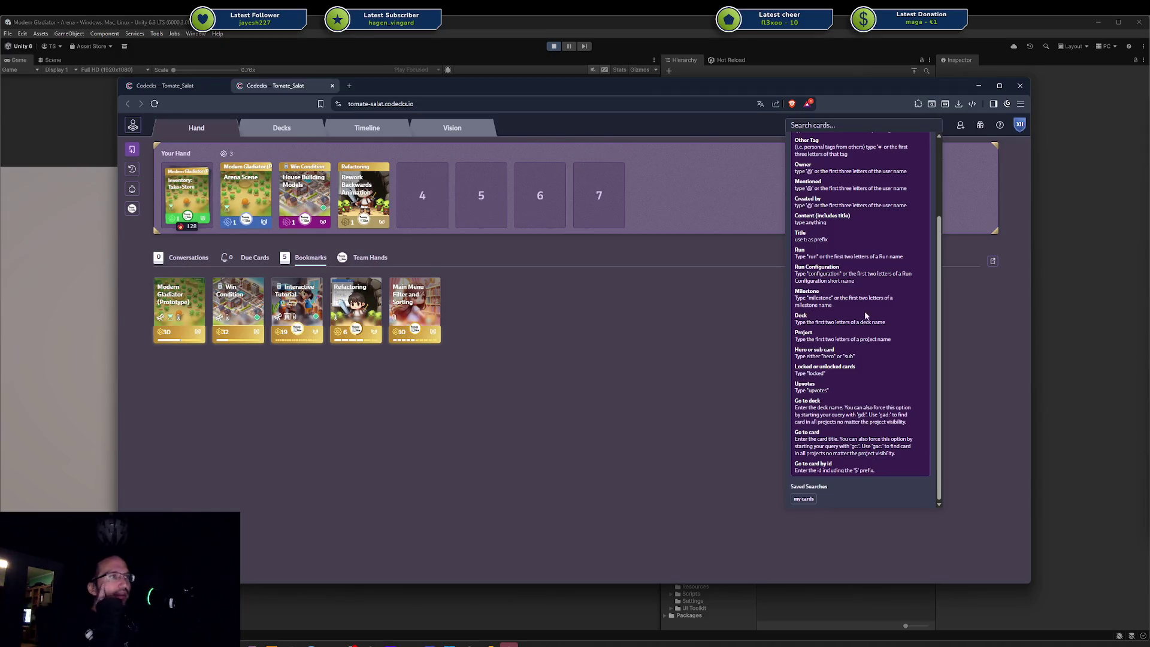
scroll(866, 285, "up", 3)
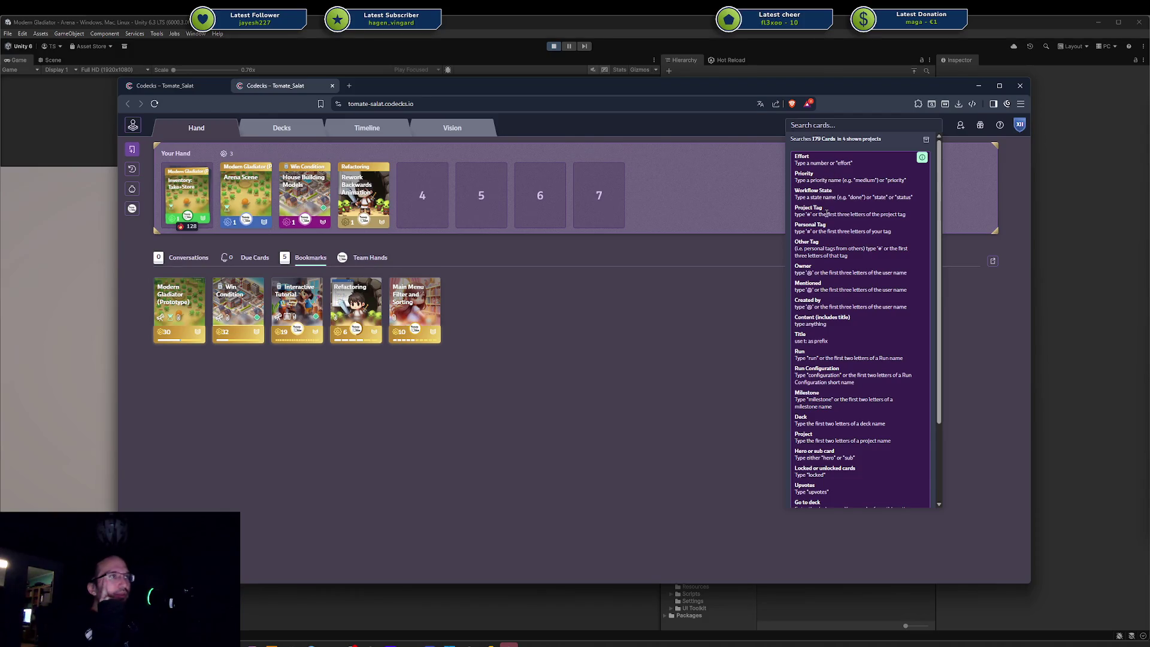
scroll(826, 272, "down", 1)
scroll(844, 285, "down", 1)
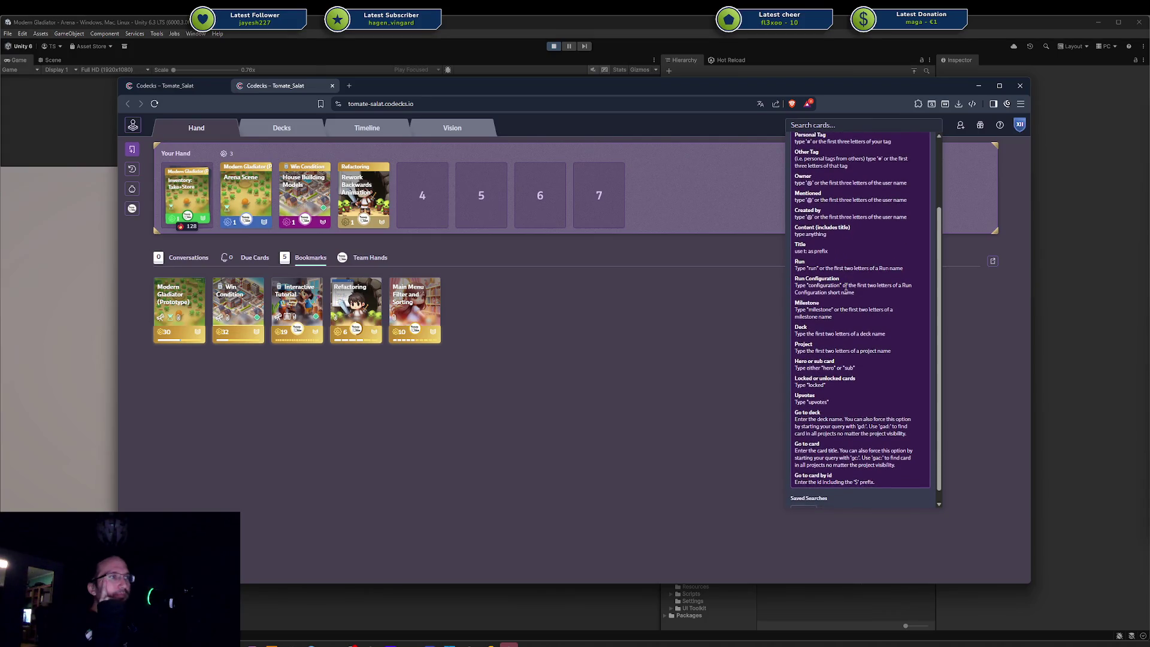
scroll(845, 287, "down", 1)
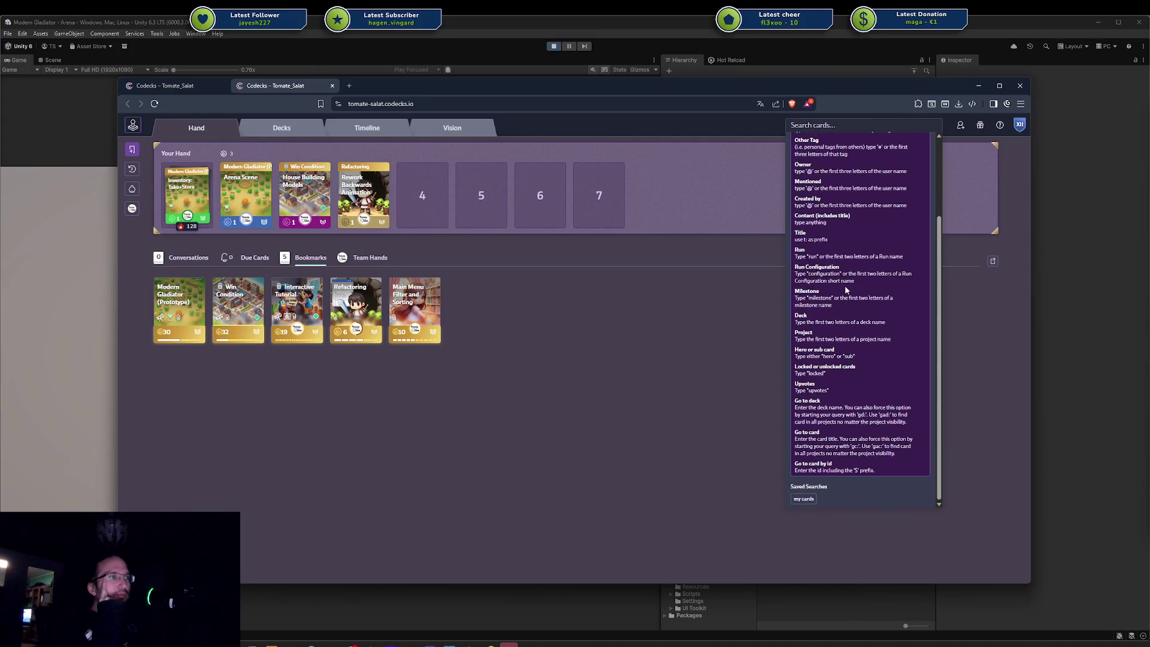
scroll(853, 463, "up", 3)
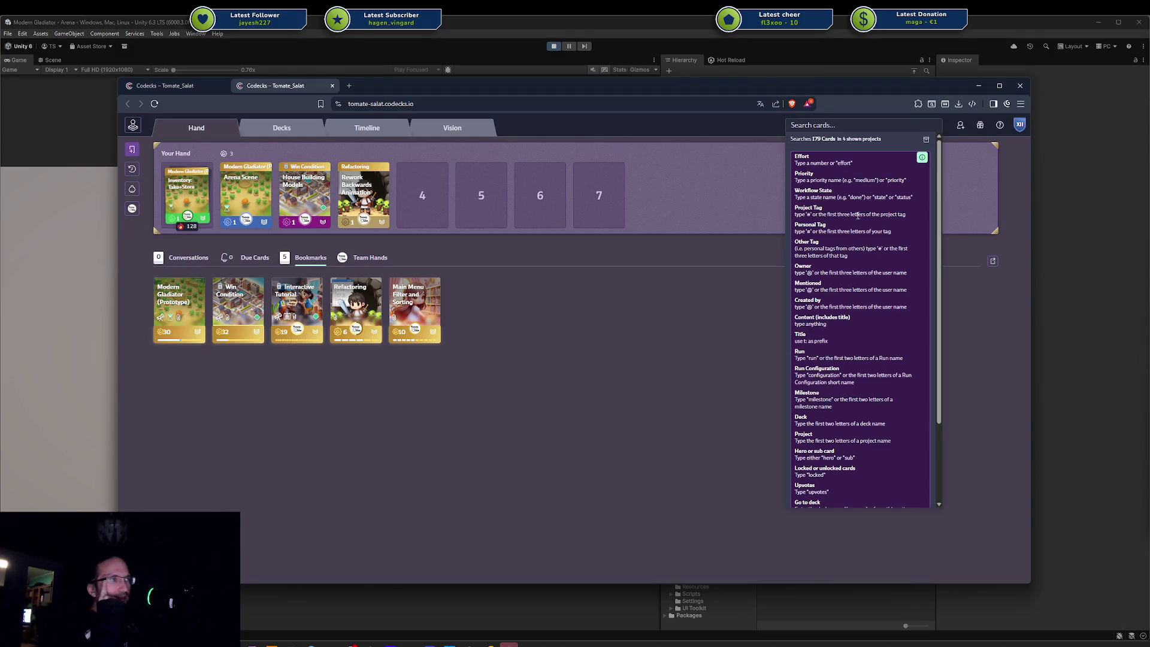
scroll(831, 299, "down", 1)
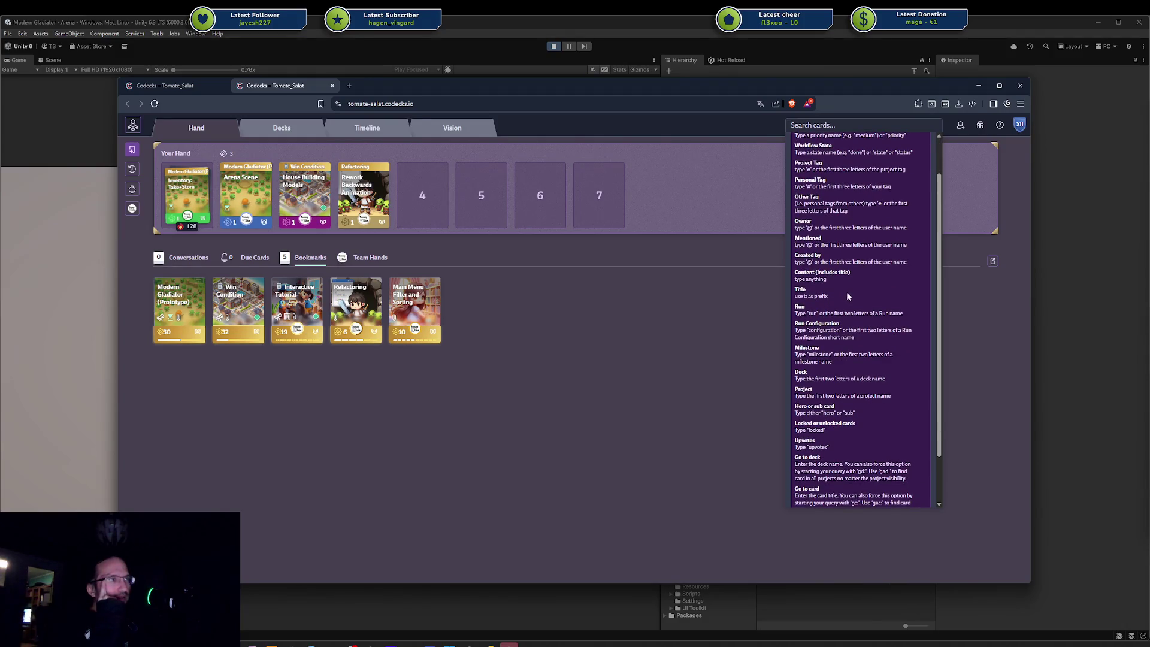
scroll(847, 296, "down", 2)
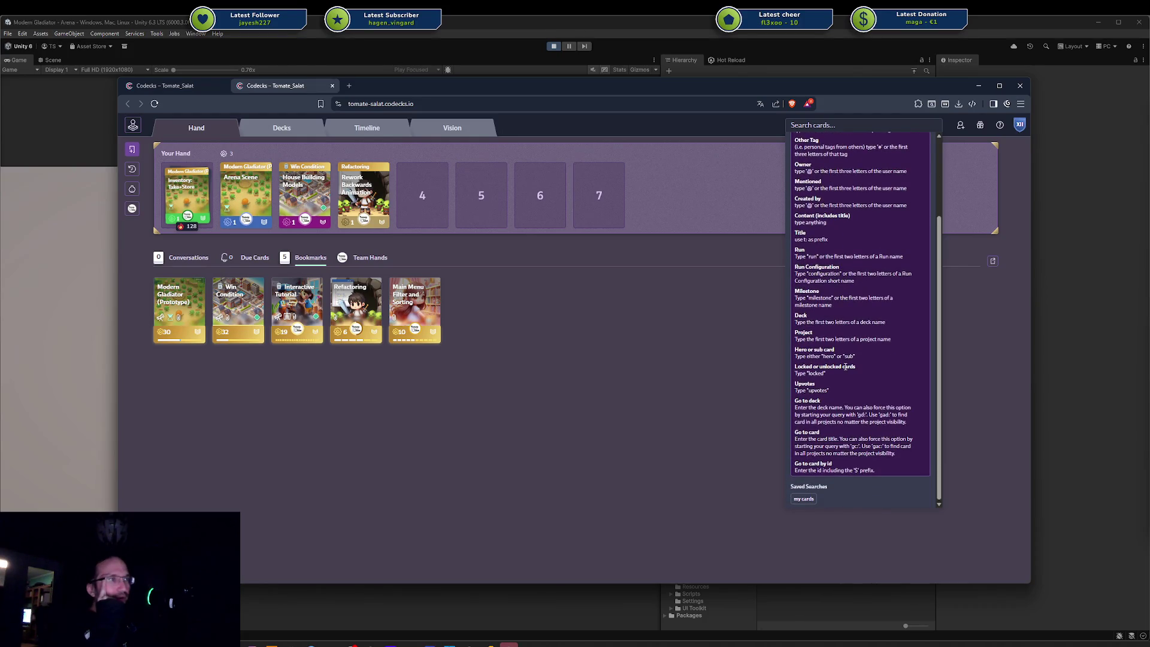
scroll(845, 367, "up", 3)
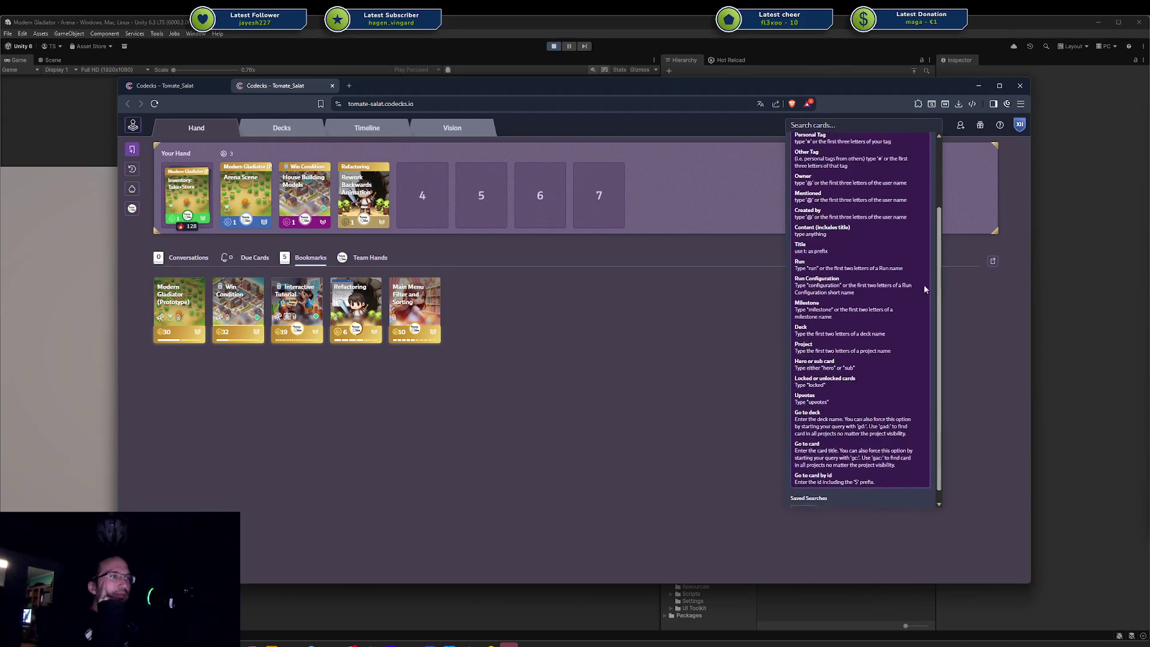
scroll(935, 336, "down", 3)
scroll(935, 300, "up", 3)
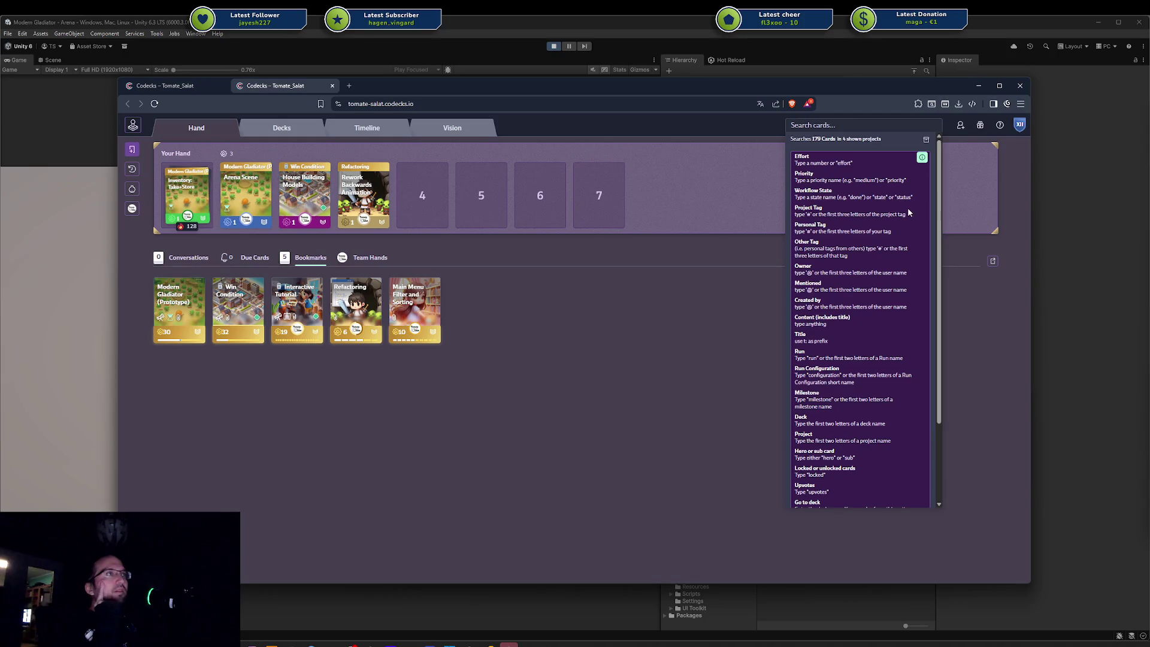
scroll(853, 178, "down", 3)
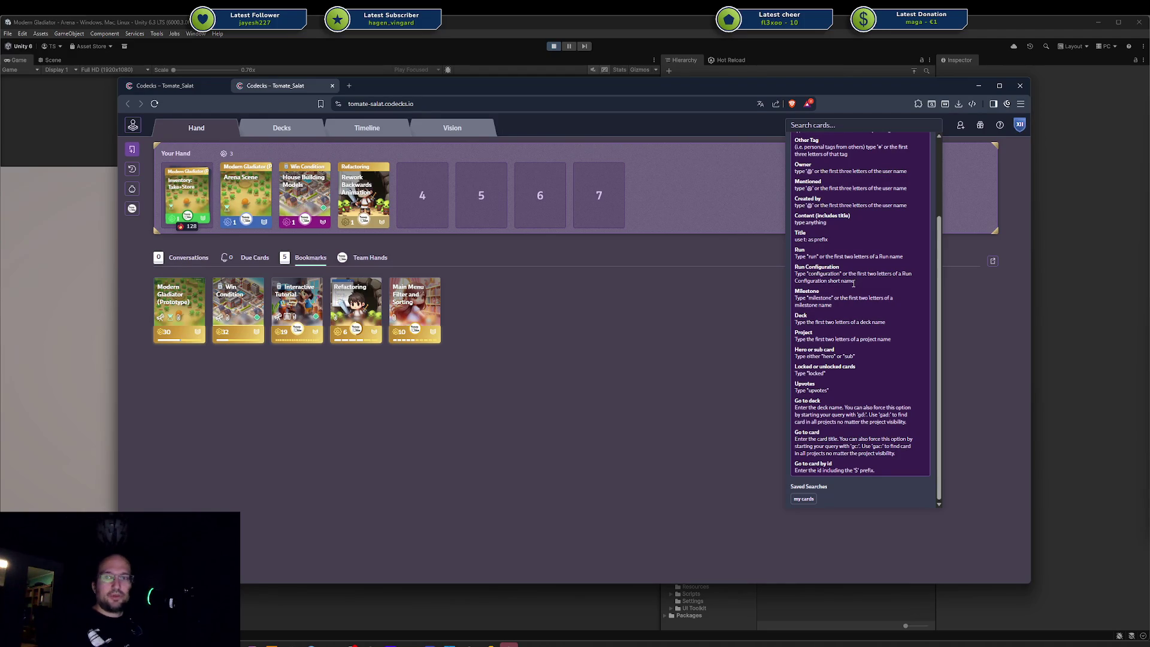
scroll(851, 329, "up", 3)
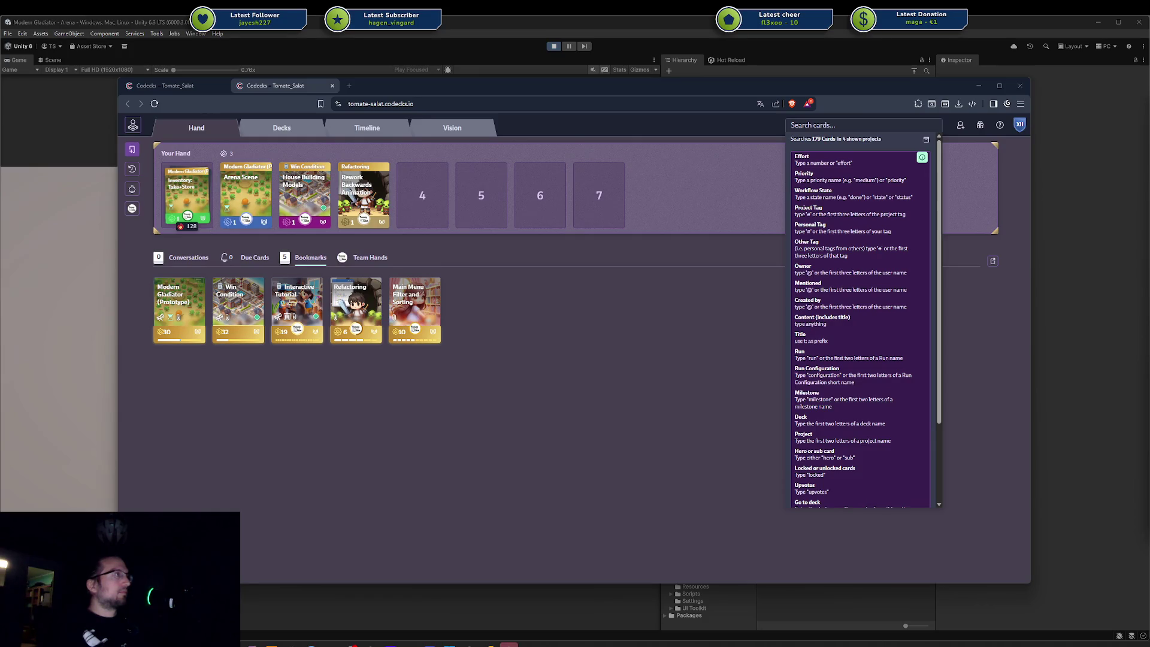
scroll(476, 402, "down", 7)
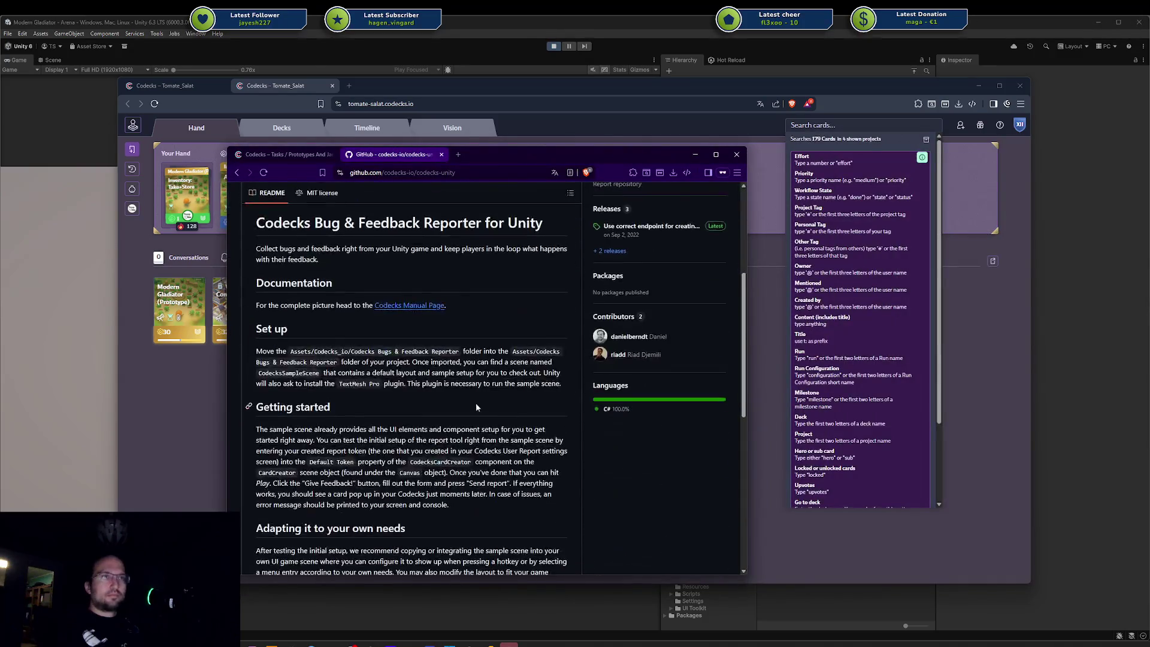
Step: Skim the GitHub README, briefly highlighting its opening description
scroll(462, 390, "down", 4)
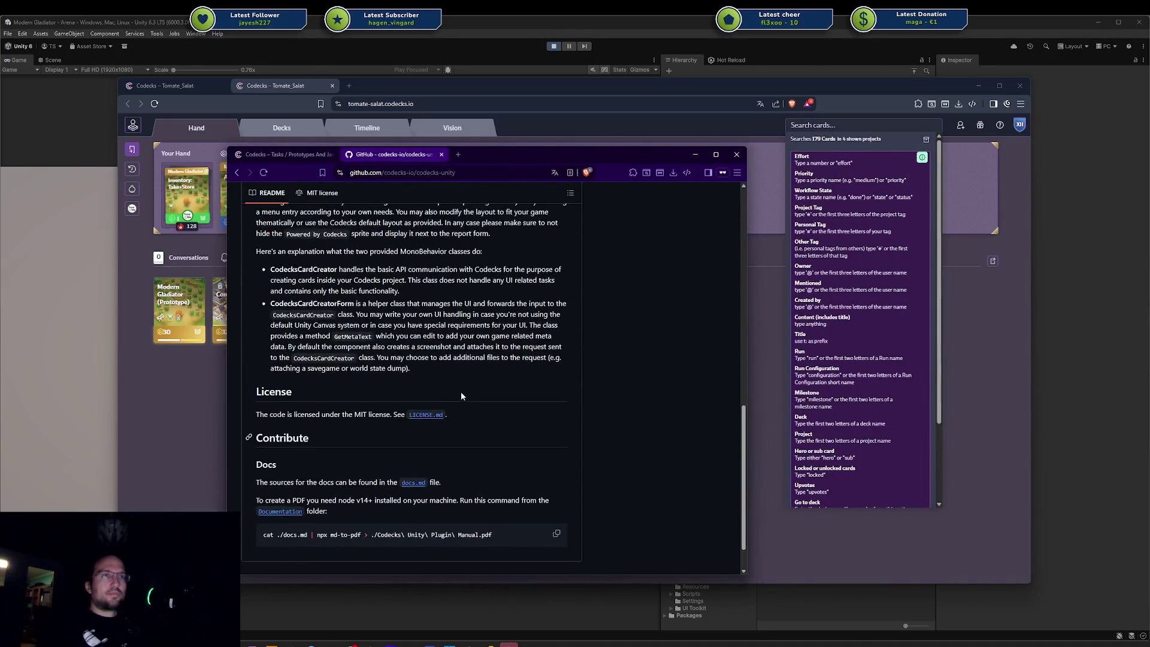
scroll(461, 391, "up", 10)
left_click_drag(257, 293, 352, 299)
left_click(354, 300)
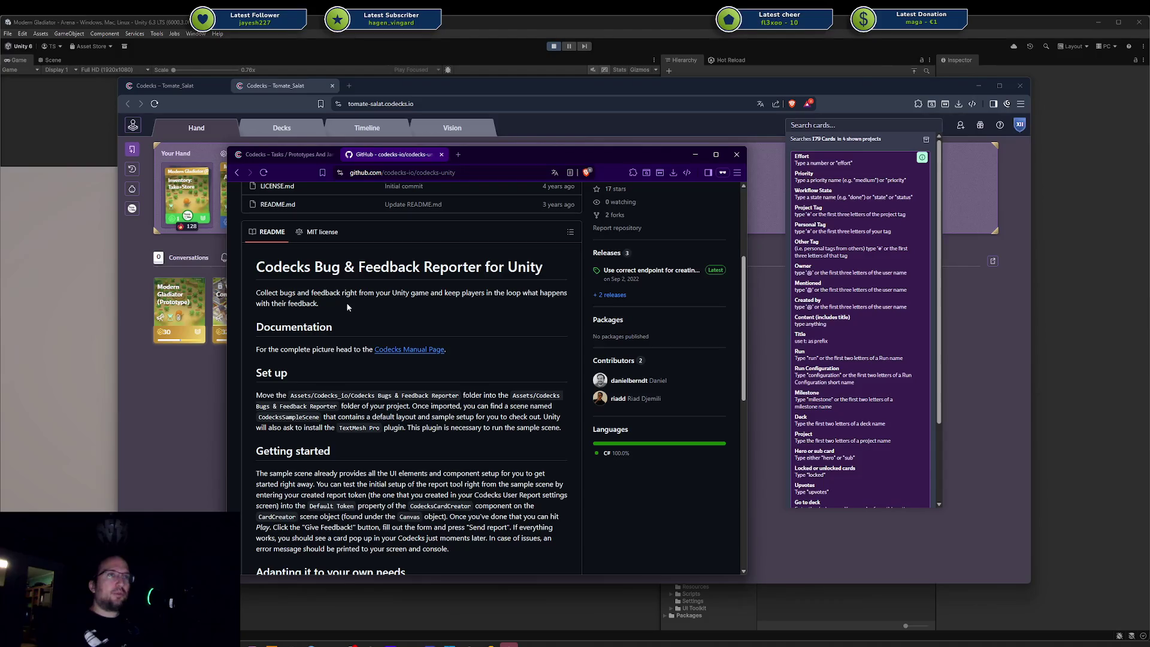
scroll(348, 307, "down", 6)
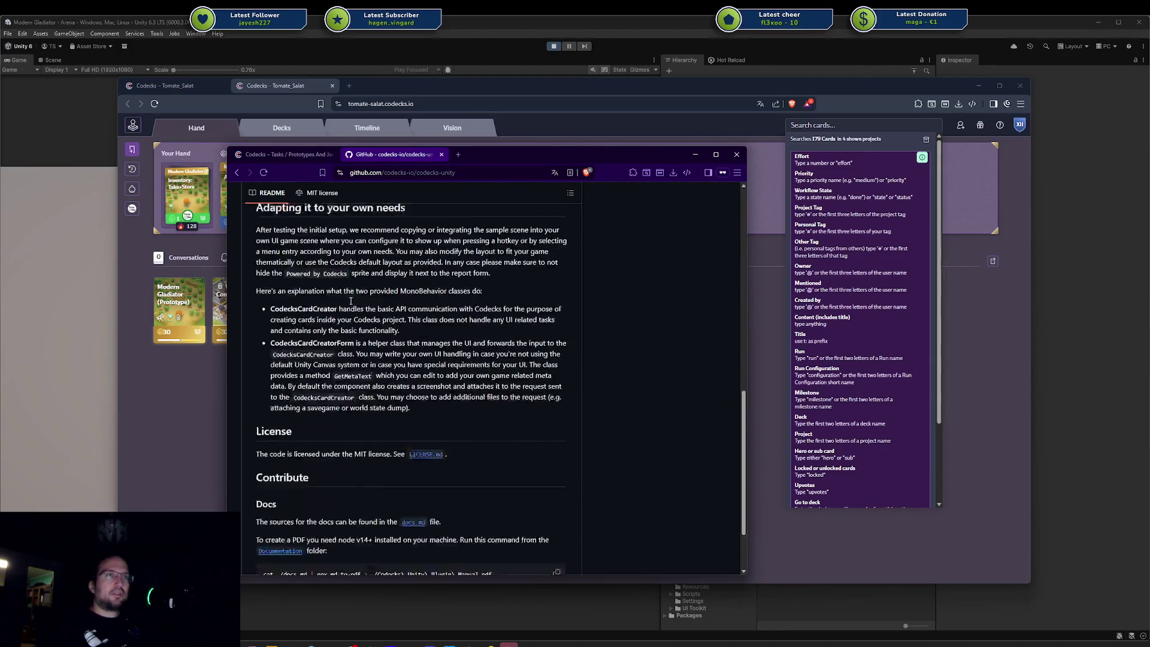
scroll(365, 305, "up", 7)
Step: Open the linked Codecks Manual page, scroll through User Reports, then close it
left_click(429, 395)
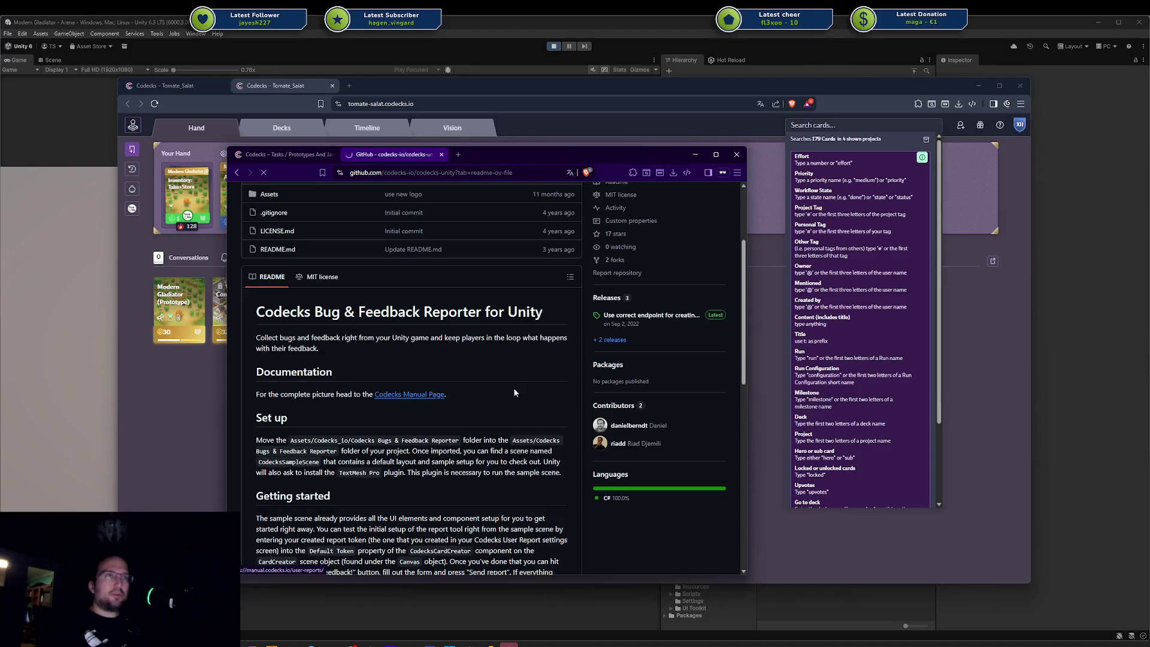
scroll(420, 342, "down", 6)
scroll(456, 333, "down", 12)
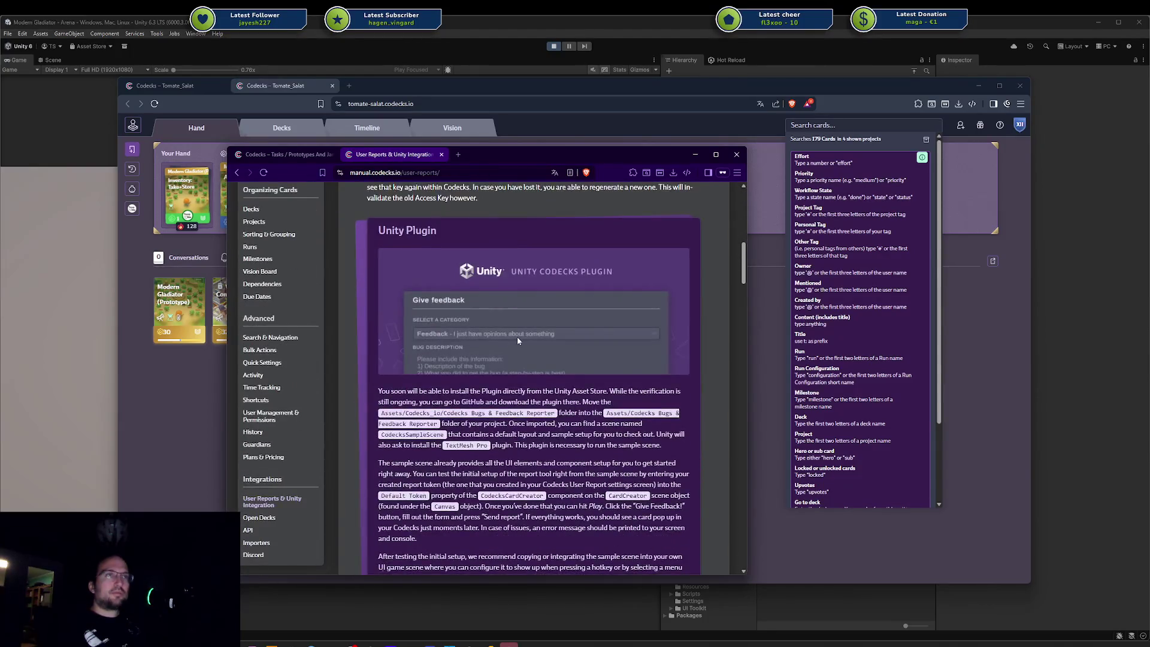
scroll(485, 329, "down", 10)
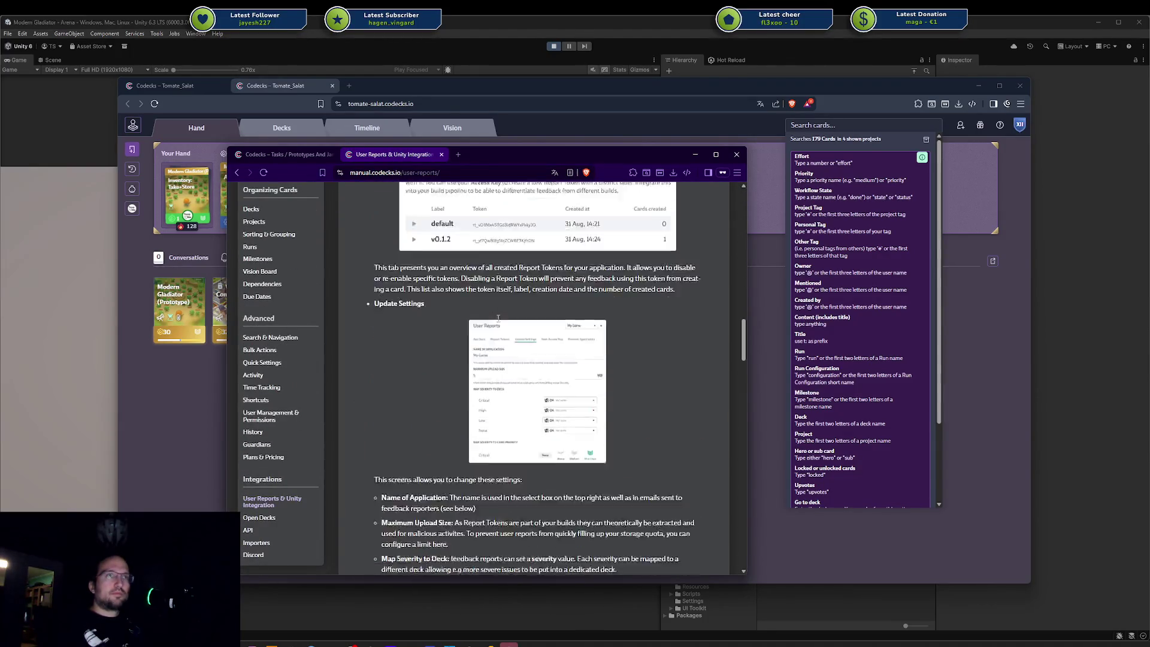
scroll(492, 322, "down", 12)
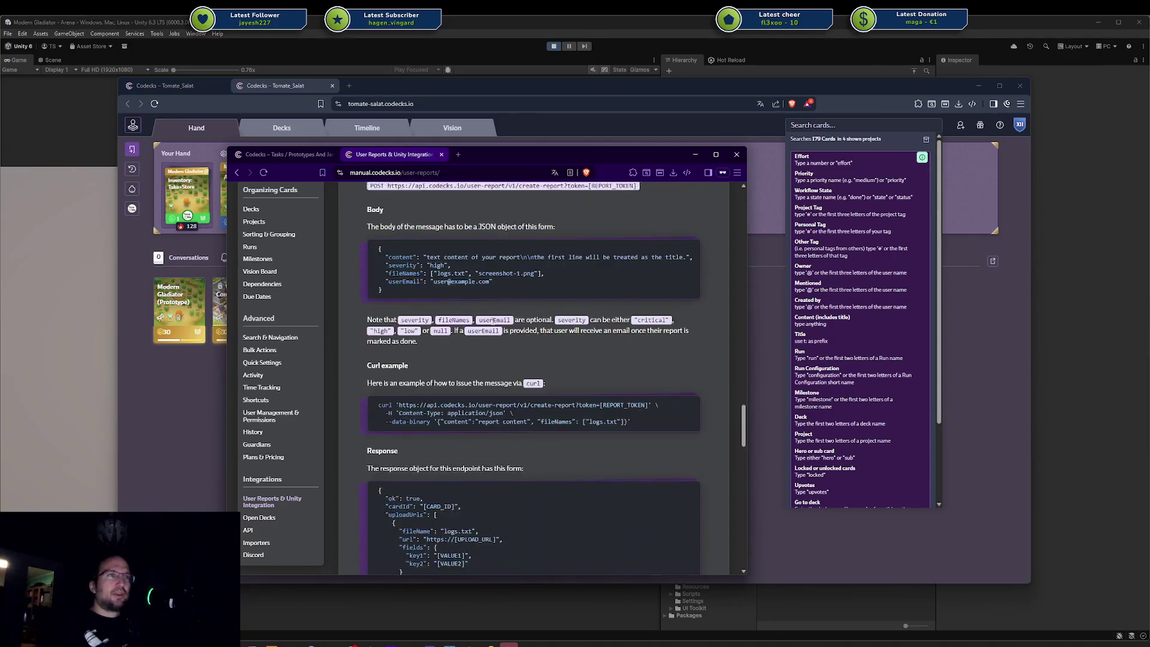
scroll(487, 325, "down", 5)
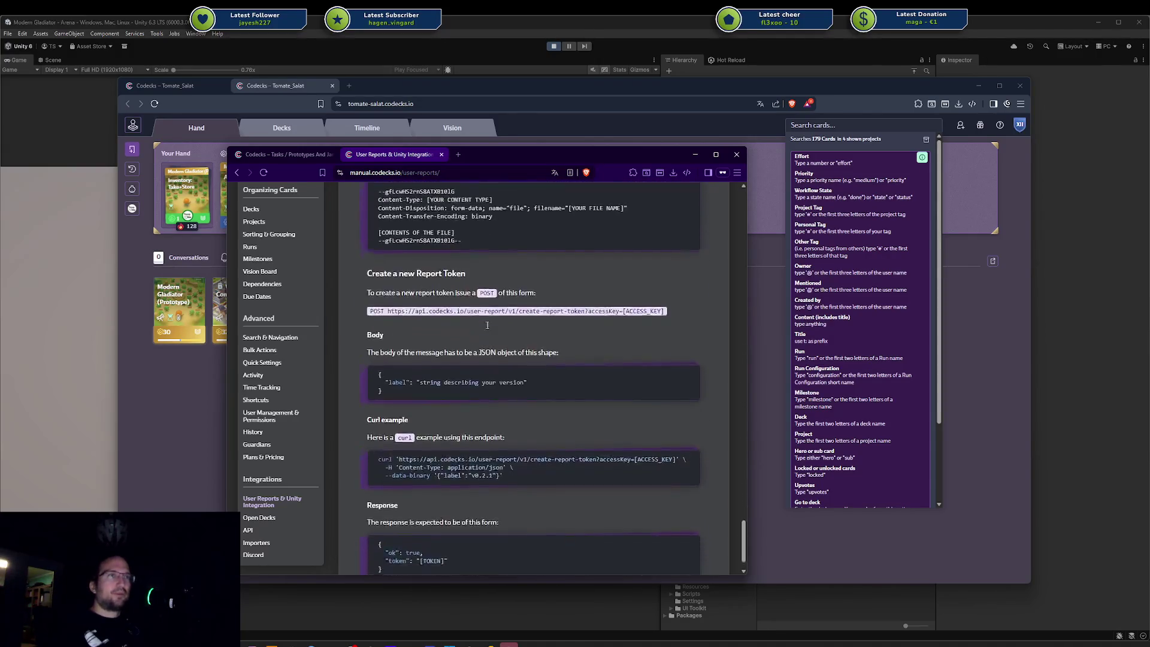
scroll(485, 327, "up", 10)
scroll(487, 324, "up", 2)
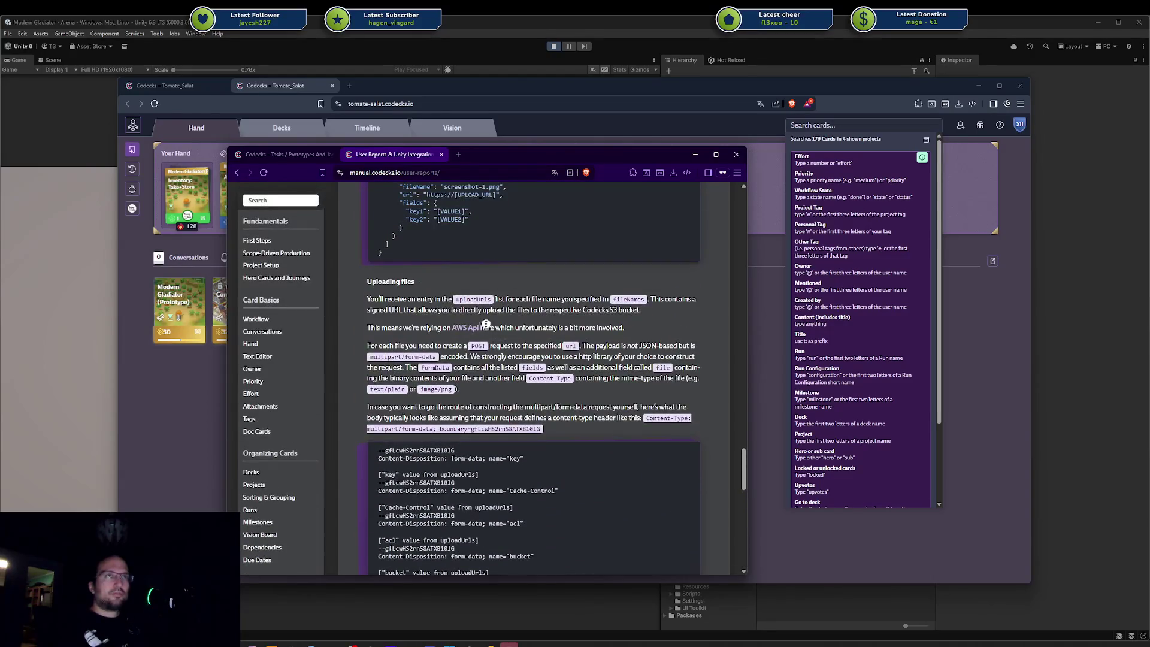
key("ctrl+w")
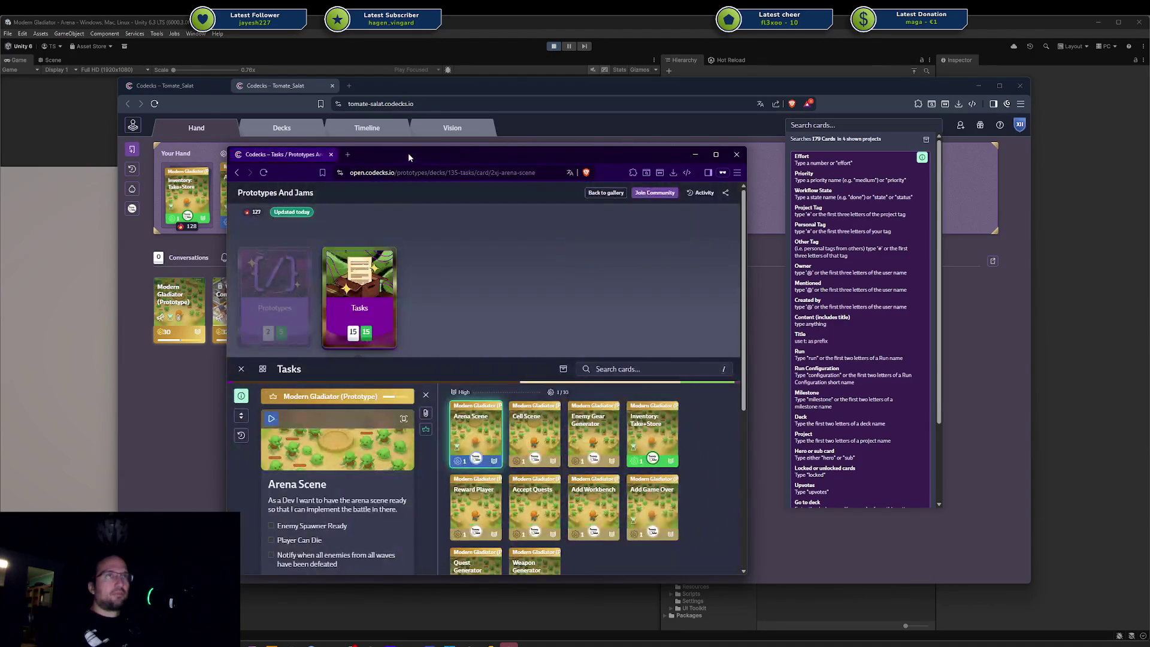
Step: Close the leftover popup window and bring up the Asset Store results for 'codecks'
key("ctrl+w")
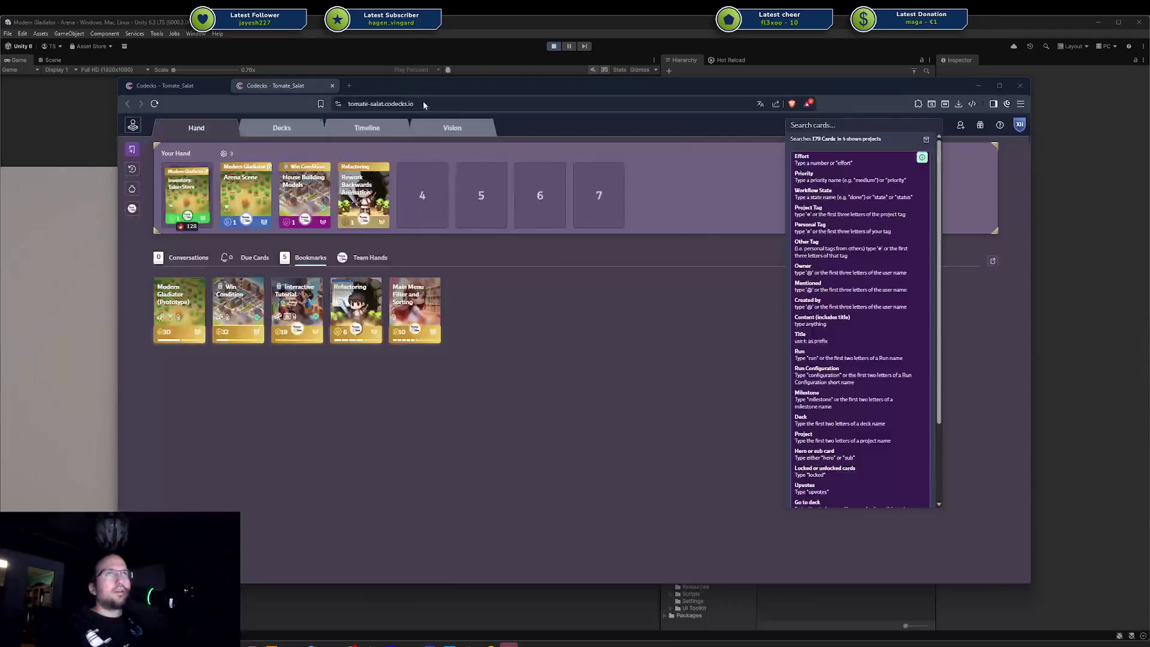
left_click(429, 86)
scroll(645, 310, "down", 3)
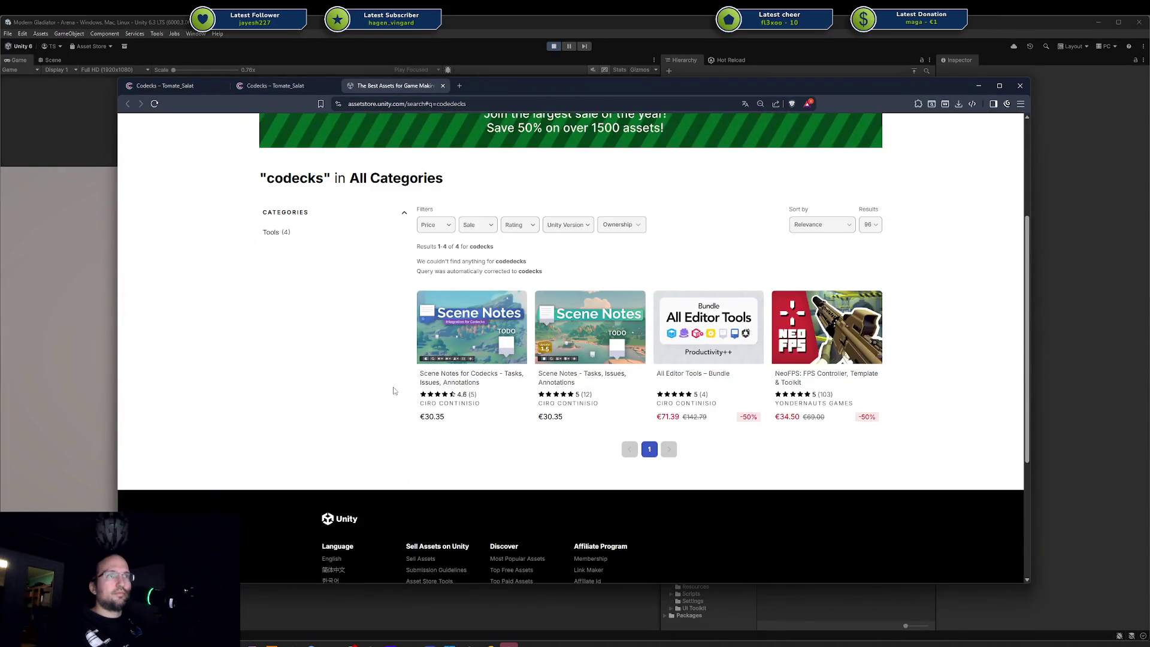
scroll(645, 309, "up", 1)
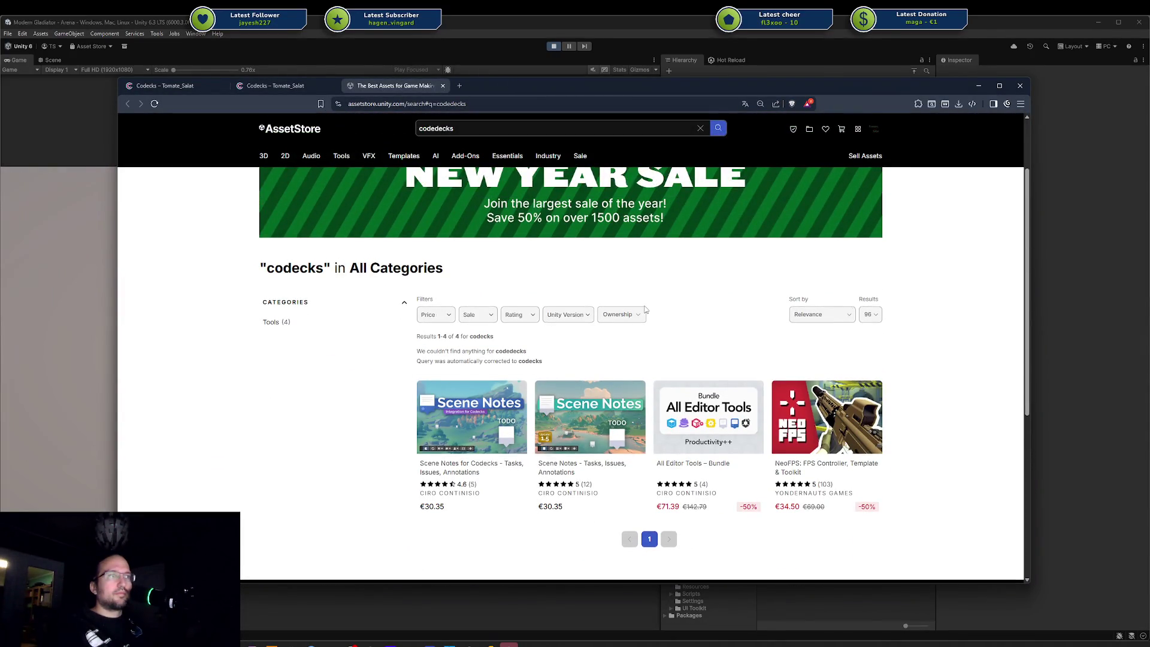
Step: Open Scene Notes for Codecks from the four results in its own tab and switch to it
scroll(396, 405, "up", 3)
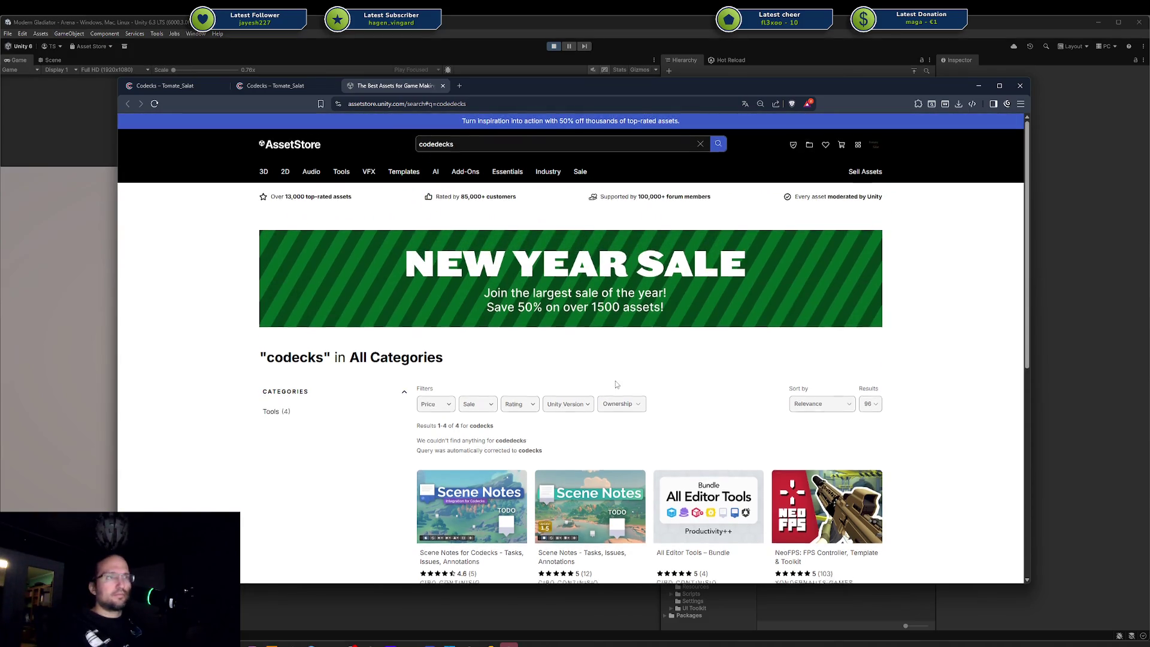
scroll(613, 385, "down", 3)
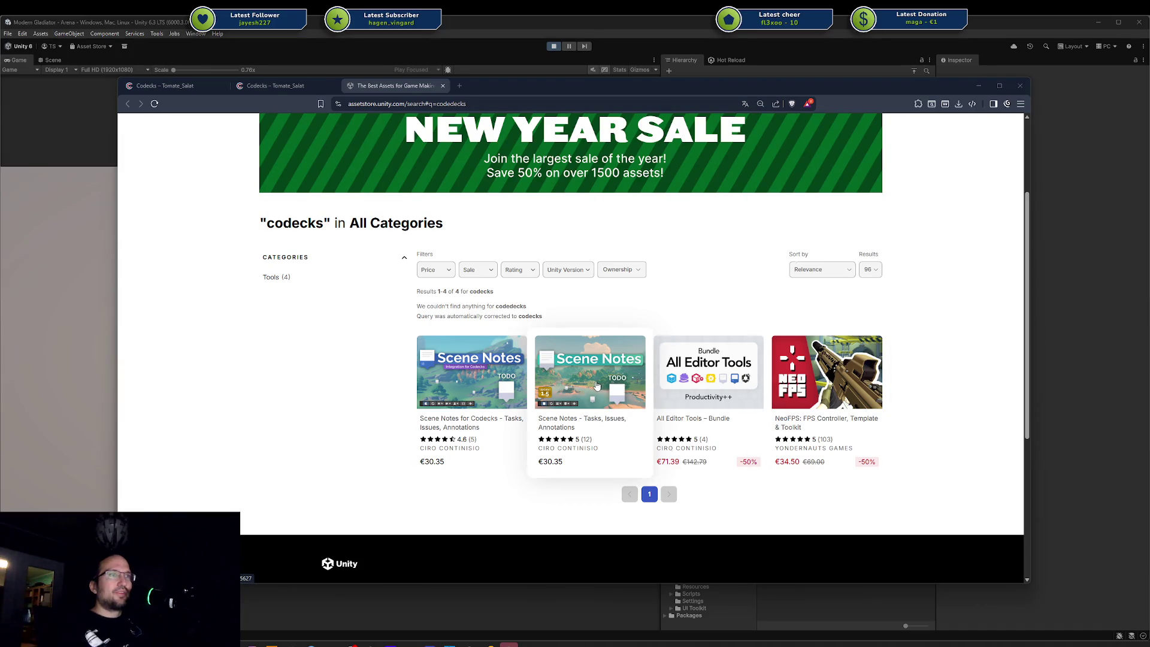
middle_click(470, 370)
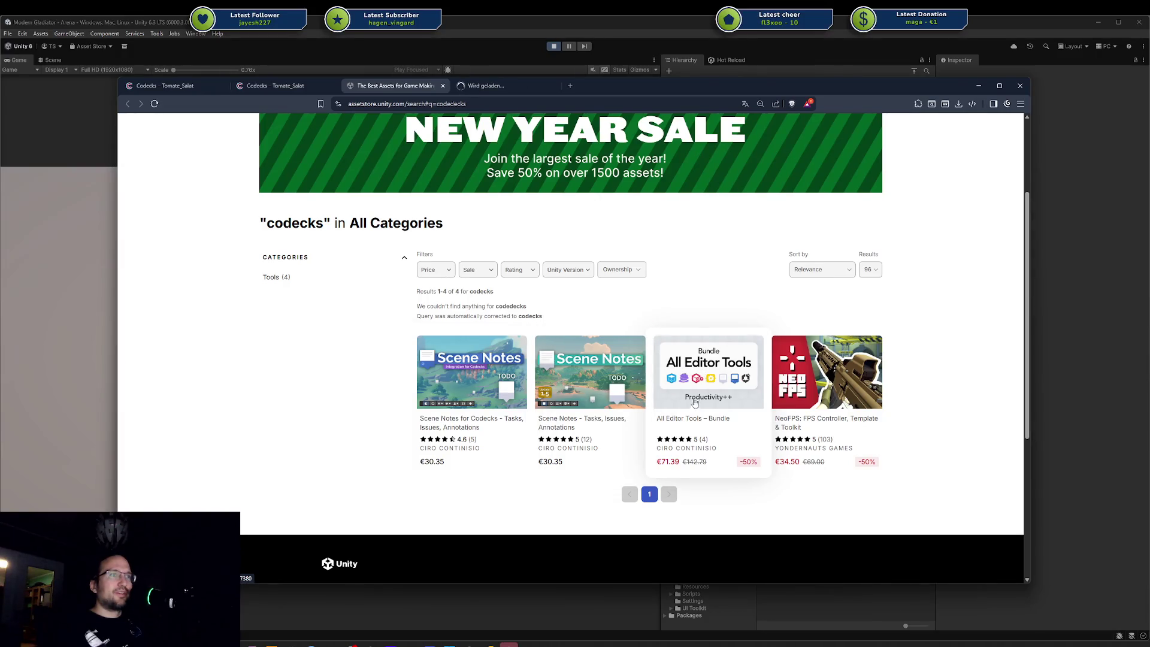
key("ctrl+Tab")
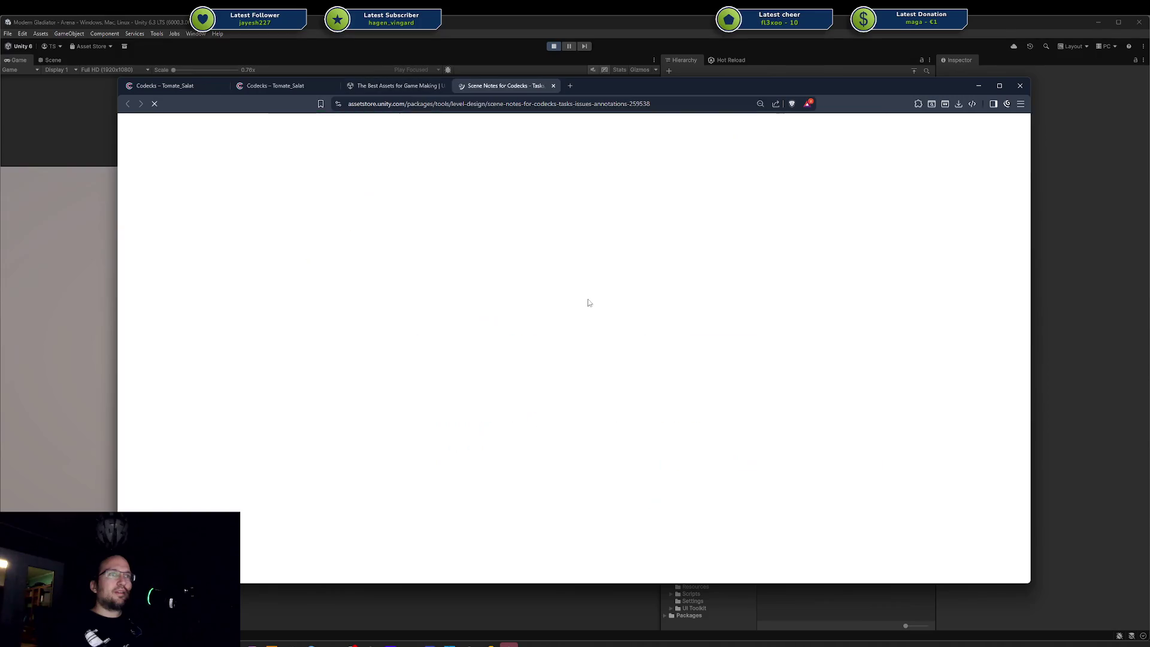
Step: Browse the Scene Notes gallery screenshots, from note linking to multi-scene support, then close it
left_click(409, 459)
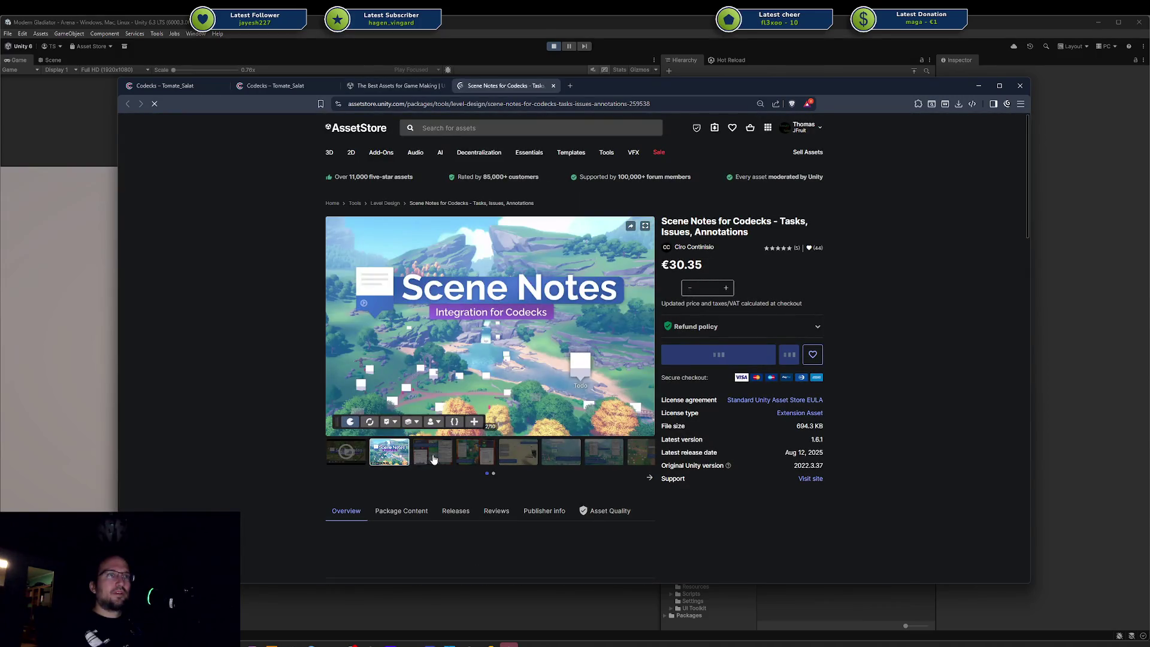
left_click(477, 457)
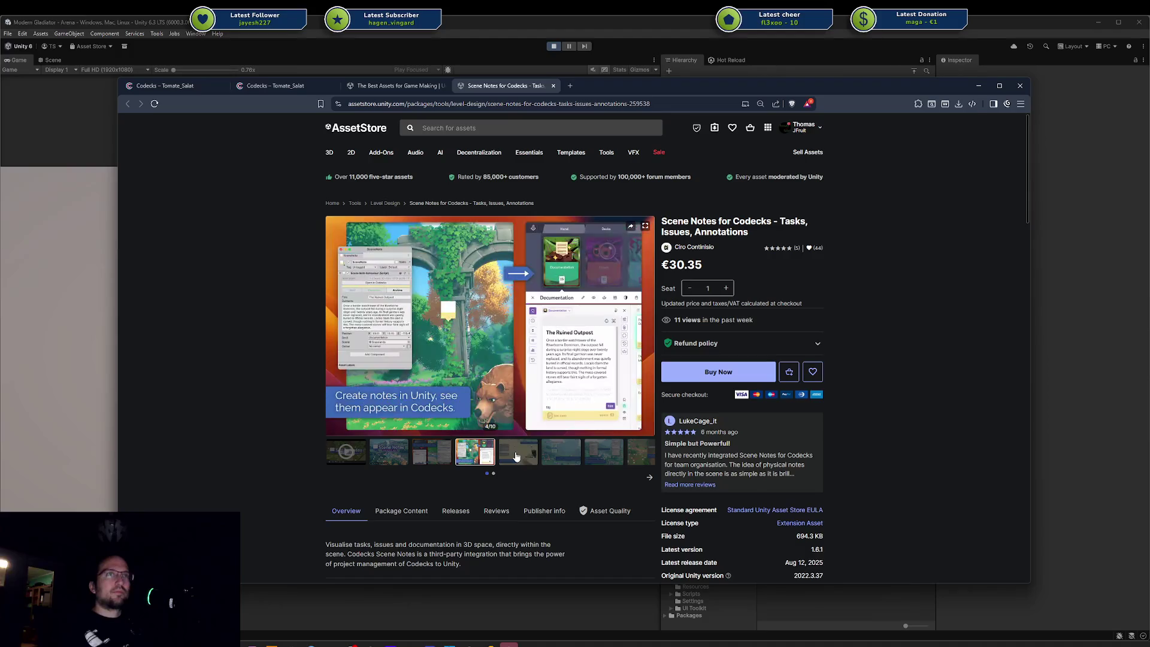
left_click(507, 458)
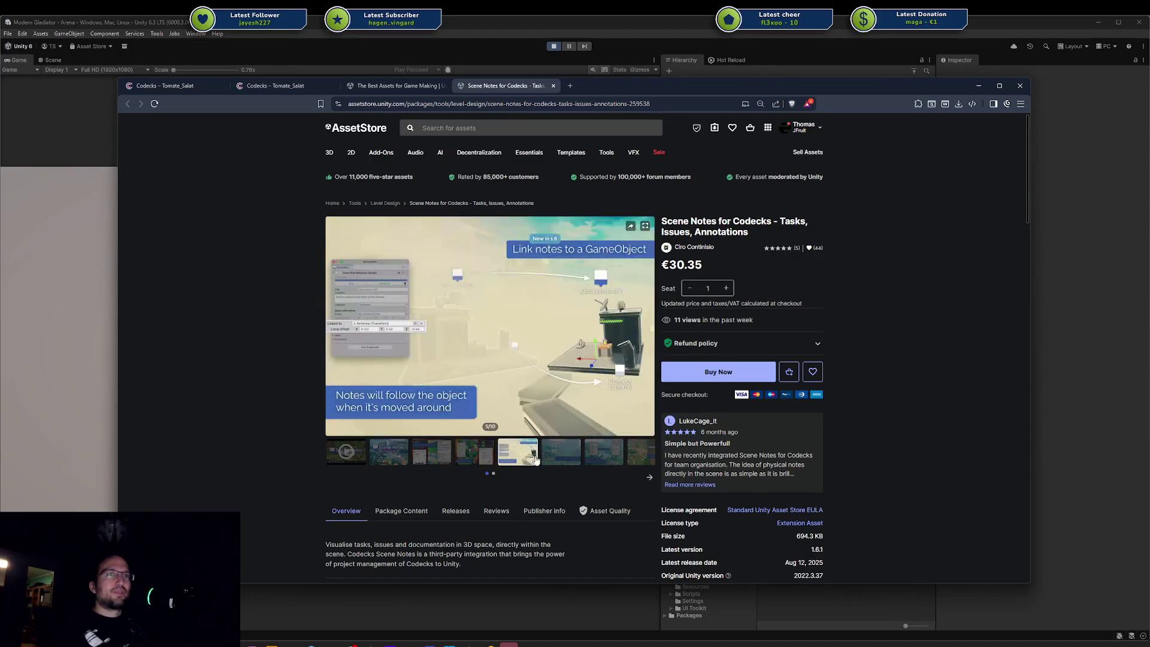
left_click(554, 461)
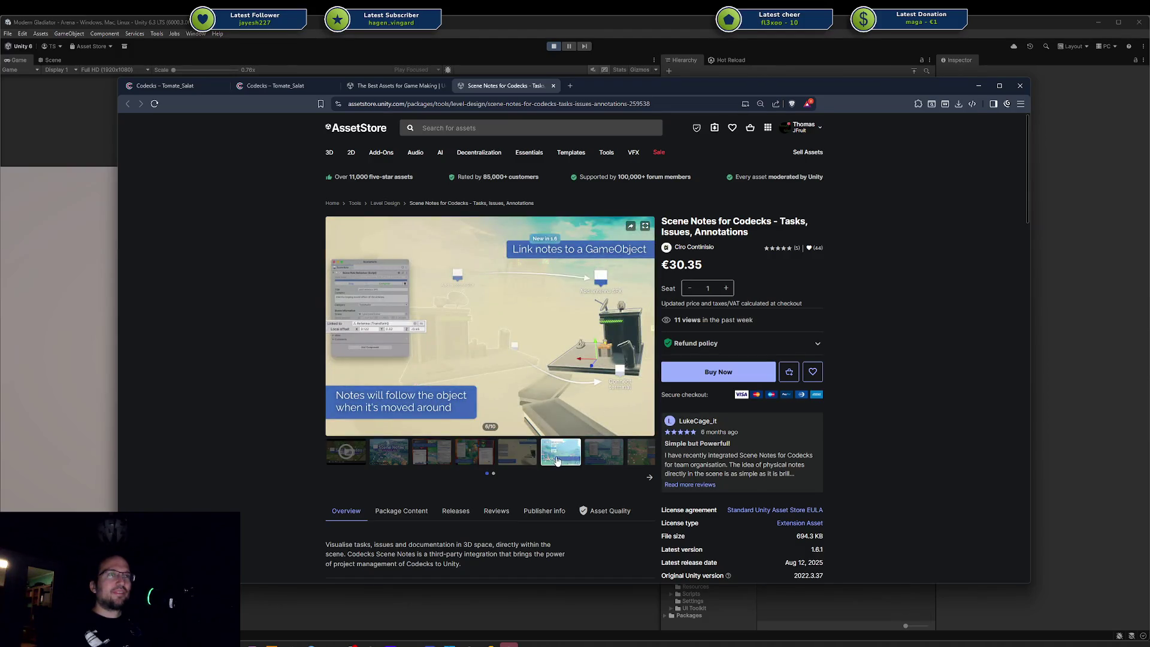
left_click(599, 460)
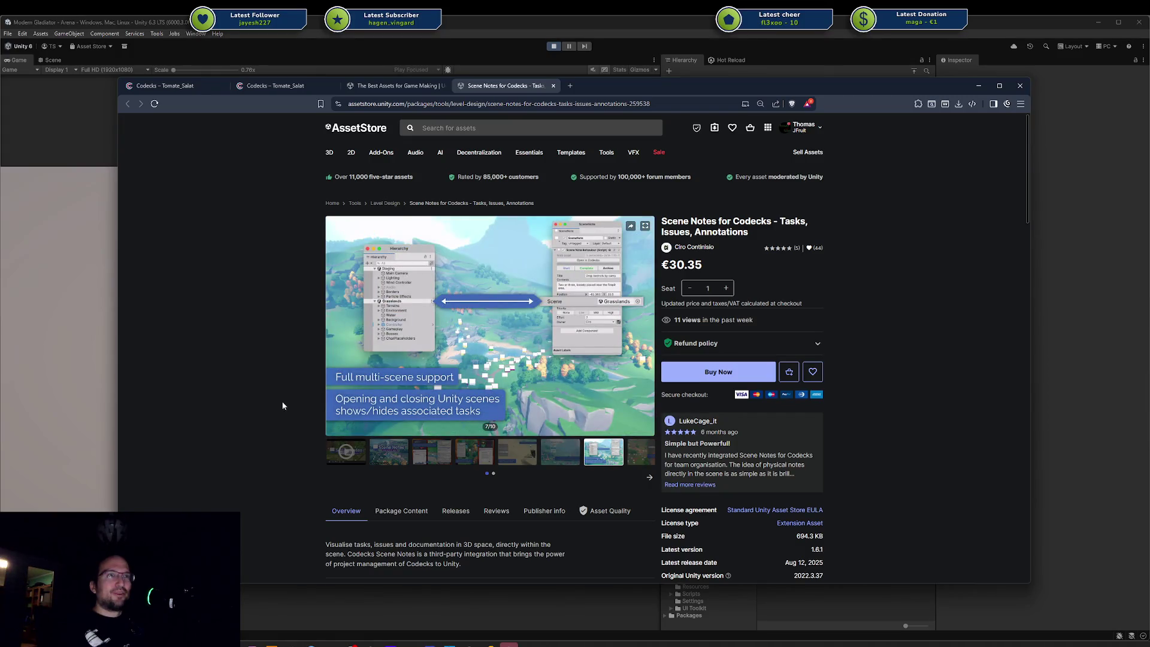
scroll(282, 404, "down", 2)
key("ctrl+w")
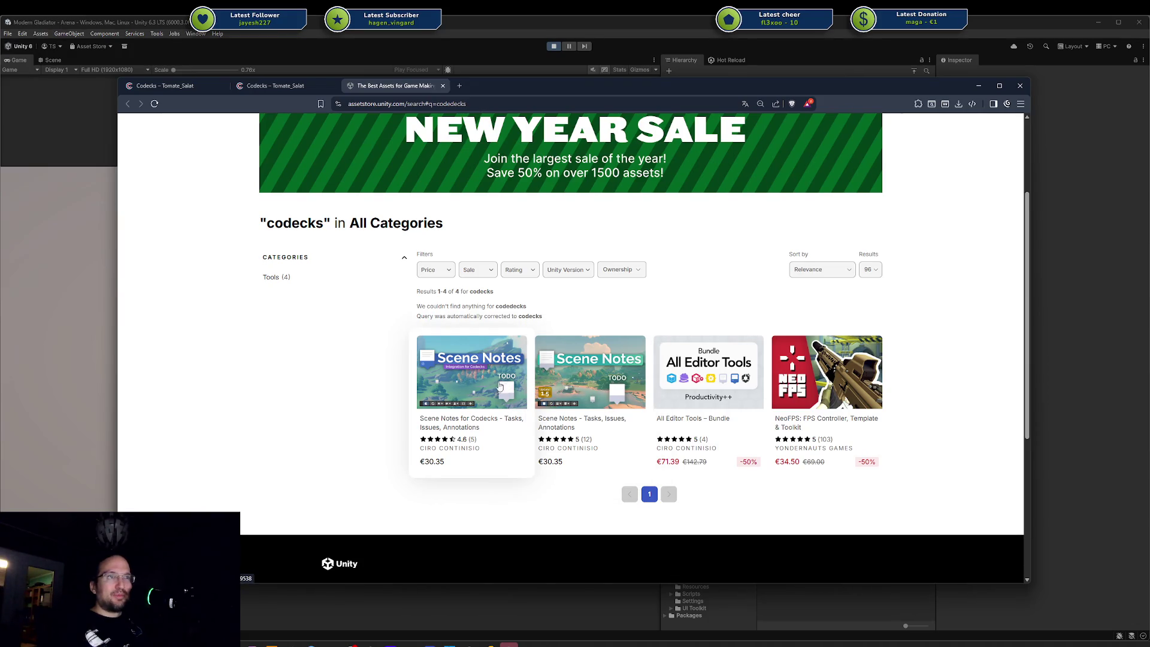
Step: Open the All Editor Tools – Bundle (€71.39, 50% off) in a new tab and view it
left_click_drag(401, 462, 472, 490)
left_click(448, 486)
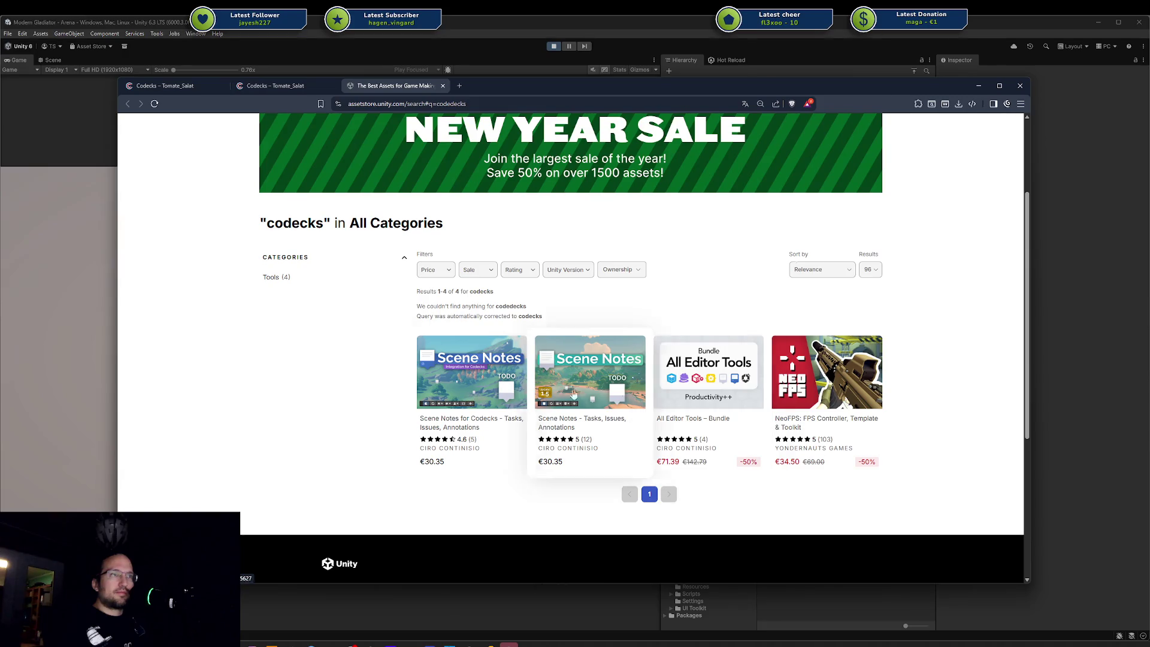
left_click(696, 387)
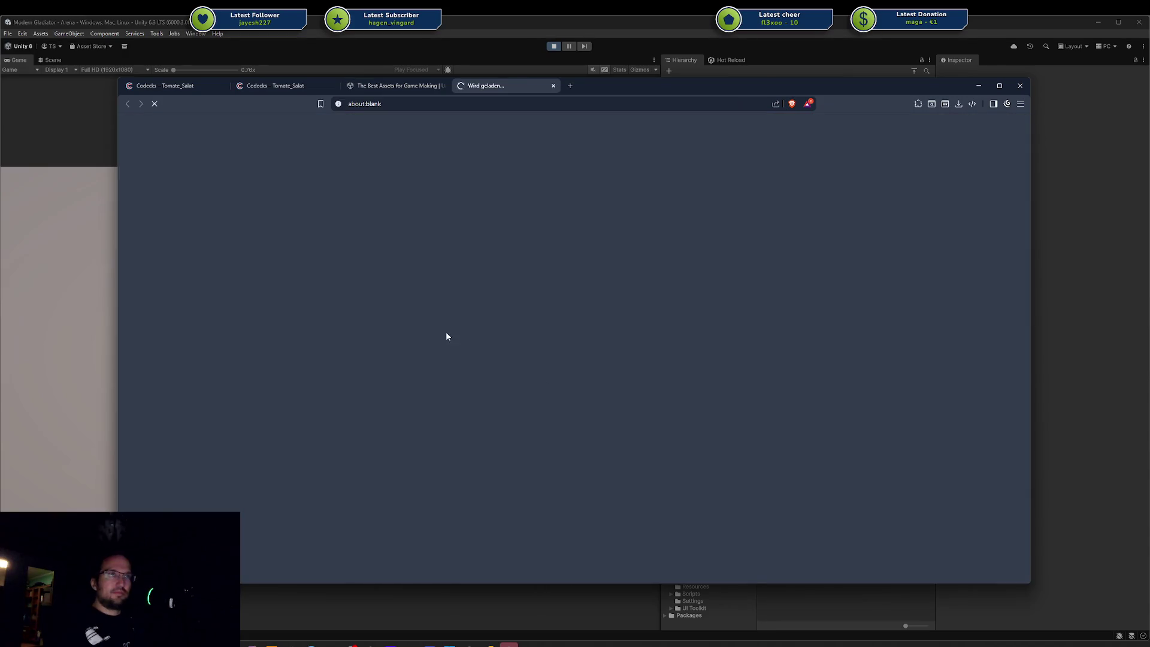
left_click(392, 85)
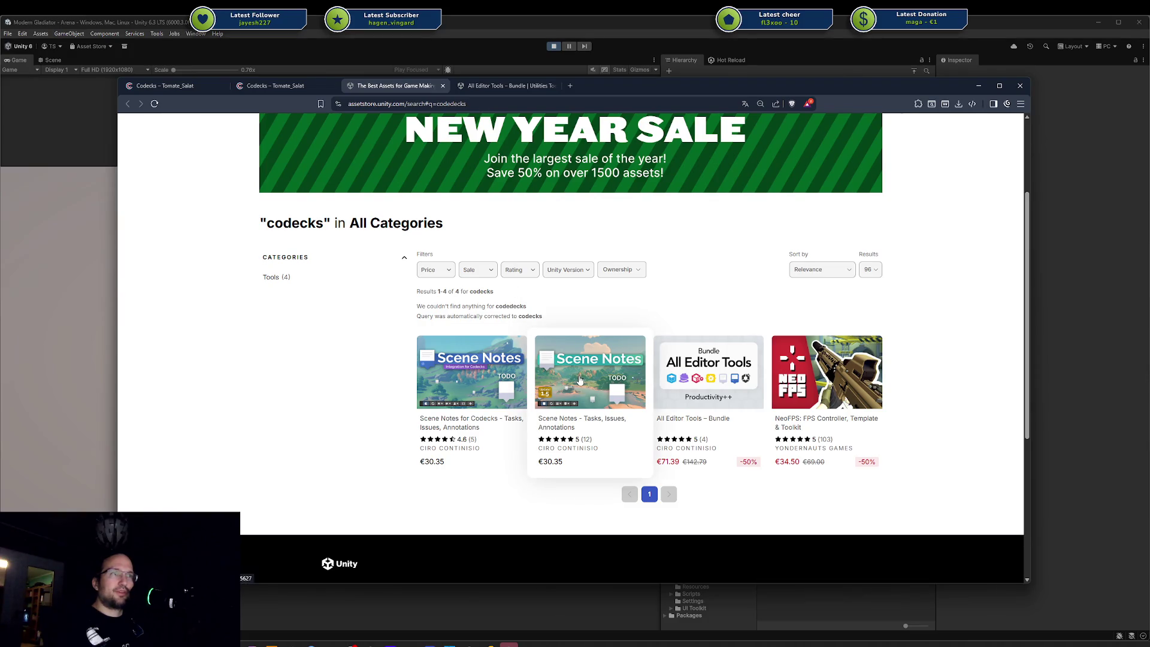
key("ctrl+Tab")
left_click(392, 452)
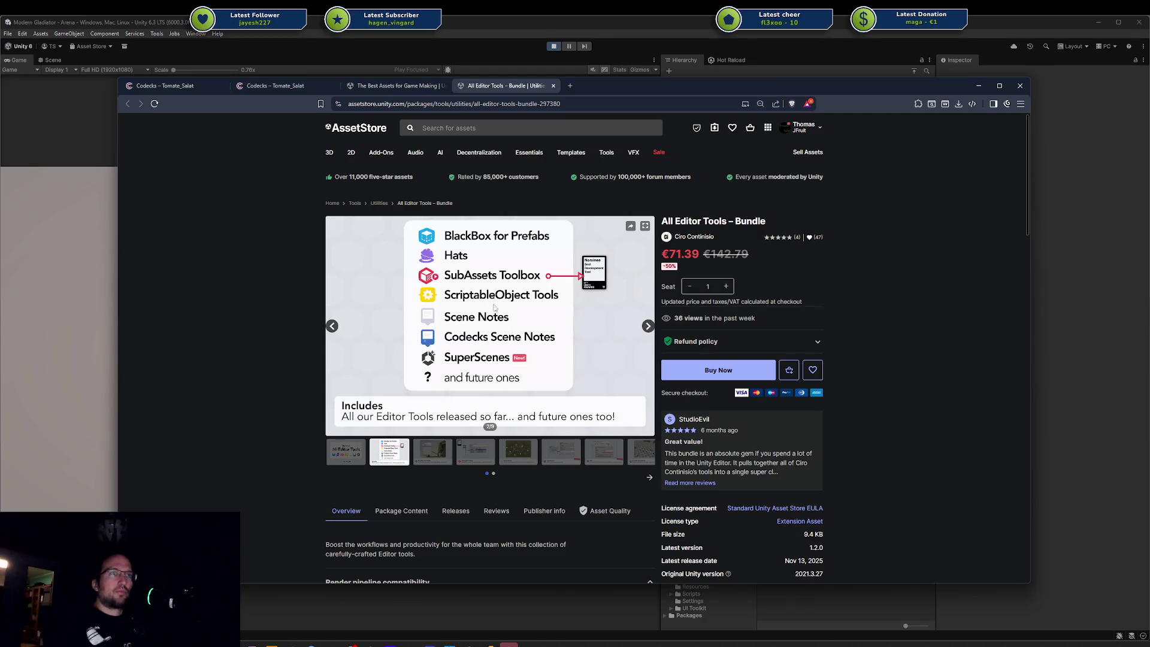
Step: Page through the bundle gallery up to ScriptableObject Tools, then close the bundle and search tabs
left_click(443, 460)
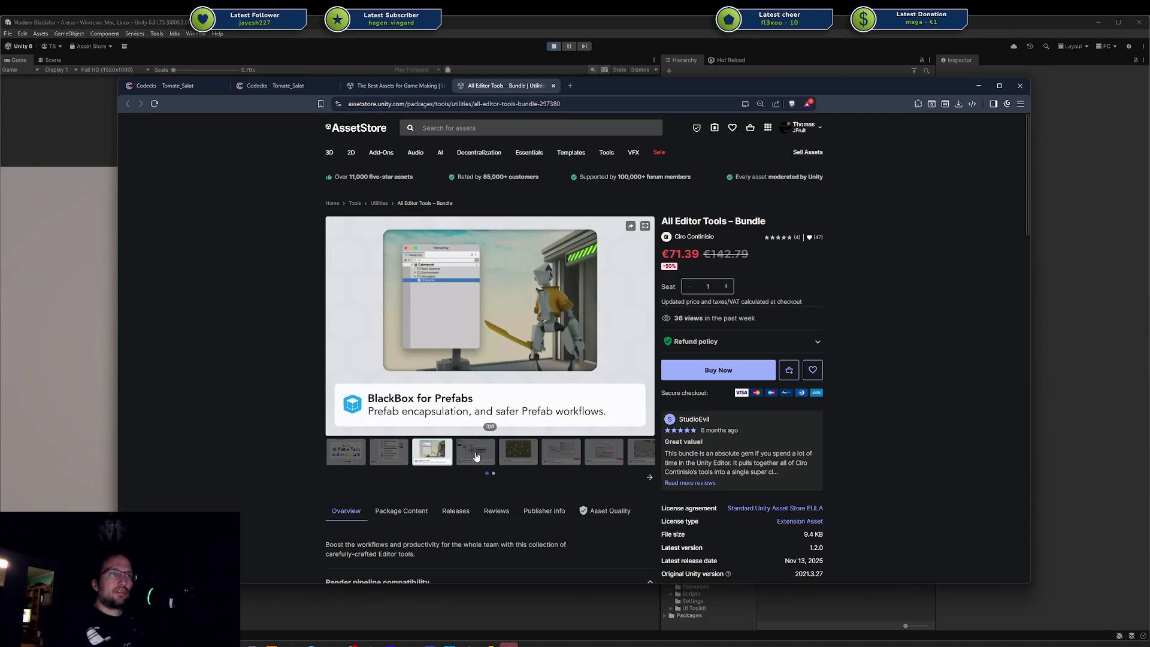
left_click(476, 456)
left_click(512, 456)
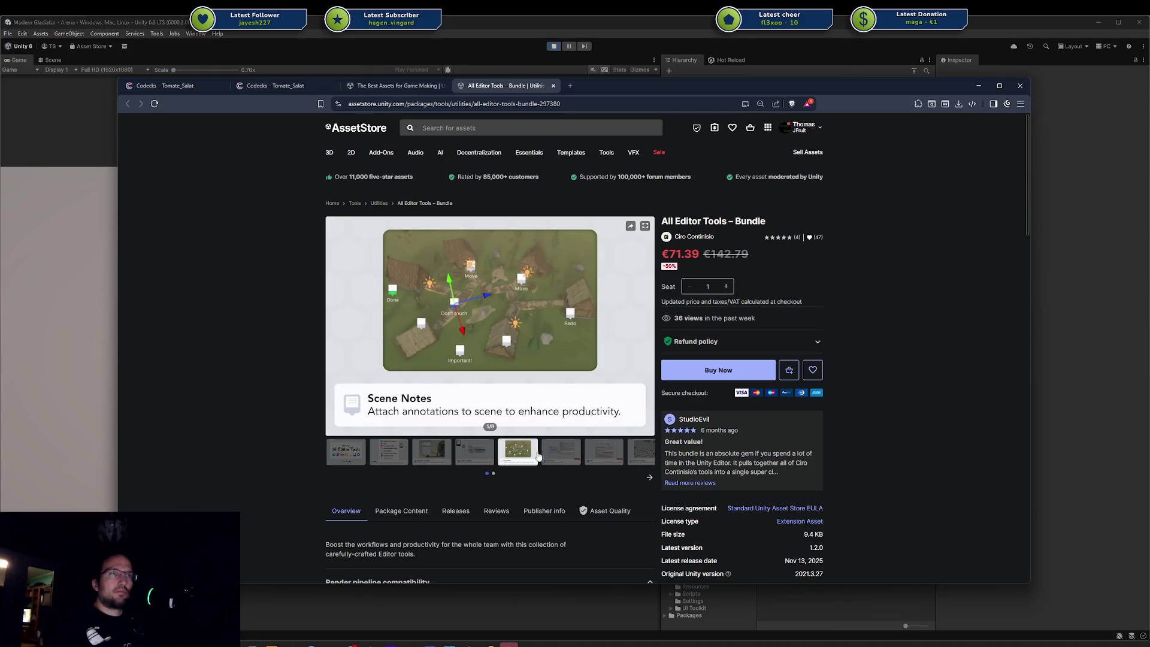
left_click(603, 453)
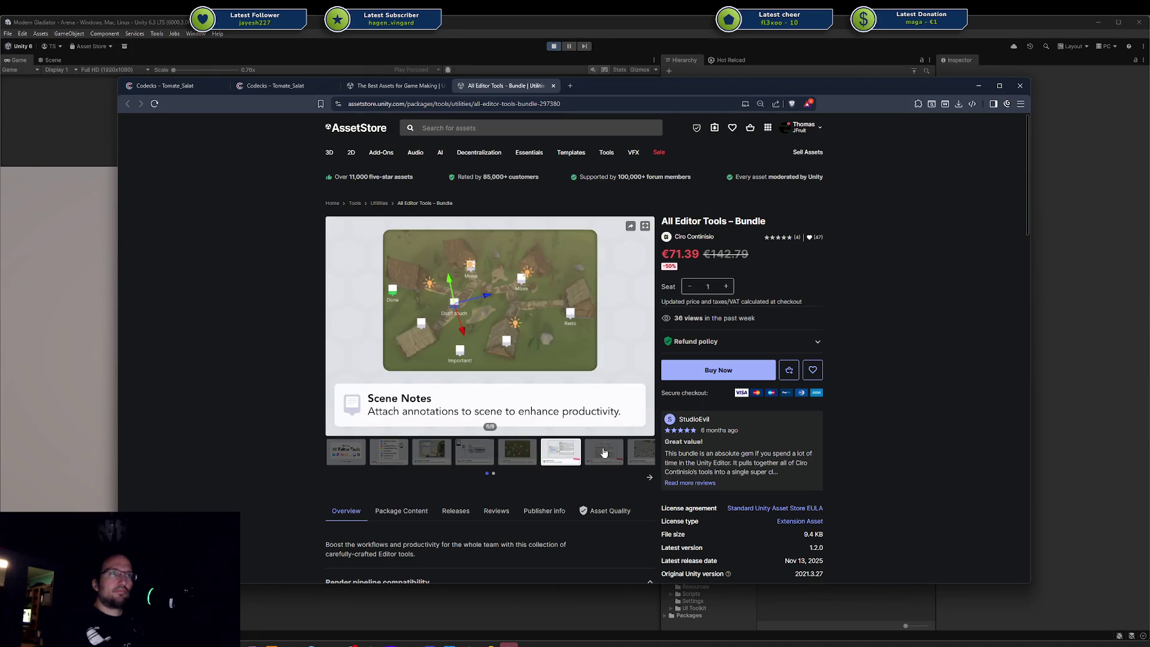
left_click(634, 455)
left_click(647, 479)
left_click(405, 454)
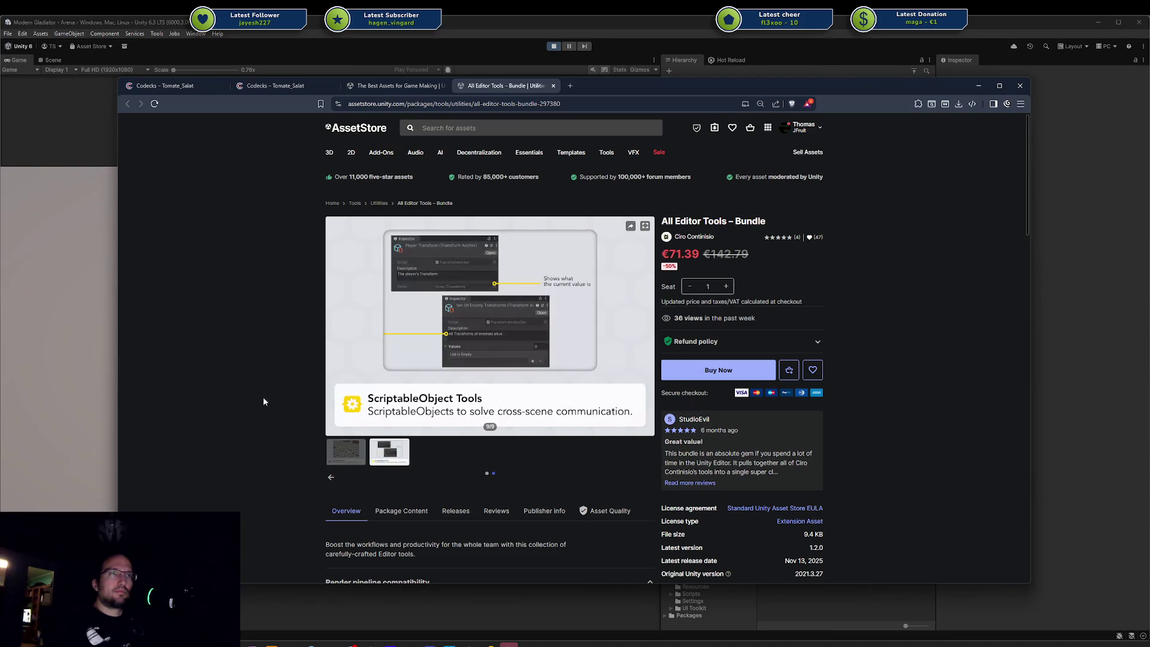
key("ctrl+w")
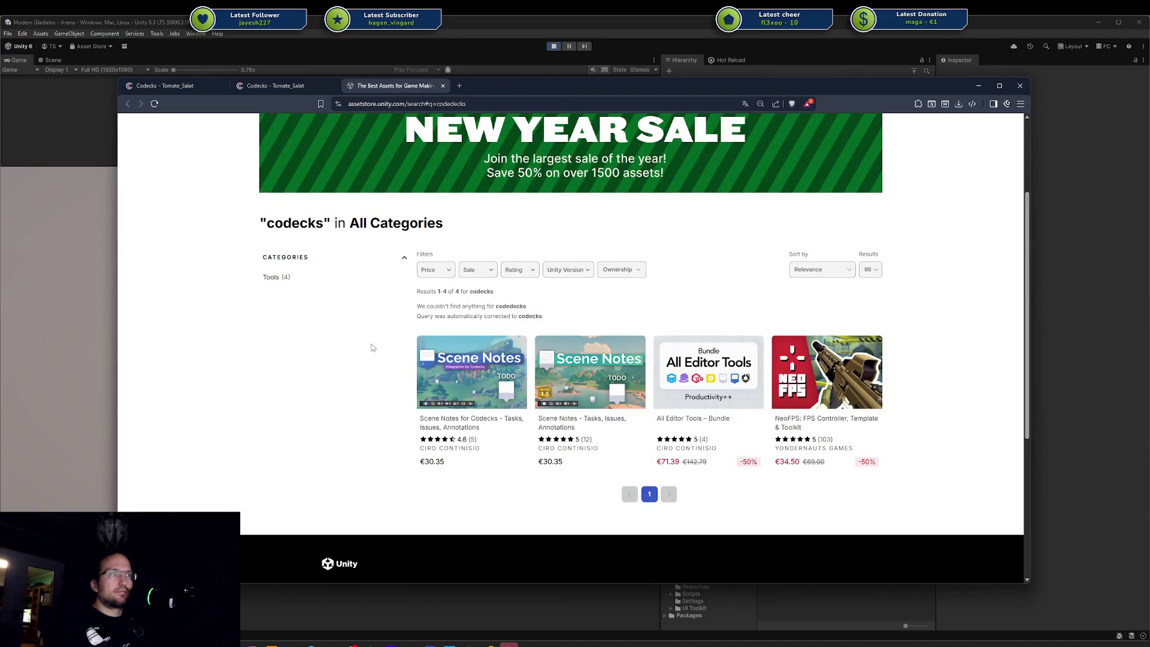
key("ctrl+w")
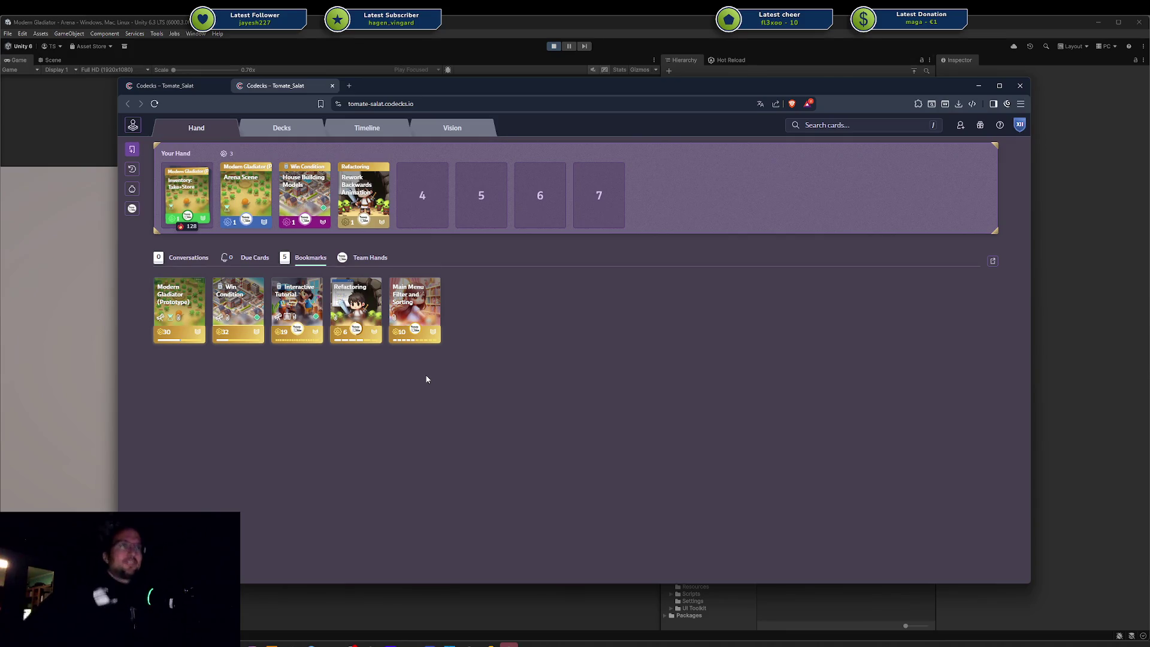
Step: Glance at the Arena Scene card, reposition and enlarge the browser, and open the Vision board
left_click(243, 189)
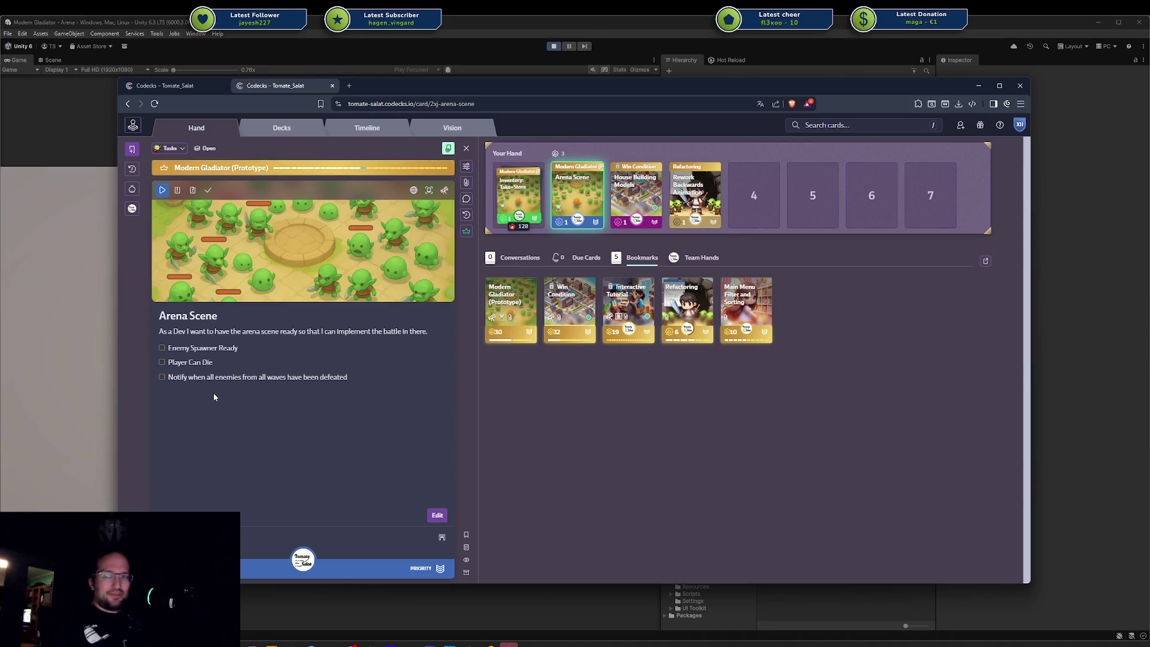
left_click_drag(1087, 118, 1149, 105)
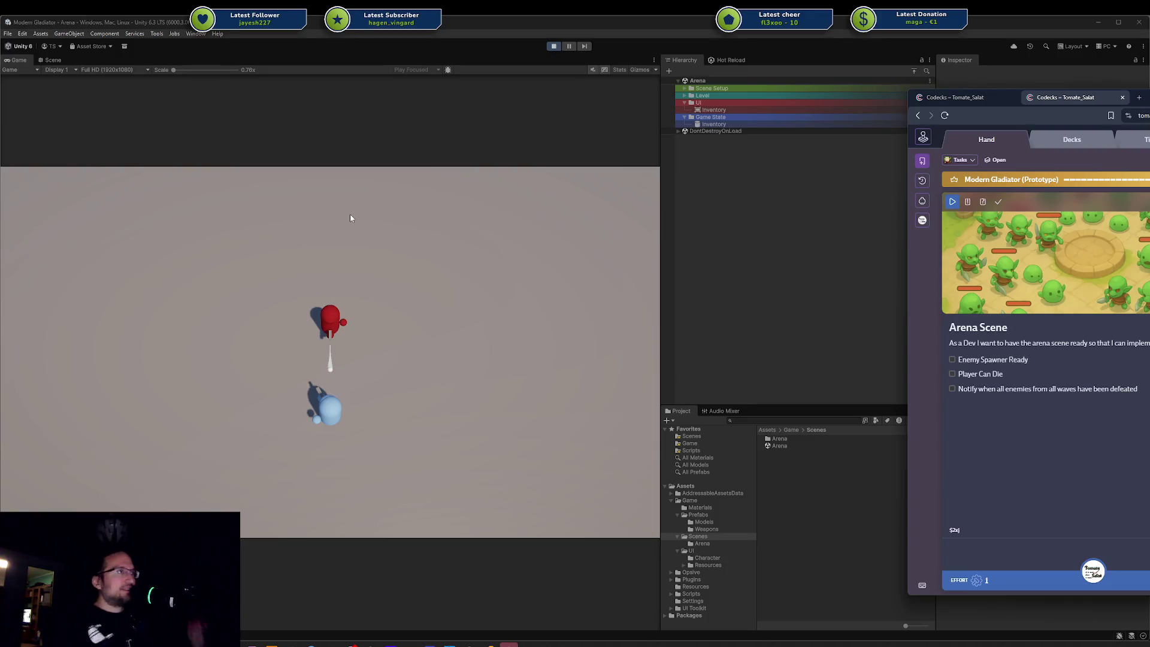
mouse_move(1123, 87)
left_mouse_down()
mouse_move(653, 137)
mouse_move(513, 109)
left_mouse_up()
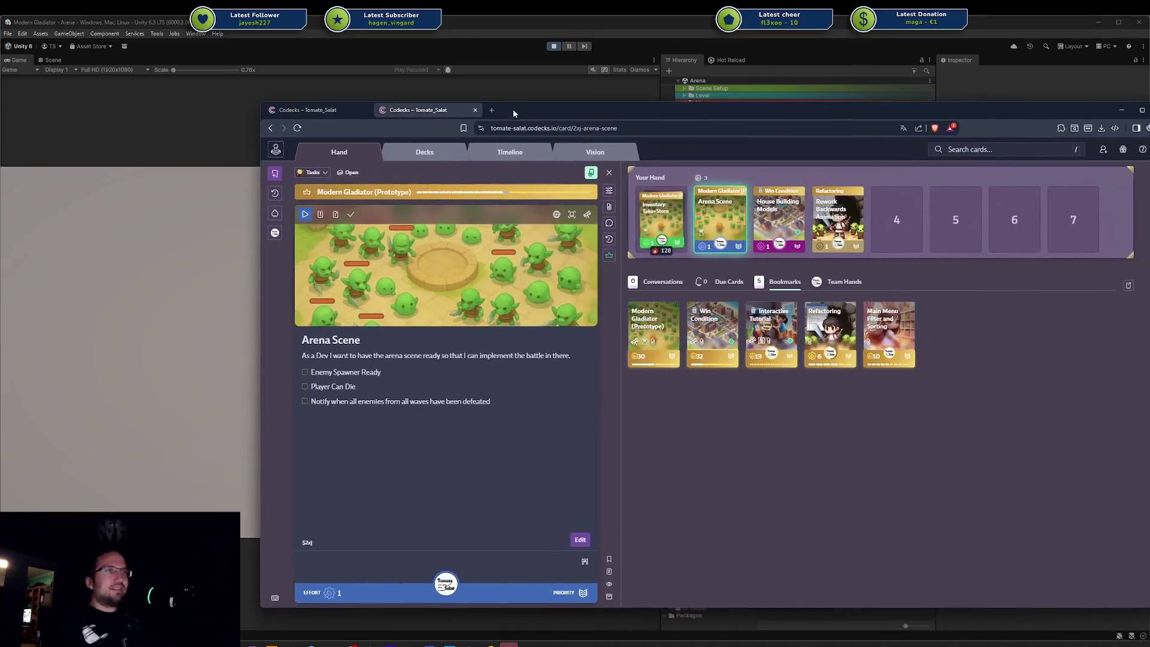
left_click(595, 152)
scroll(851, 335, "down", 3)
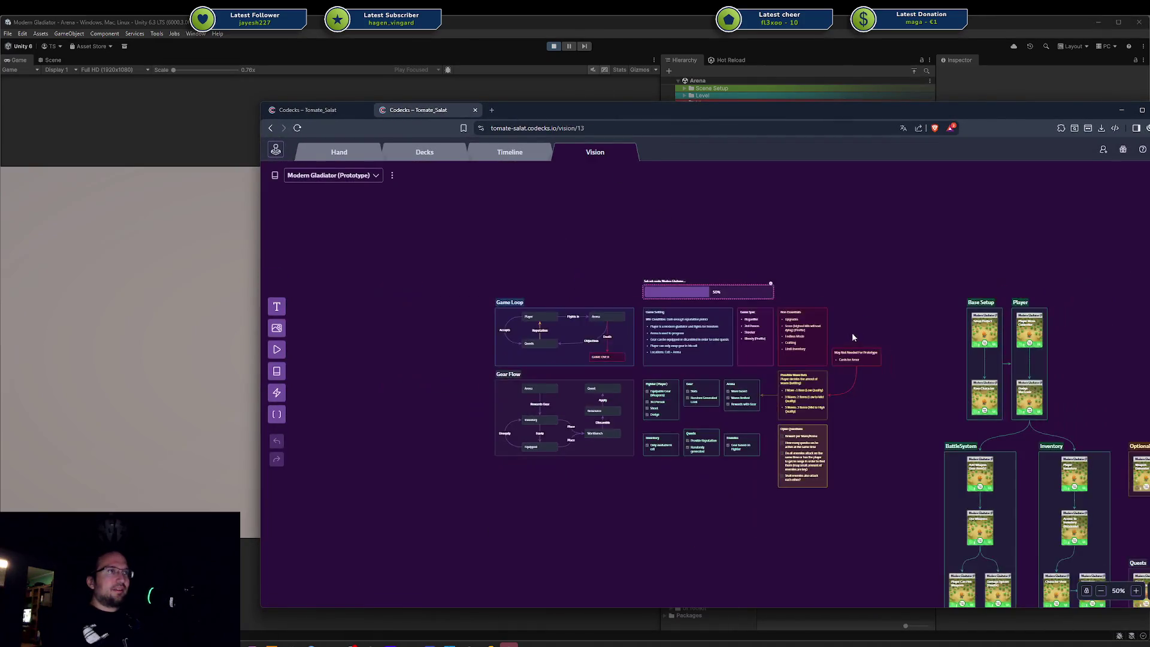
scroll(918, 350, "right", 6)
scroll(918, 350, "down", 3)
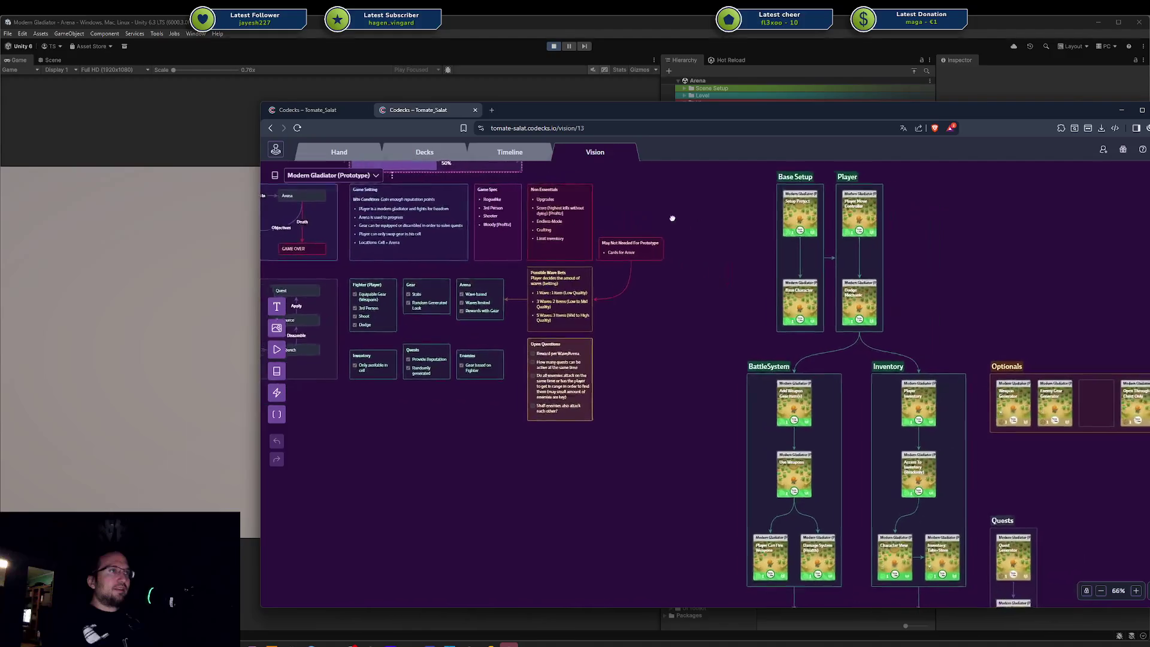
scroll(946, 435, "right", 3)
scroll(947, 436, "down", 2)
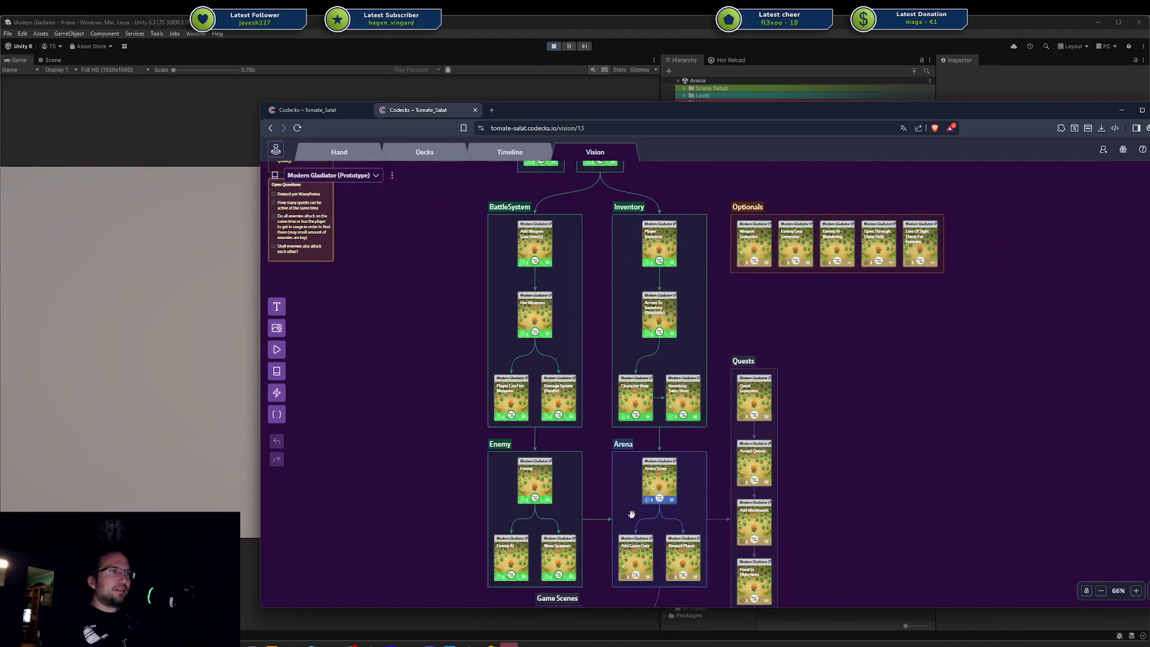
scroll(621, 325, "down", 5)
scroll(742, 437, "up", 4)
mouse_move(618, 381)
left_mouse_down()
mouse_move(663, 406)
mouse_move(669, 429)
left_mouse_up()
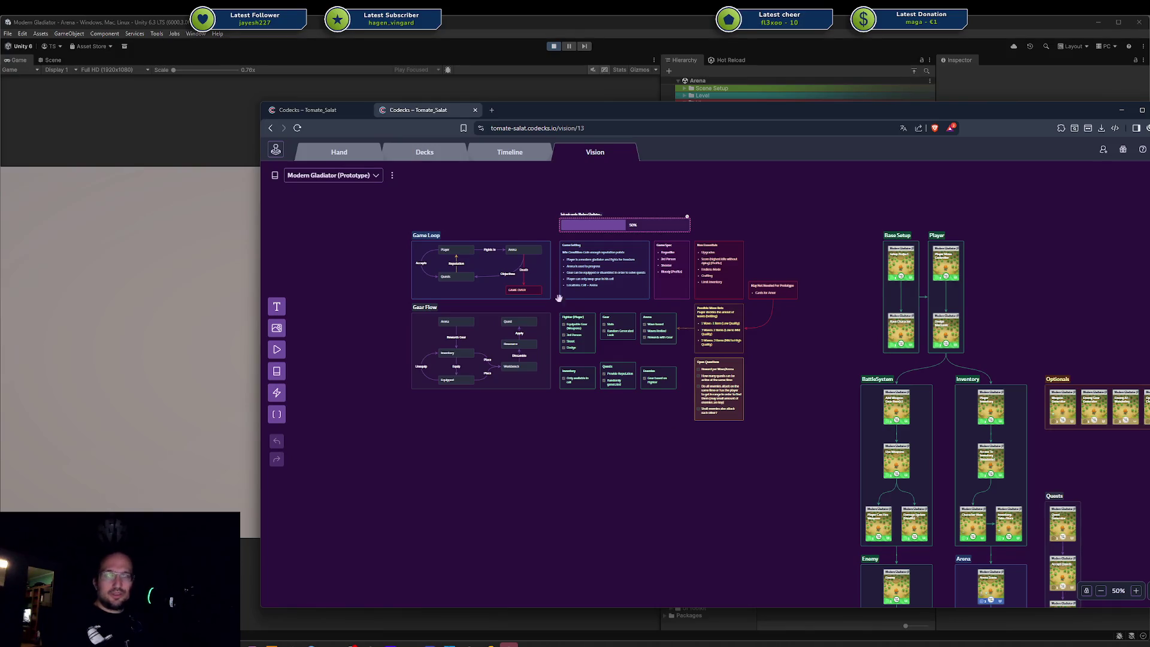
scroll(687, 343, "up", 8)
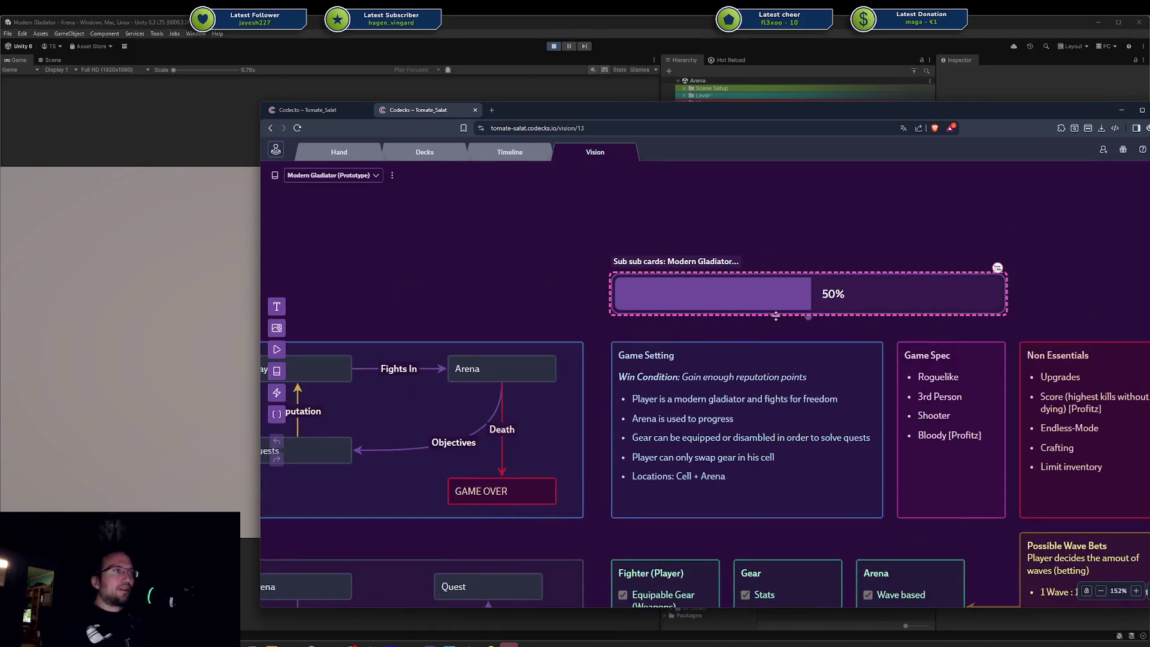
Step: Check the progress bar's card filter and close the duplicate Codecks tab
left_click(725, 293)
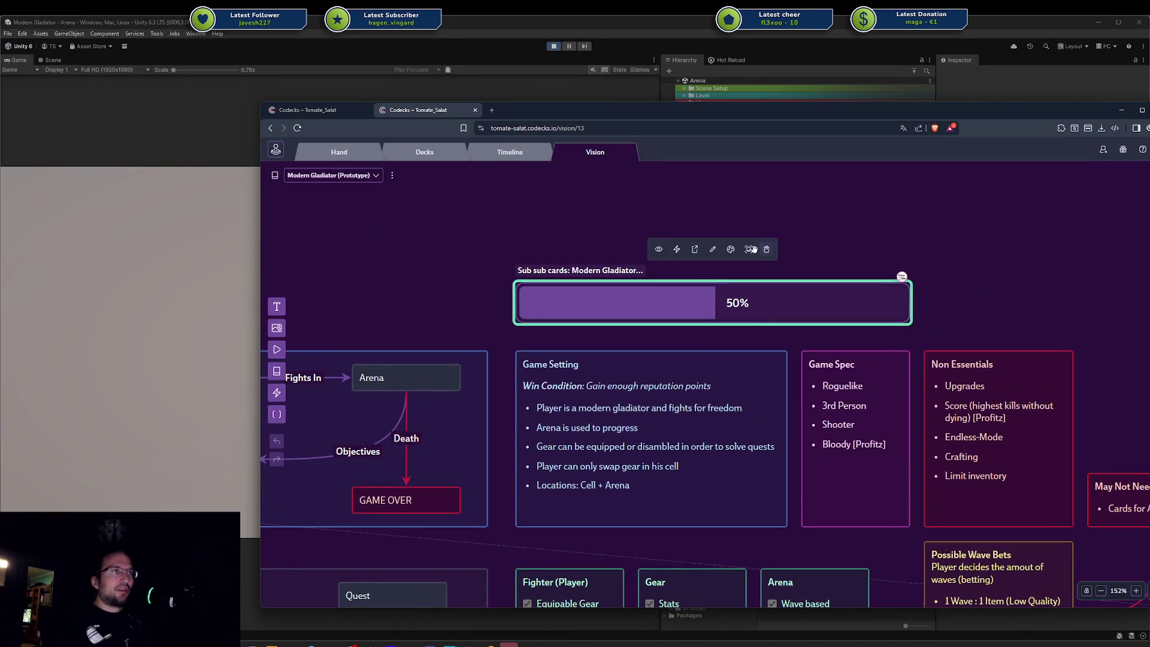
left_click(681, 252)
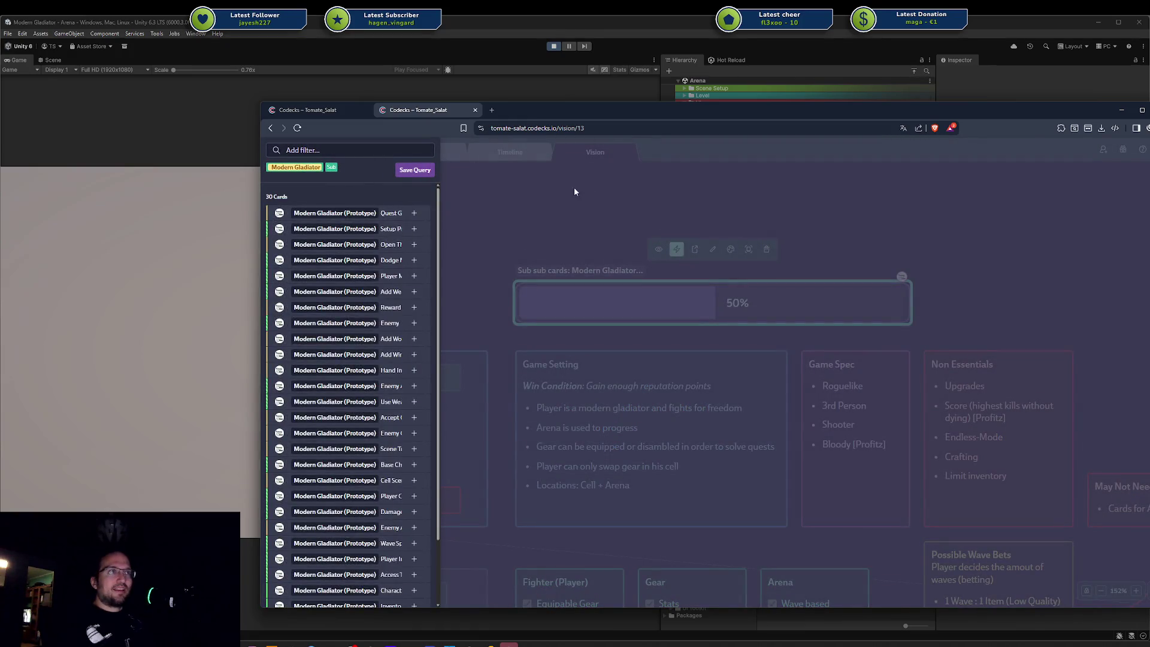
left_click(415, 169)
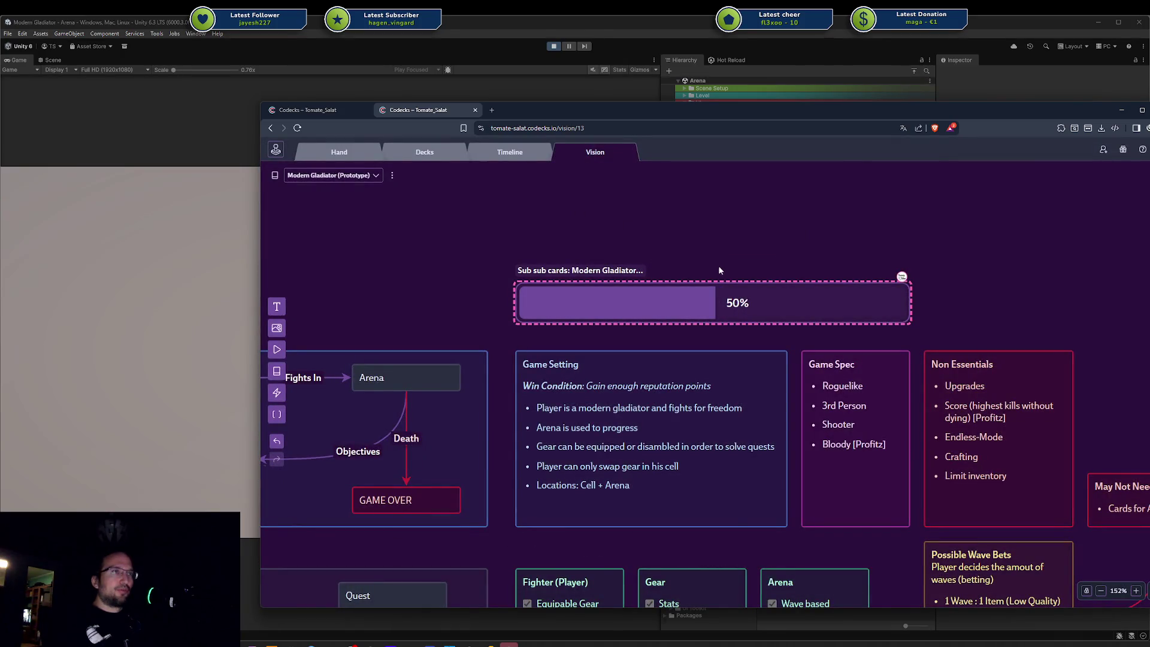
left_click(311, 112)
middle_click(306, 114)
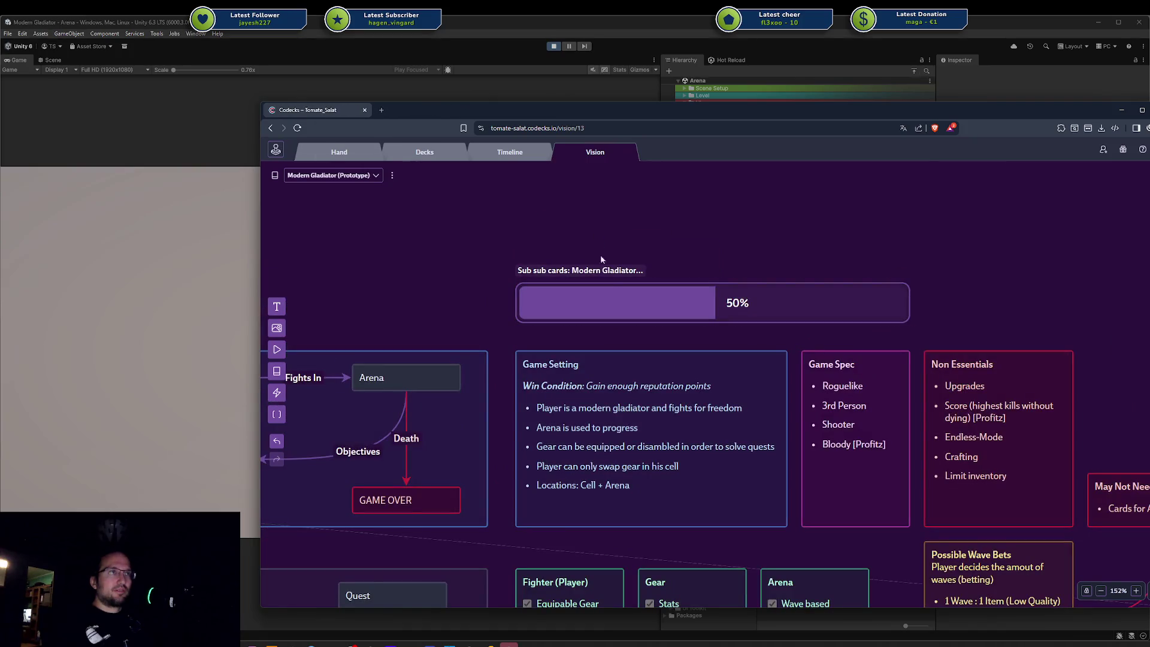
Step: Retitle the progress bar widget 'Progress'
left_click(675, 306)
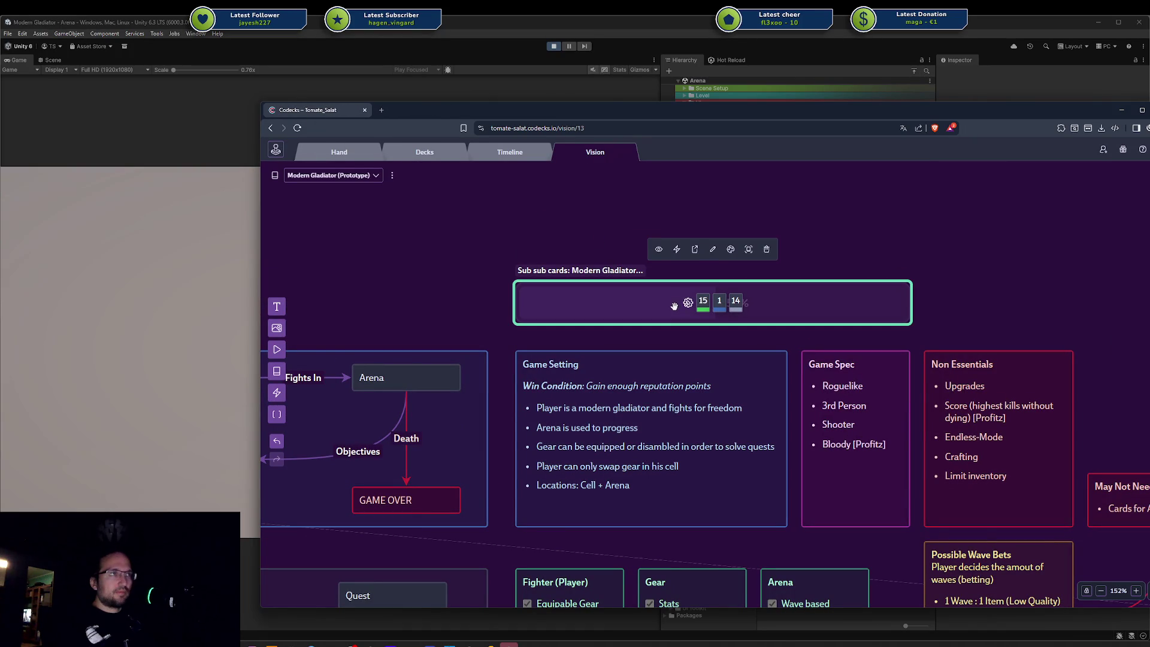
left_click(674, 306)
triple_click(591, 272)
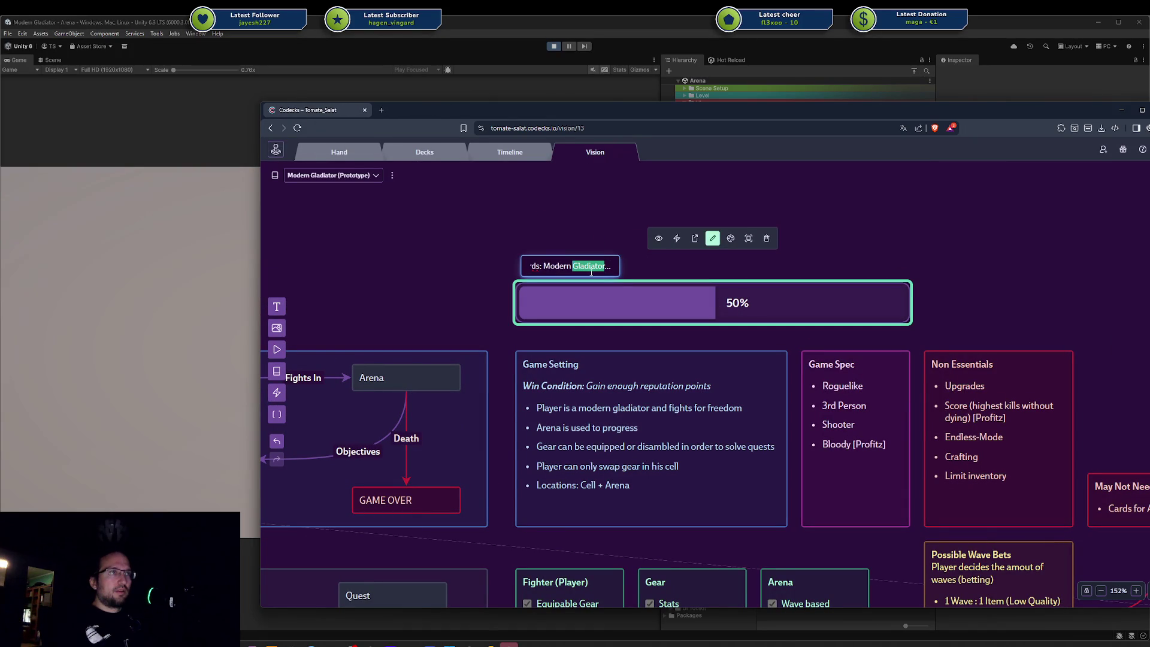
type("Pro")
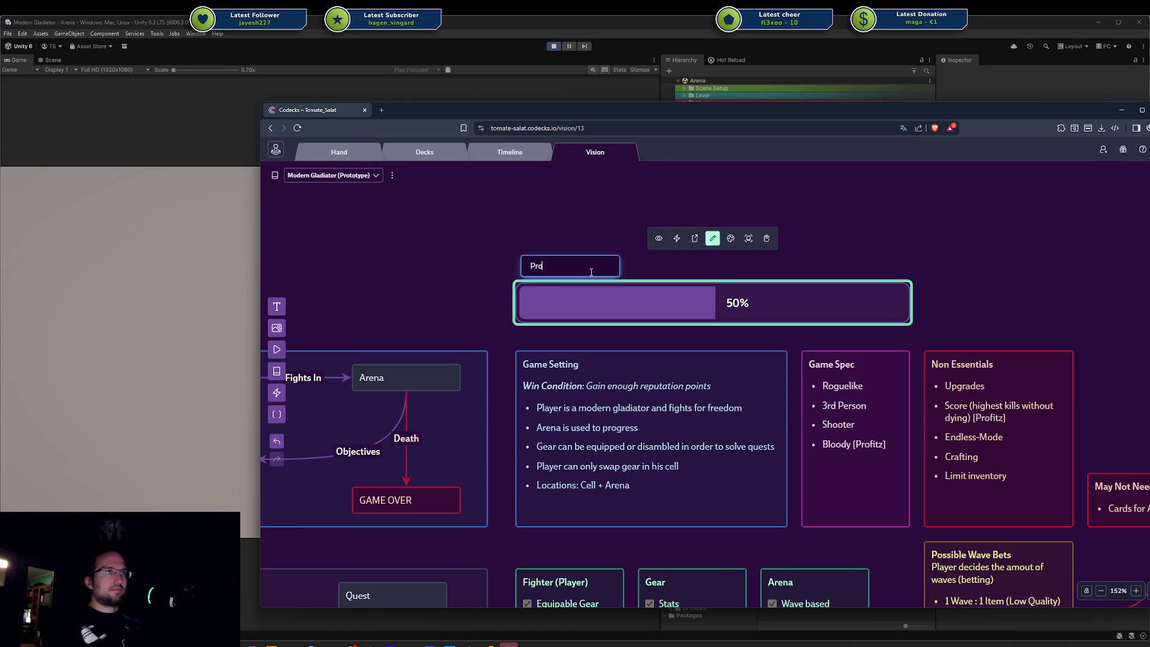
type("gres")
key("Return")
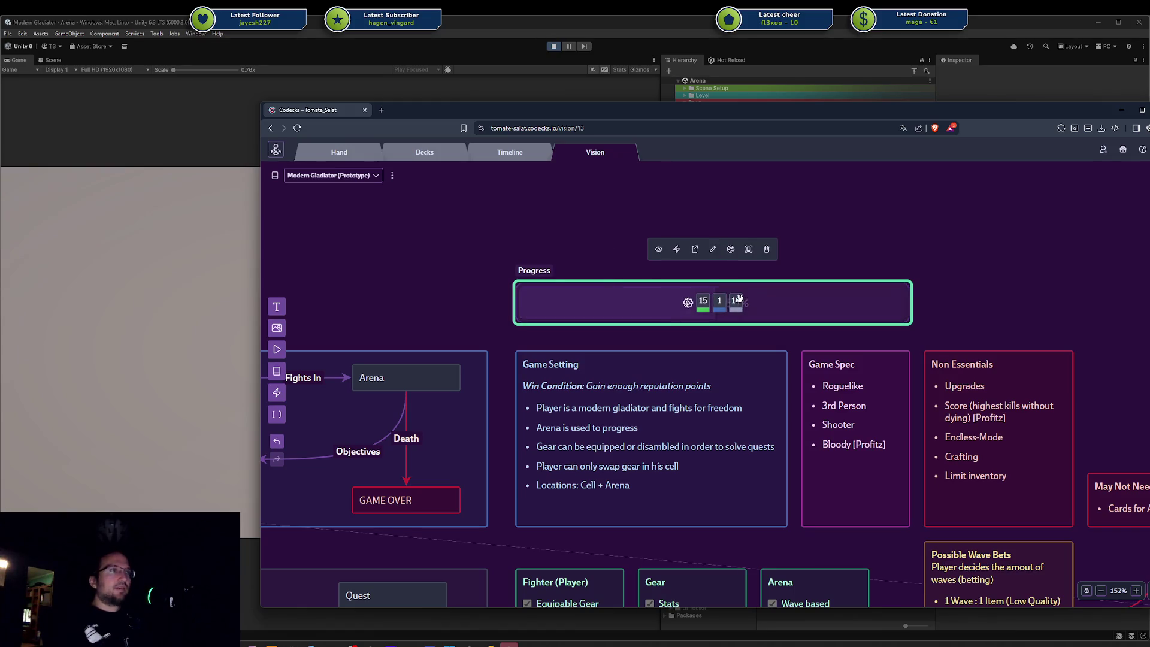
scroll(707, 299, "down", 5)
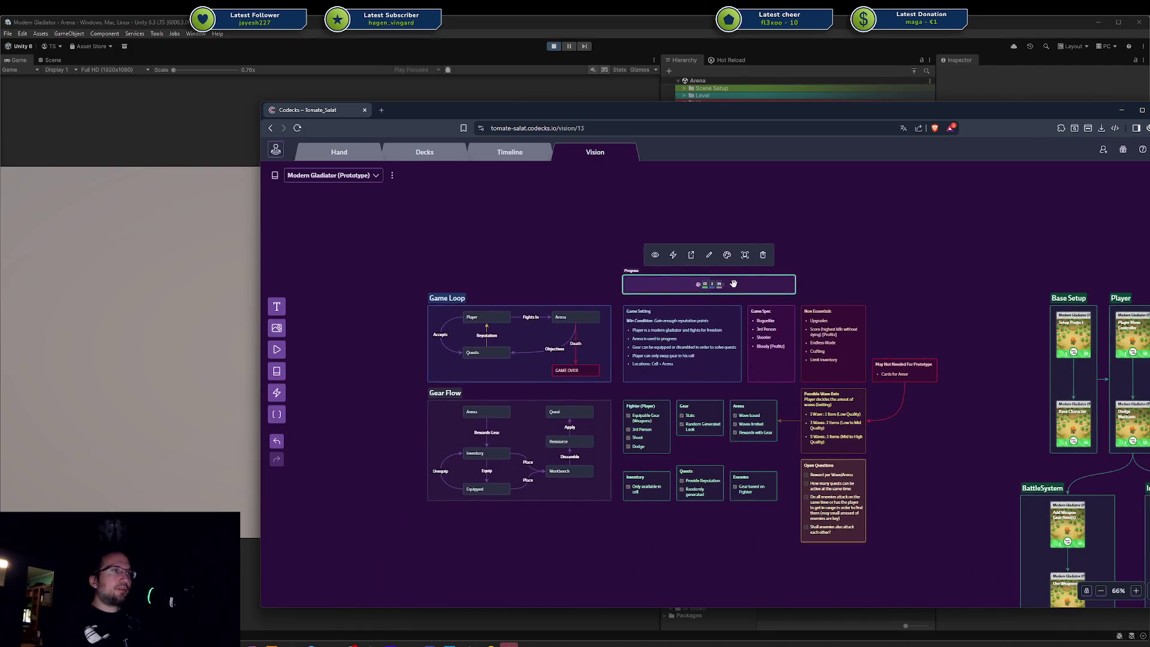
Step: Try filtering the progress bar's cards by the #optional tag, then remove that filter
left_click_drag(894, 344, 460, 217)
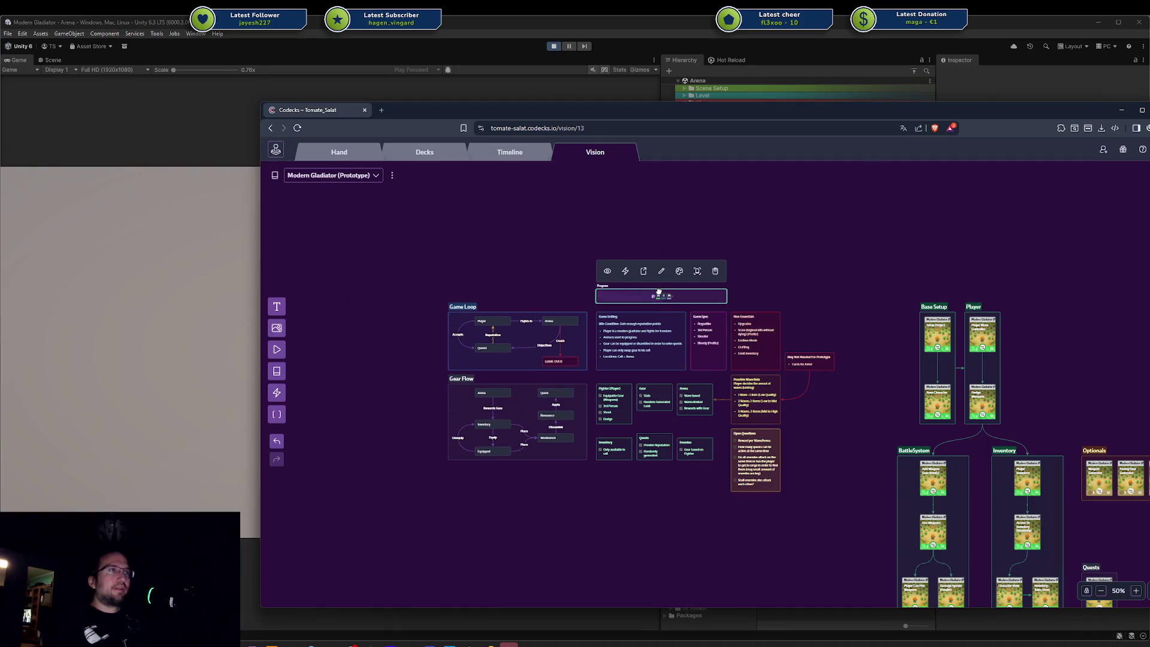
left_click(625, 267)
type("opti")
key("ctrl+a")
key("BackSpace")
type("#")
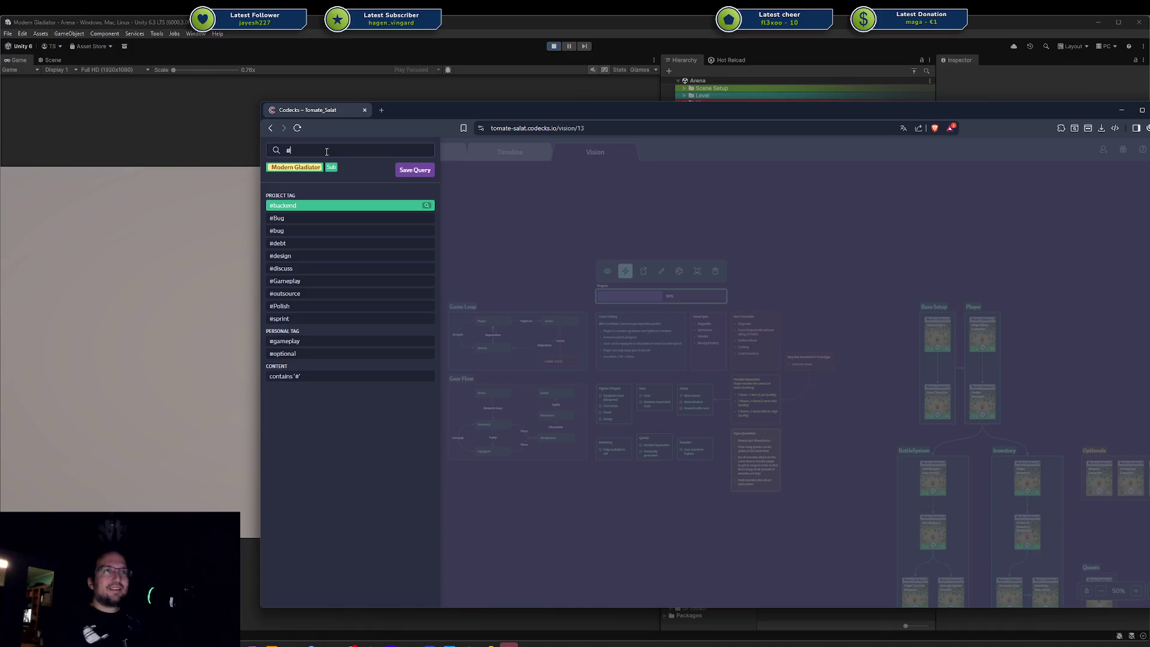
left_click(283, 354)
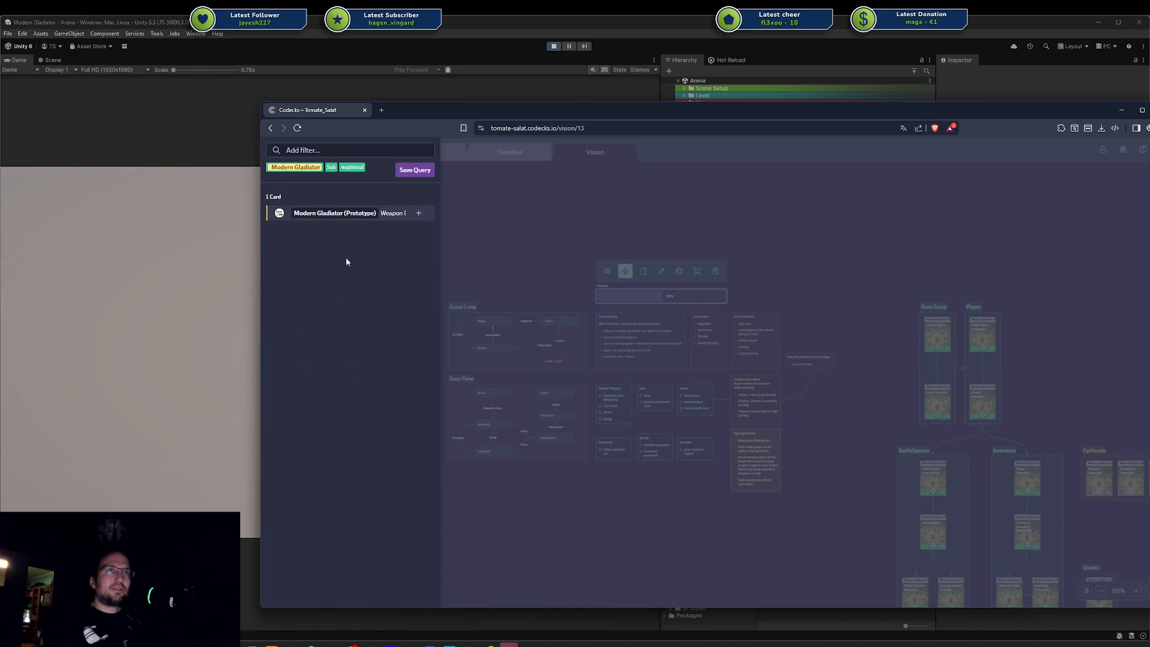
left_click(352, 169)
Step: Try an 'optionals' content filter, then replace it with the 'sub' filter covering 30 cards
type("optionals")
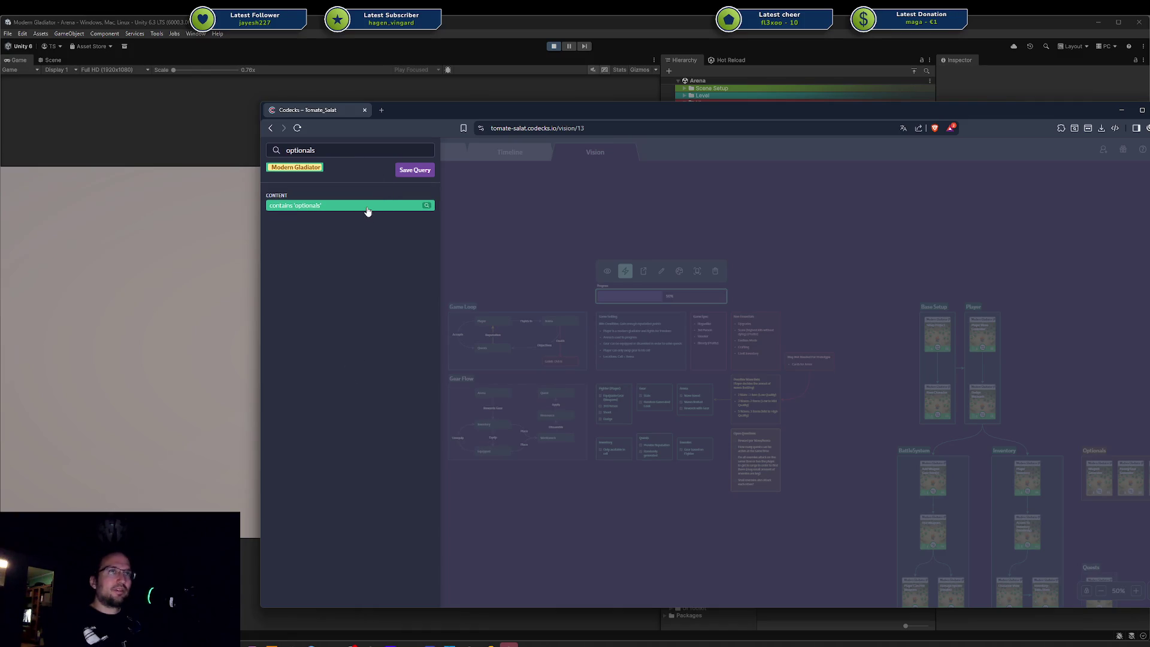
left_click(356, 214)
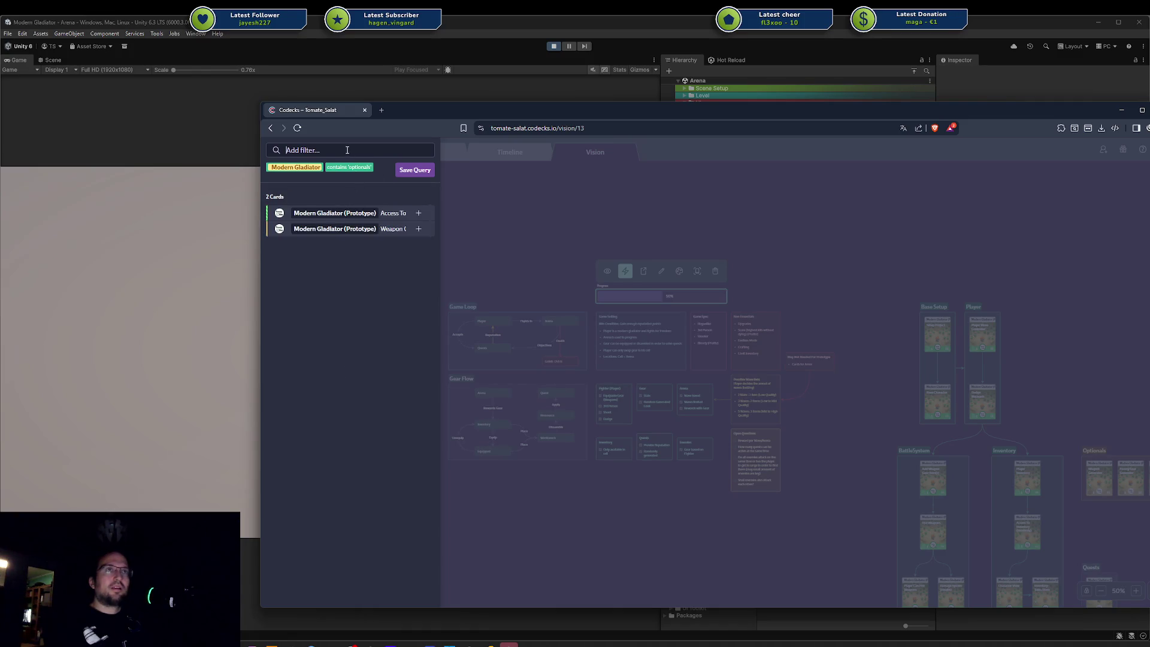
left_click(346, 166)
type("s")
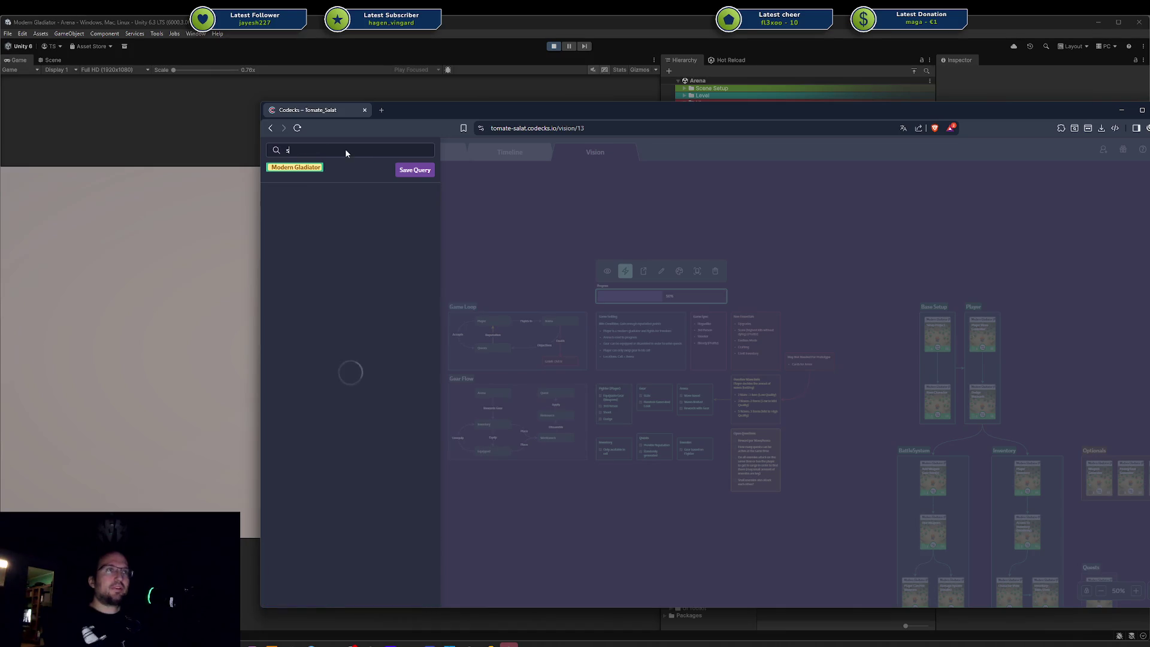
type("ub")
key("Return")
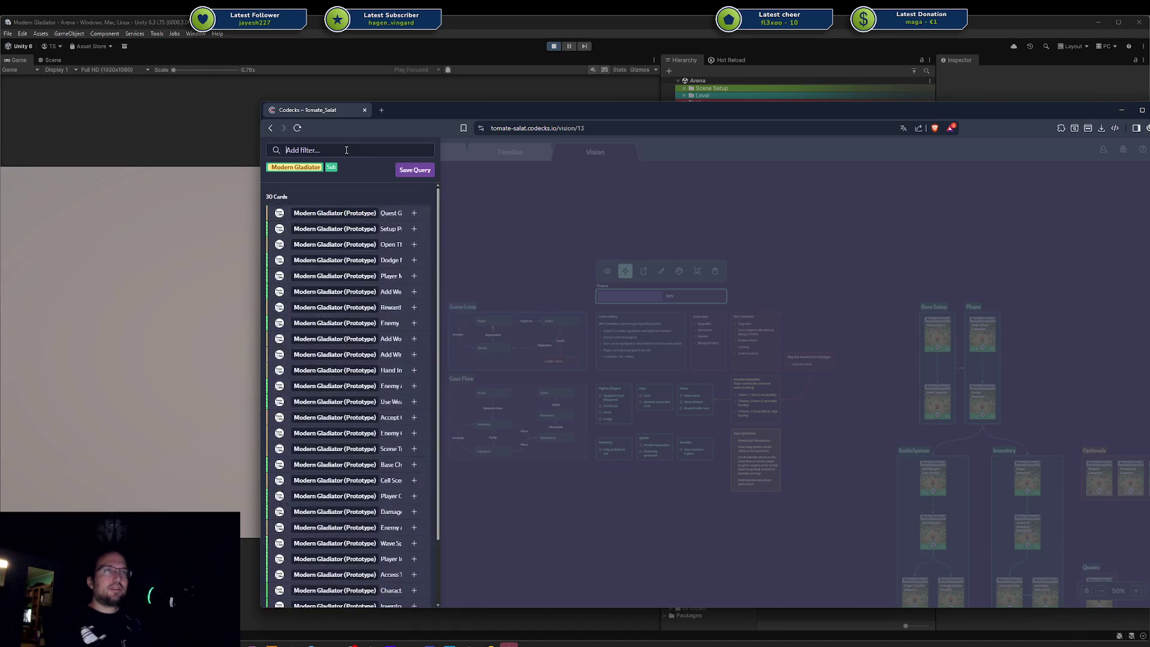
left_click(608, 217)
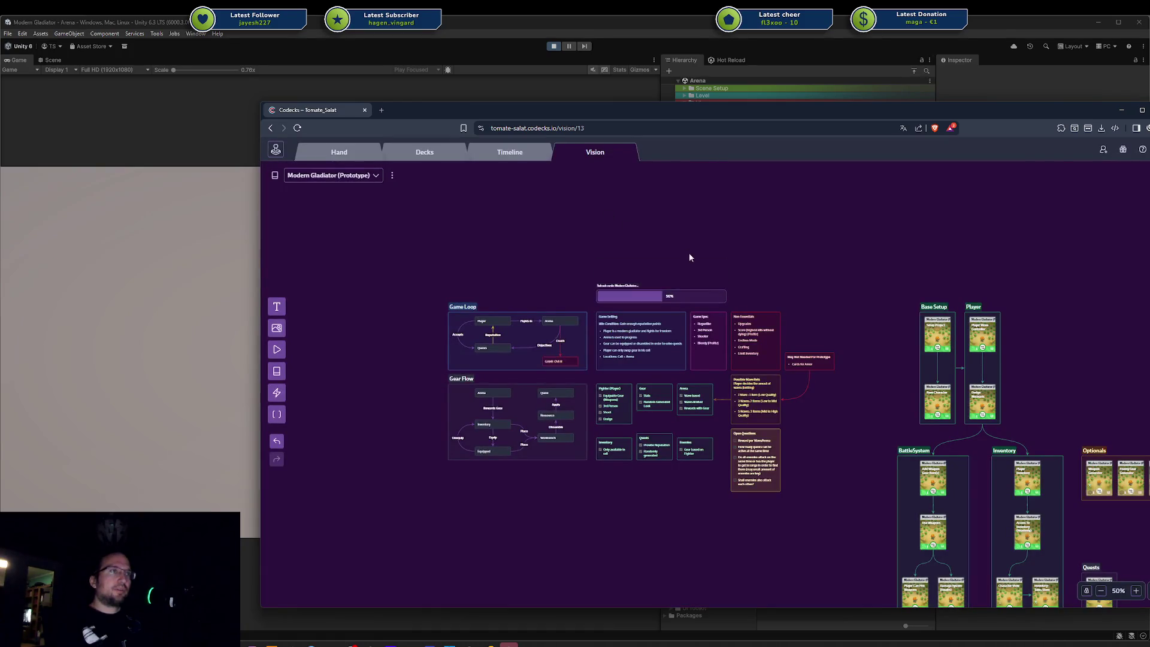
left_click_drag(778, 290, 709, 269)
left_click(531, 264)
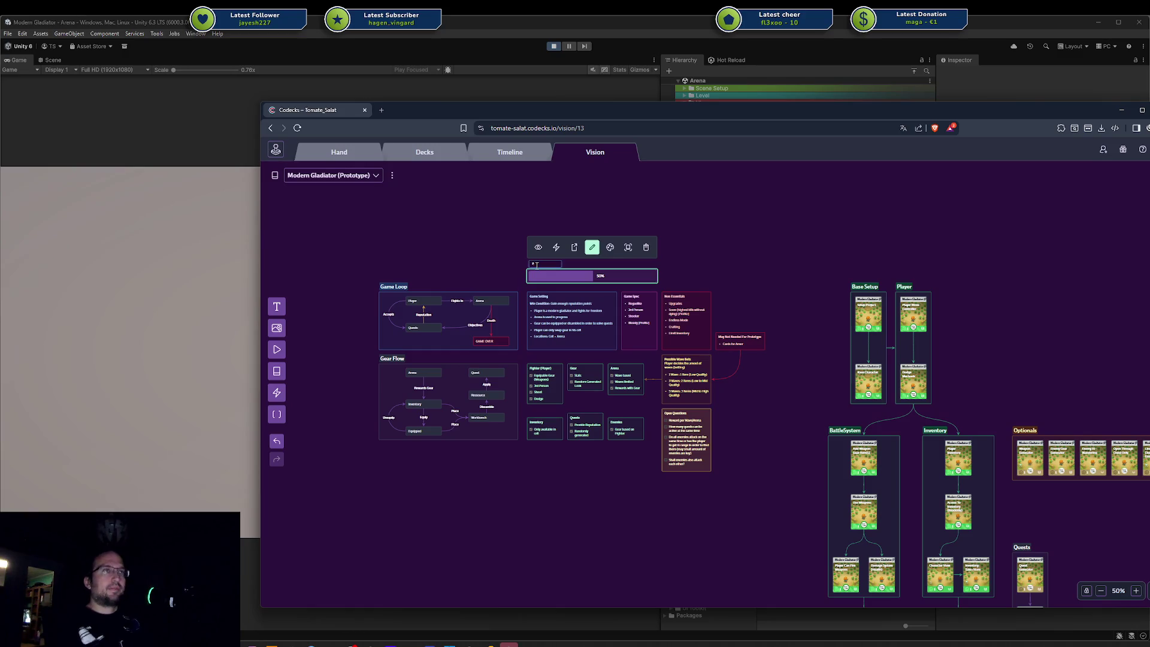
Step: Finish the label edit and delete the #optional tag from the Weapon Generator card
key("Return")
left_click_drag(814, 302, 540, 223)
left_click(761, 390)
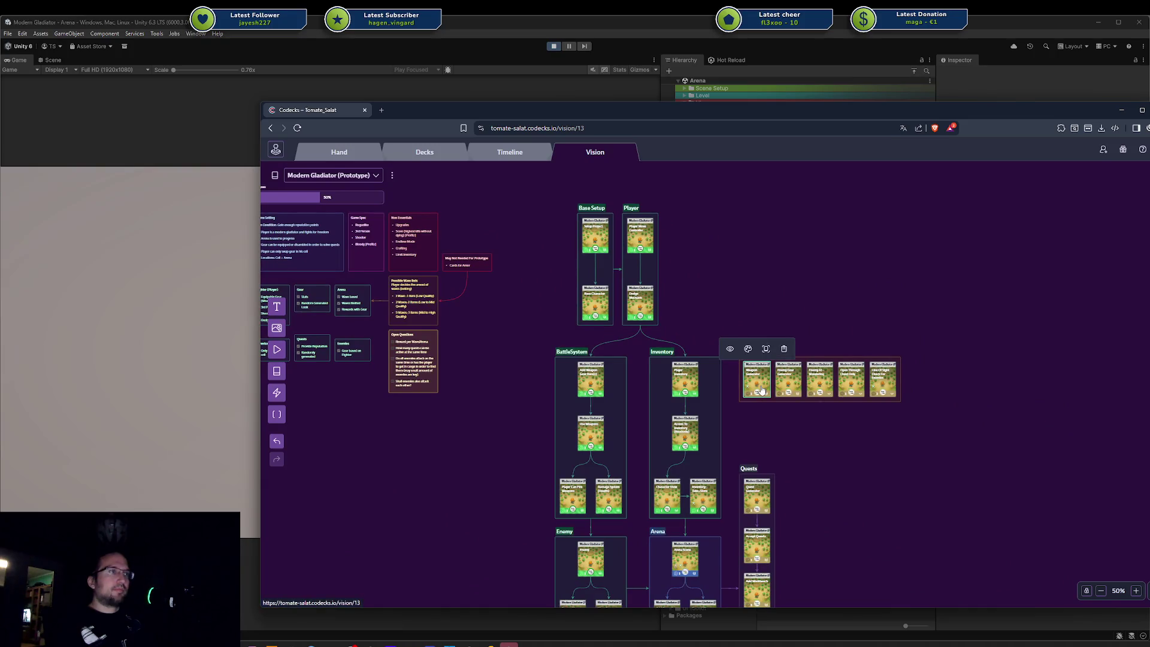
left_click(760, 390)
left_click(369, 320)
key("BackSpace")
key("BackSpace")
key("BackSpace")
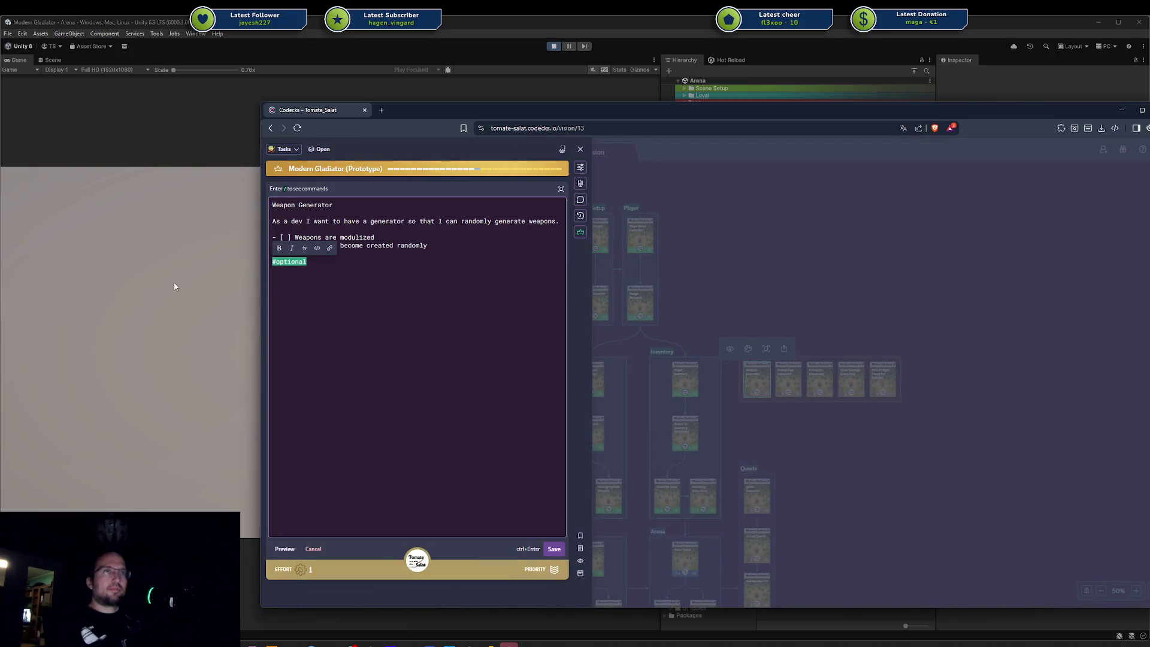
key("ctrl+Return")
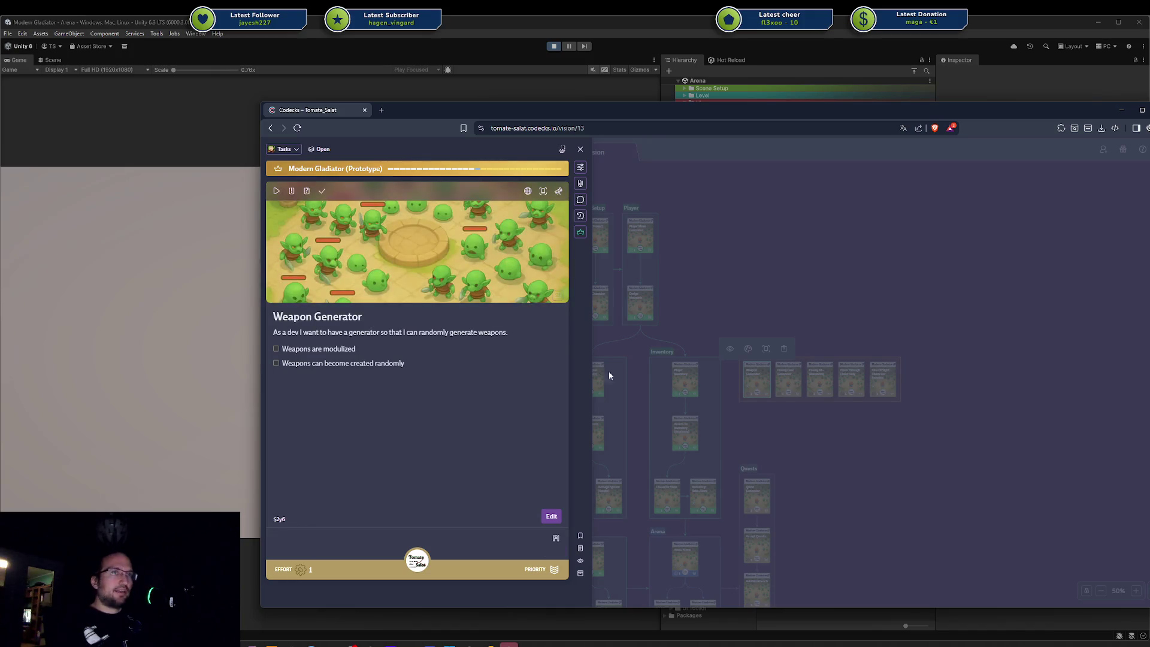
left_click(839, 435)
Step: Select the five cards in the Optionals group, then go to the Decks page
mouse_move(822, 435)
left_mouse_down()
mouse_move(874, 397)
mouse_move(878, 306)
left_mouse_up()
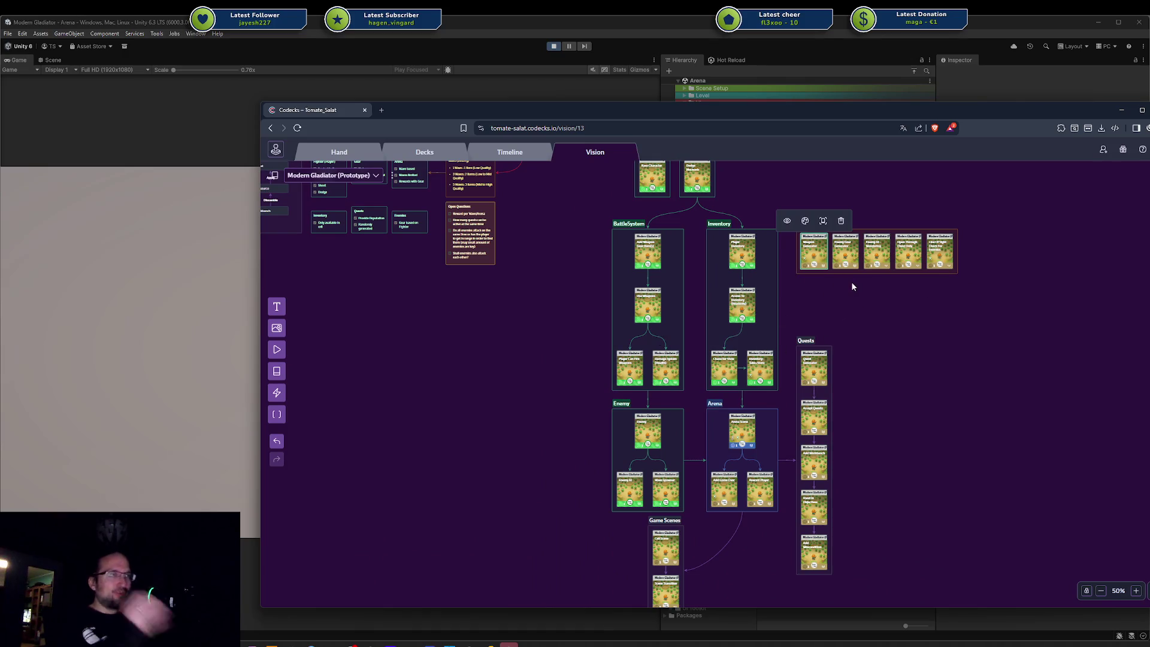
scroll(872, 403, "up", 2)
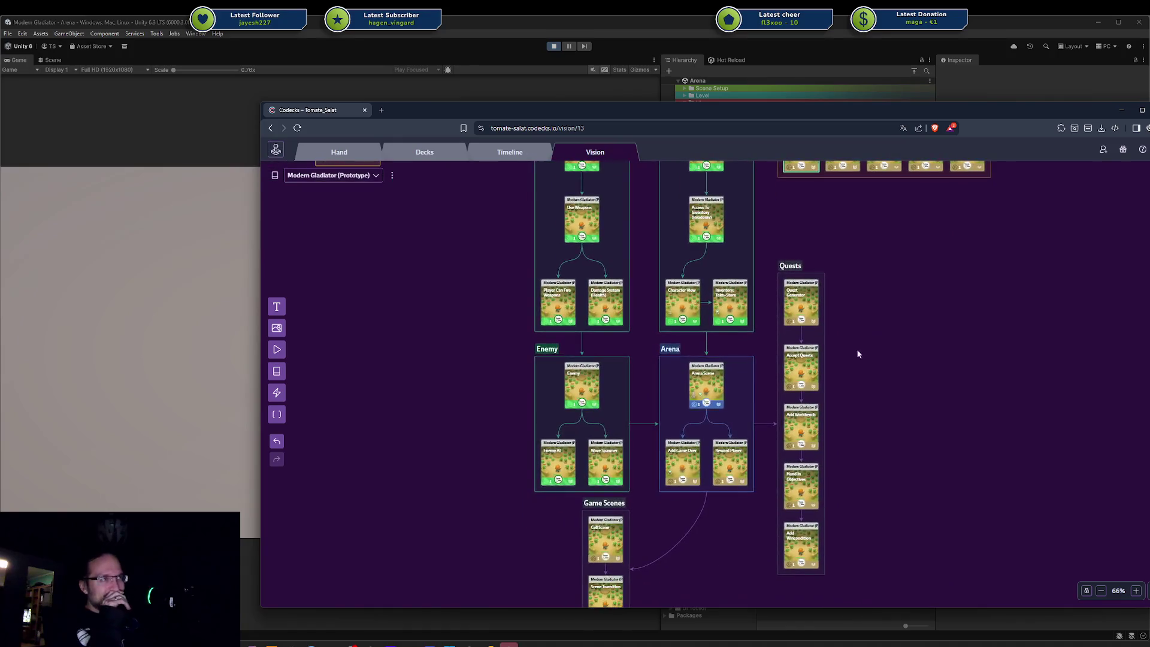
scroll(843, 359, "up", 5)
left_click_drag(804, 359, 928, 313)
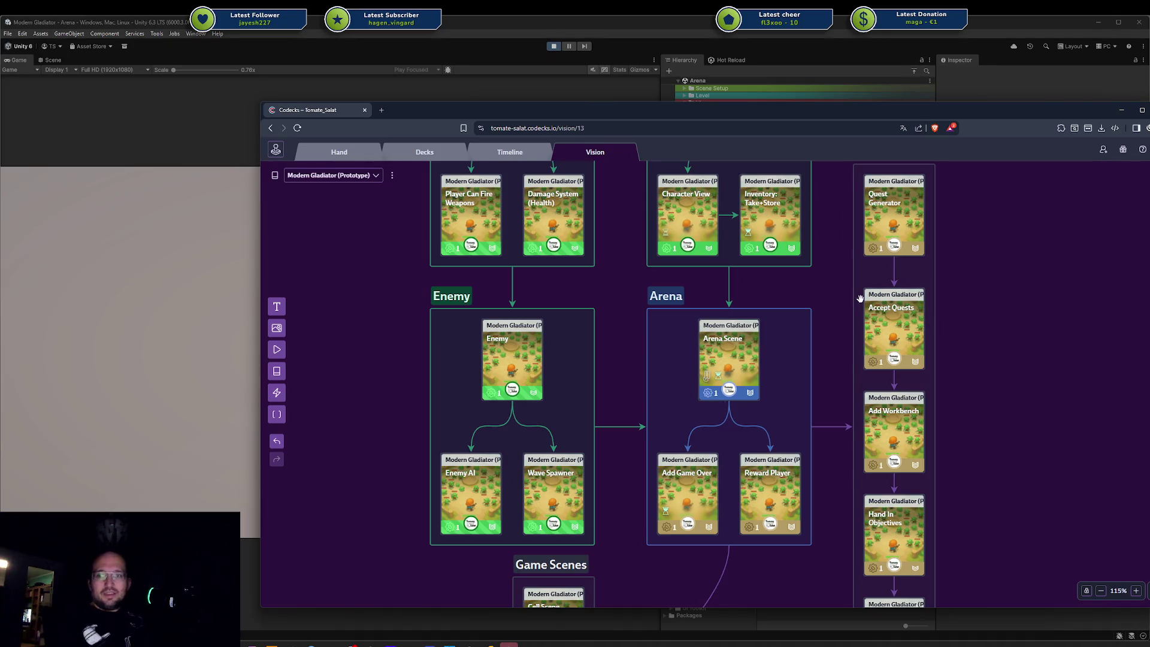
left_click_drag(928, 230, 958, 430)
scroll(958, 431, "down", 5)
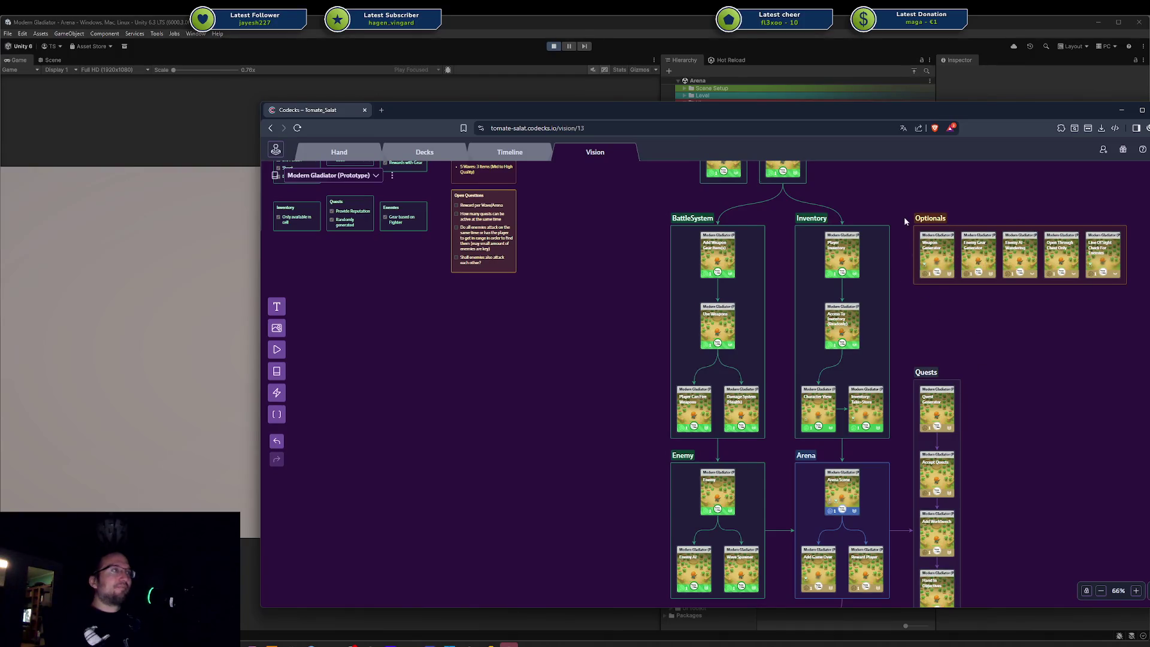
mouse_move(893, 193)
left_mouse_down()
mouse_move(1102, 312)
mouse_move(1137, 311)
left_mouse_up()
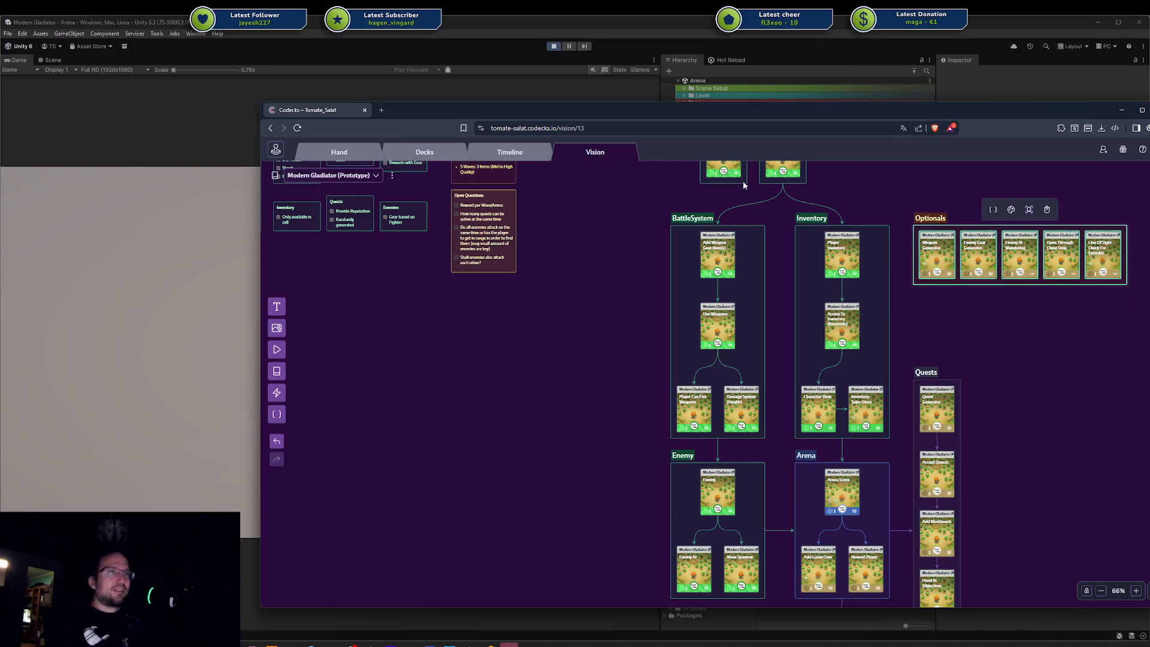
left_click(339, 153)
left_click(413, 154)
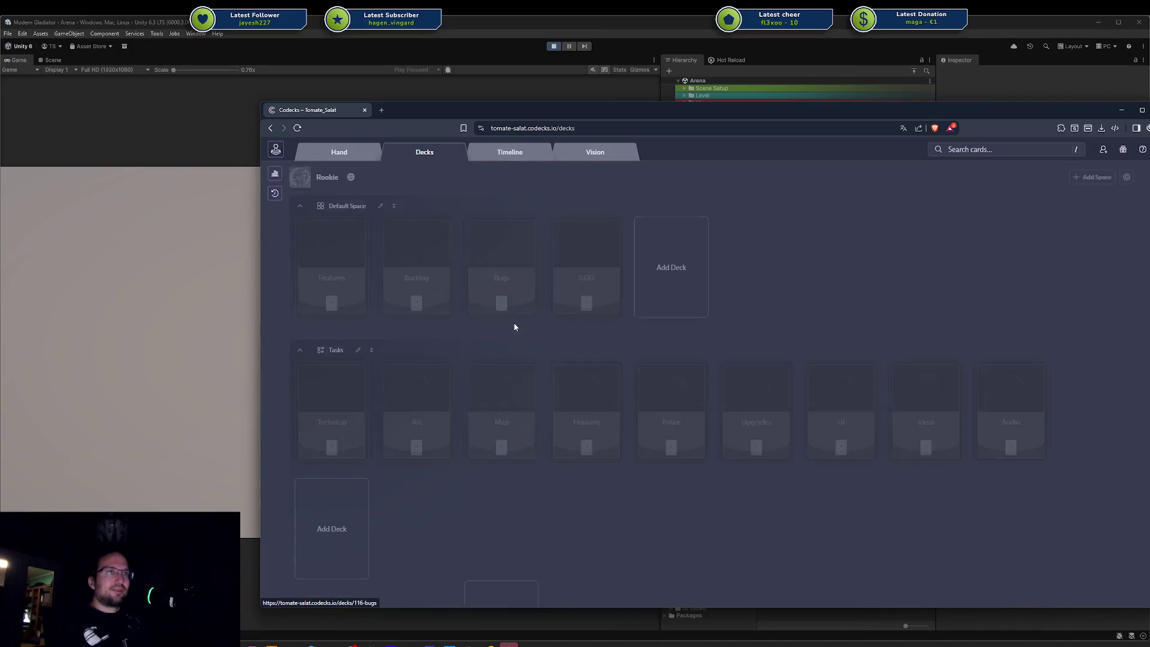
Step: Add a deck named 'Optional Tasks' to the Prototypes And Jams project
scroll(539, 342, "down", 6)
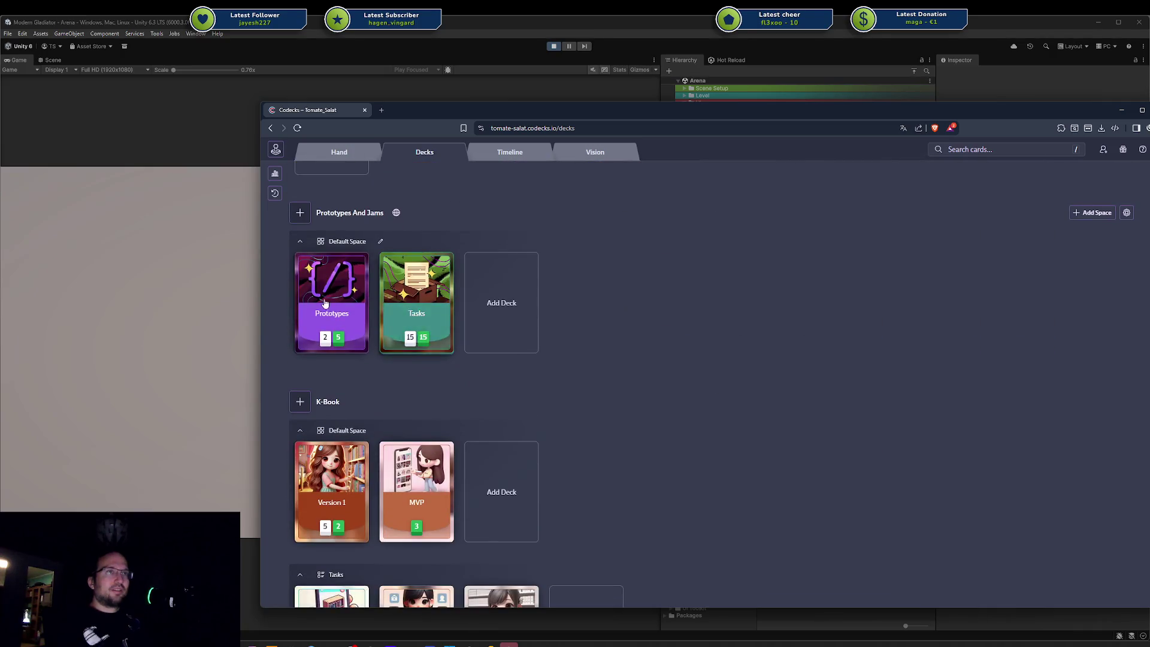
left_click(496, 287)
type("Optional Tasks")
key("Return")
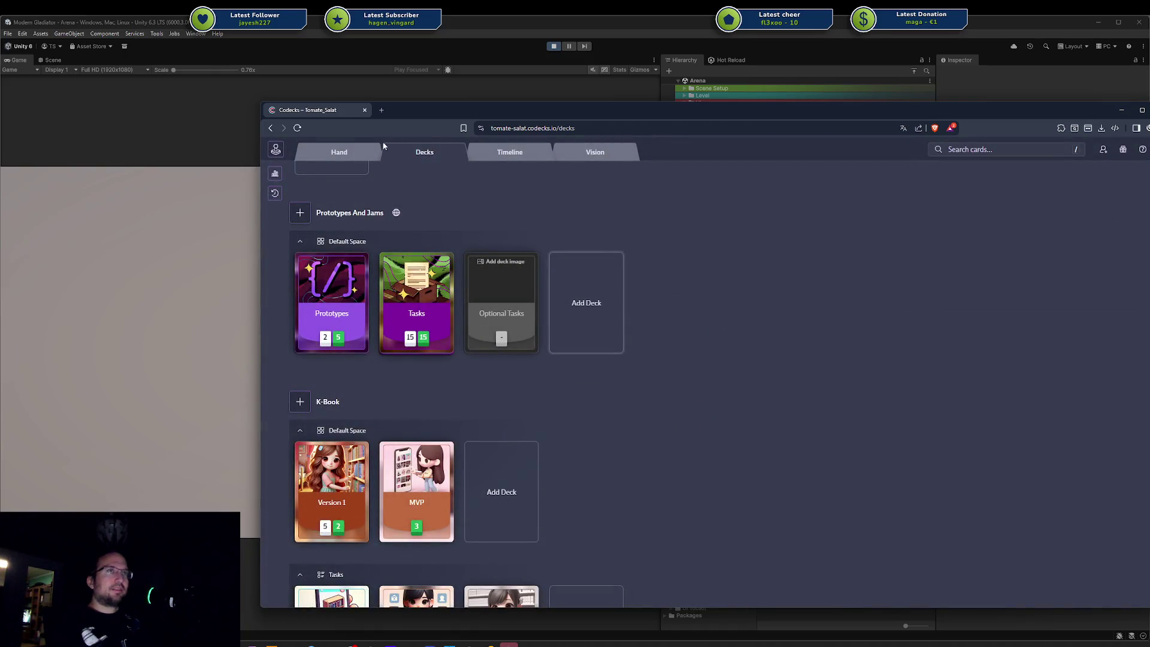
left_click(354, 151)
left_click(422, 153)
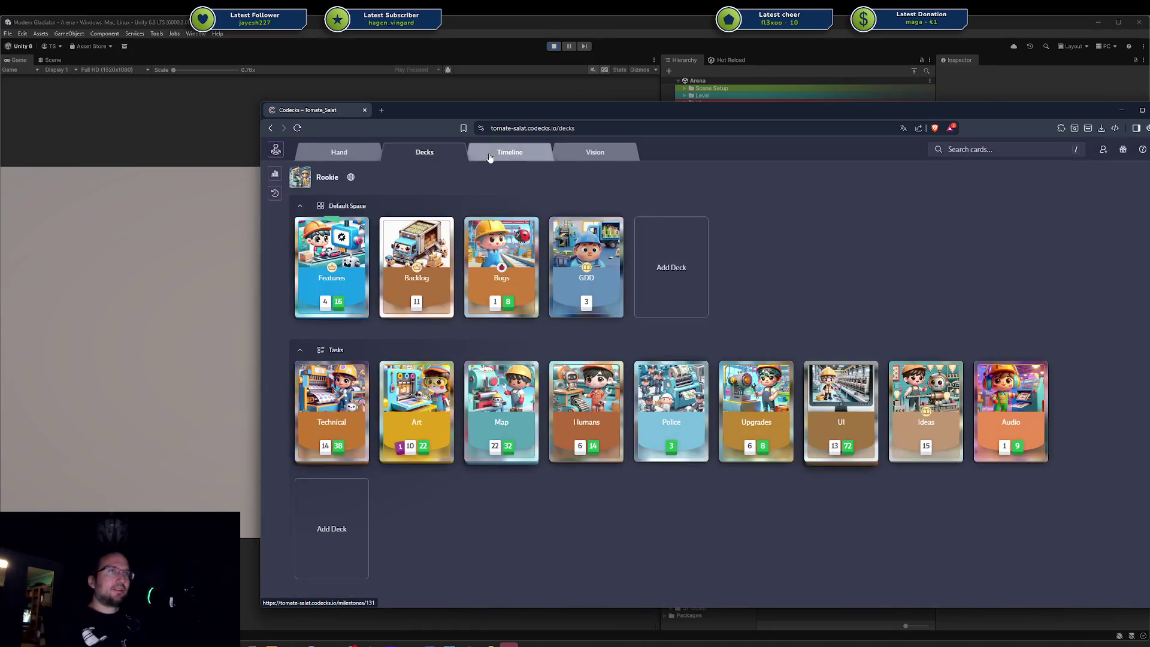
Step: Open the Vision board and bring the Game Loop and Progress sections into view
left_click(490, 157)
left_click(579, 155)
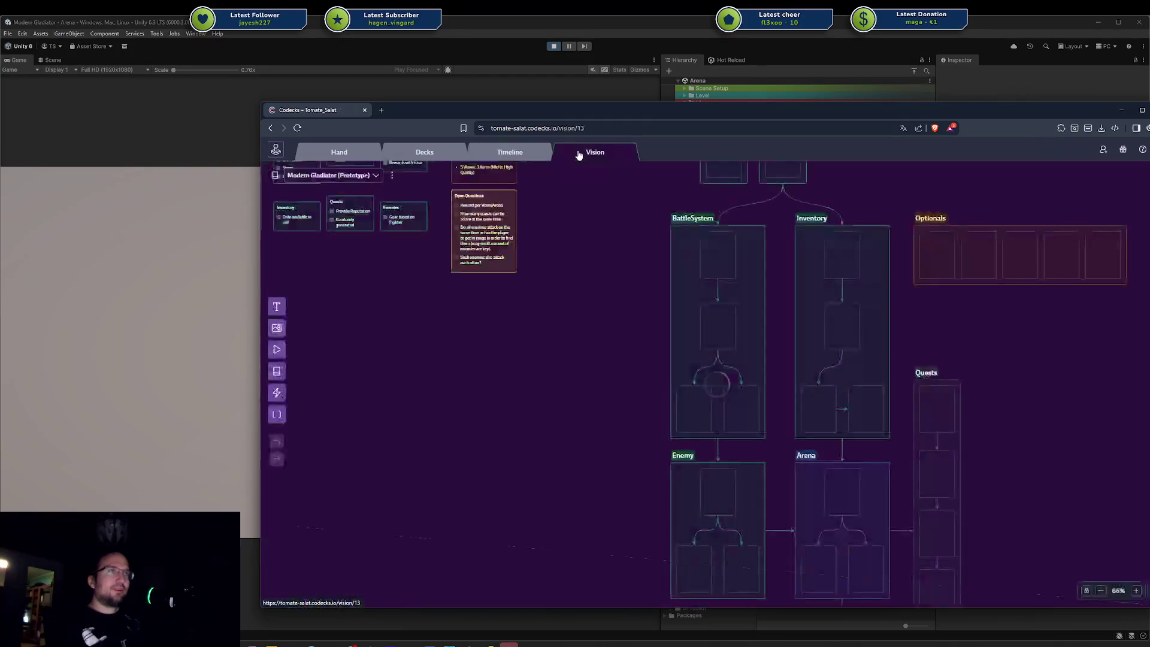
left_click(348, 178)
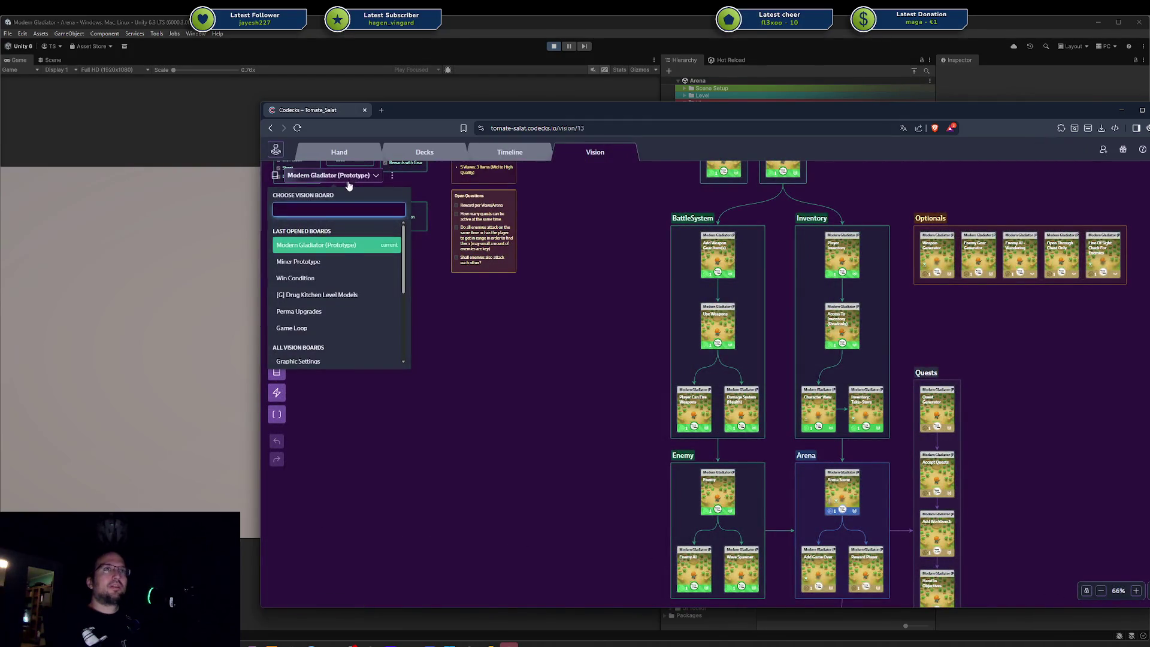
left_click(273, 150)
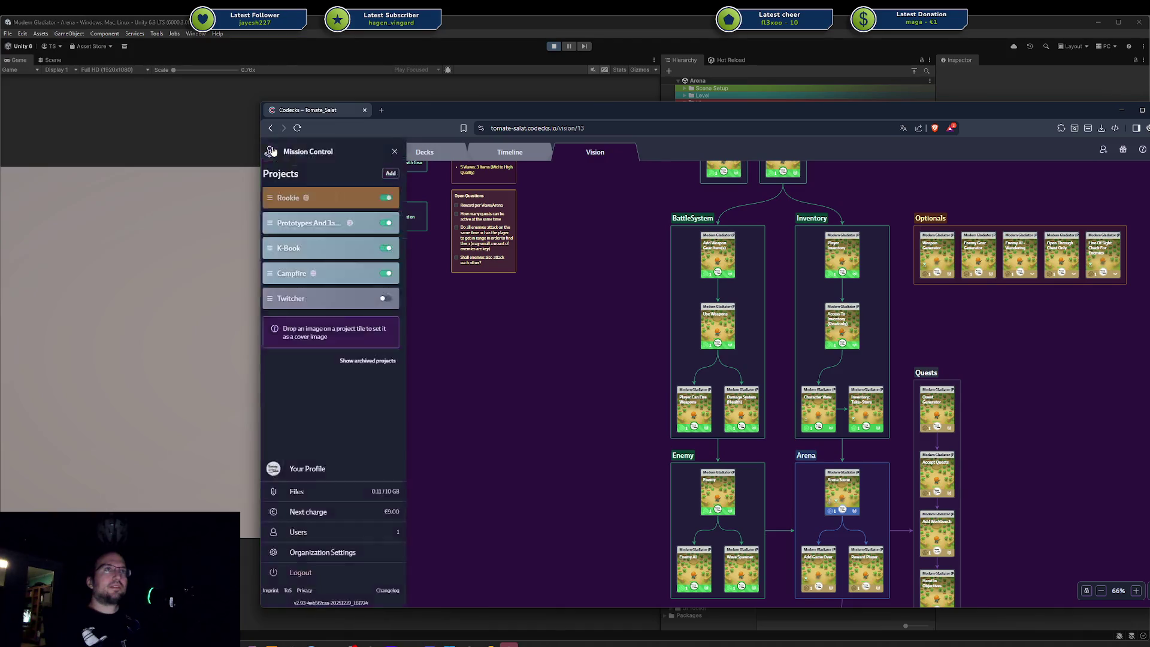
left_click(534, 305)
left_click_drag(543, 274, 711, 438)
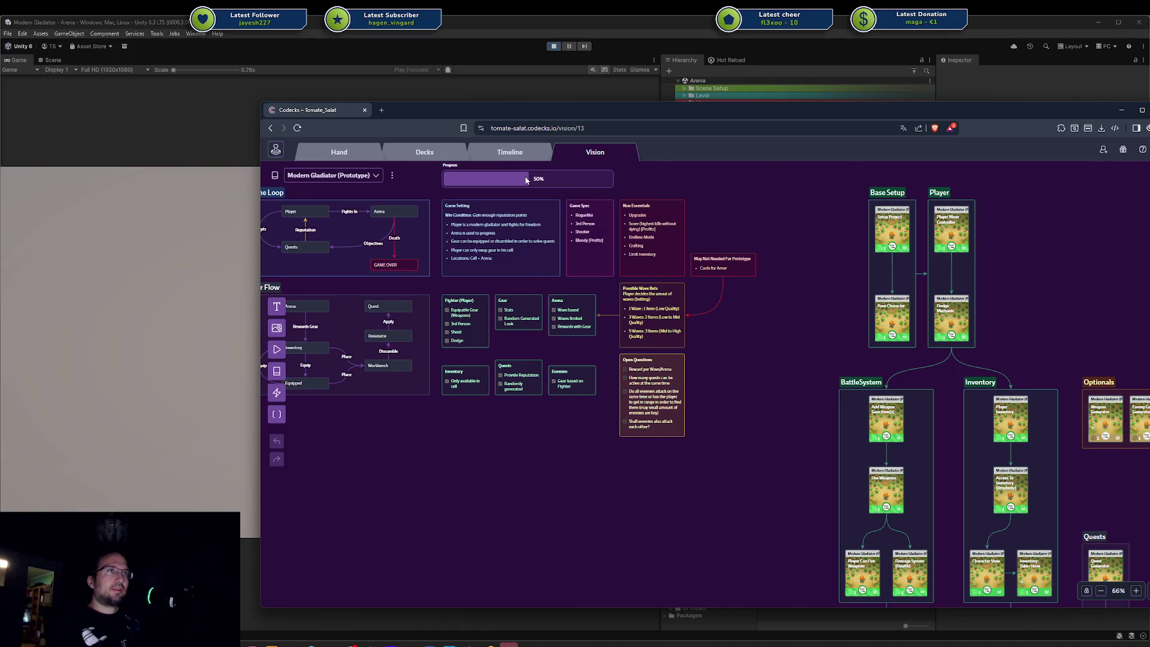
left_click_drag(719, 220, 747, 270)
Step: Filter the Progress widget's cards to the Tasks deck via the 'task' search
mouse_move(516, 257)
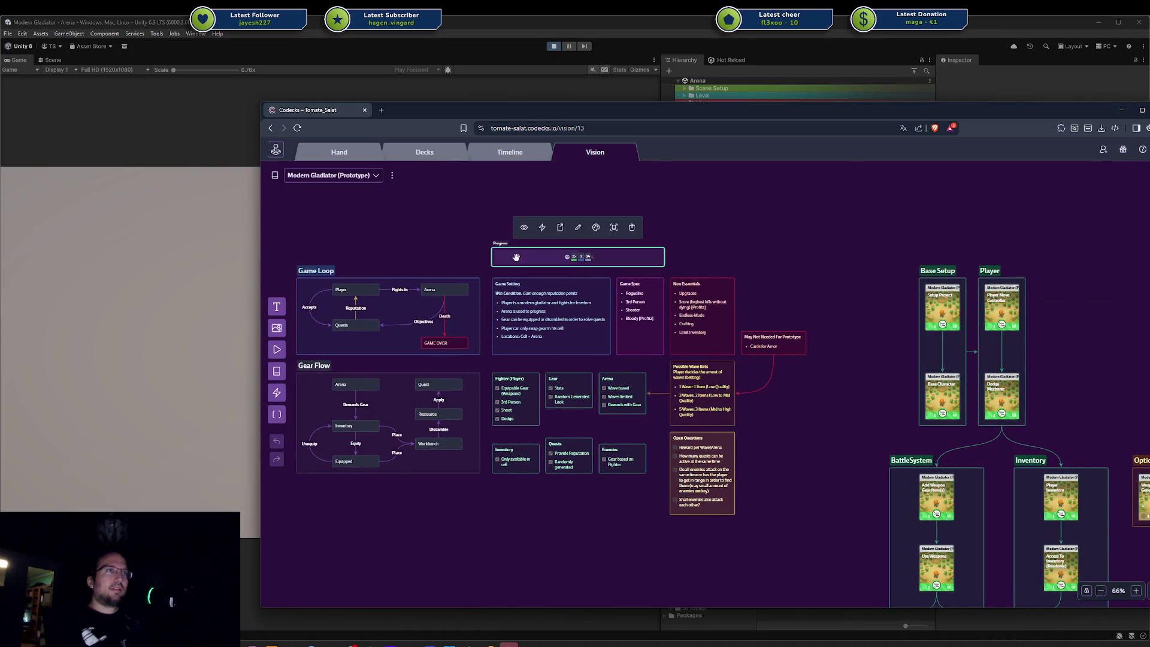
left_click(542, 228)
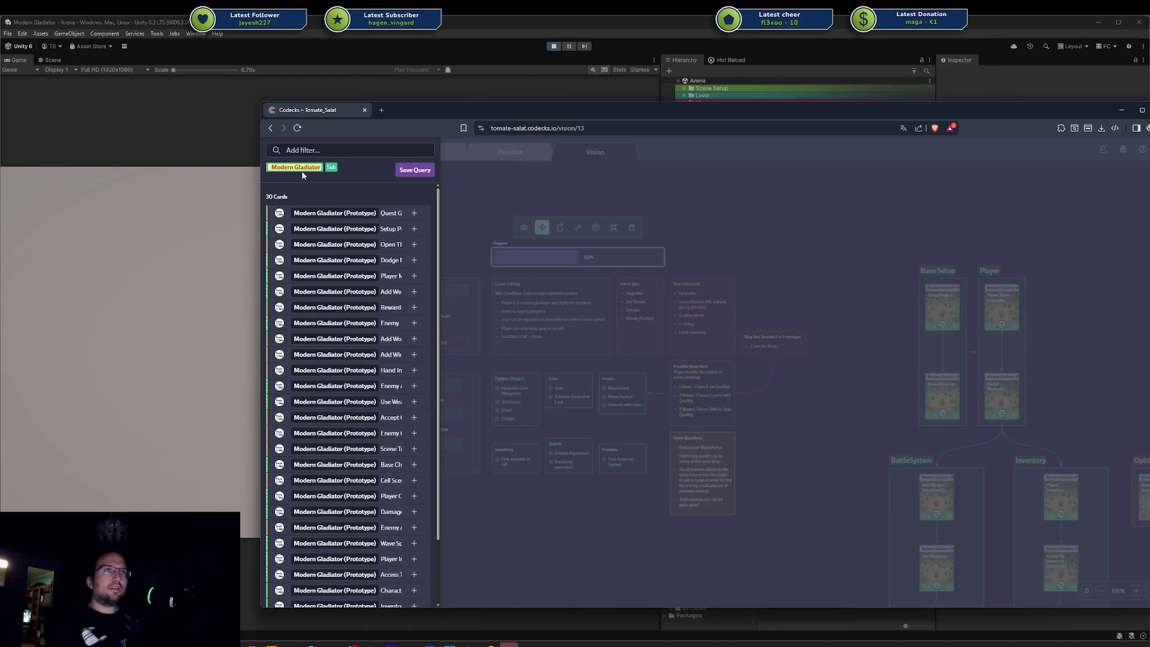
type("task")
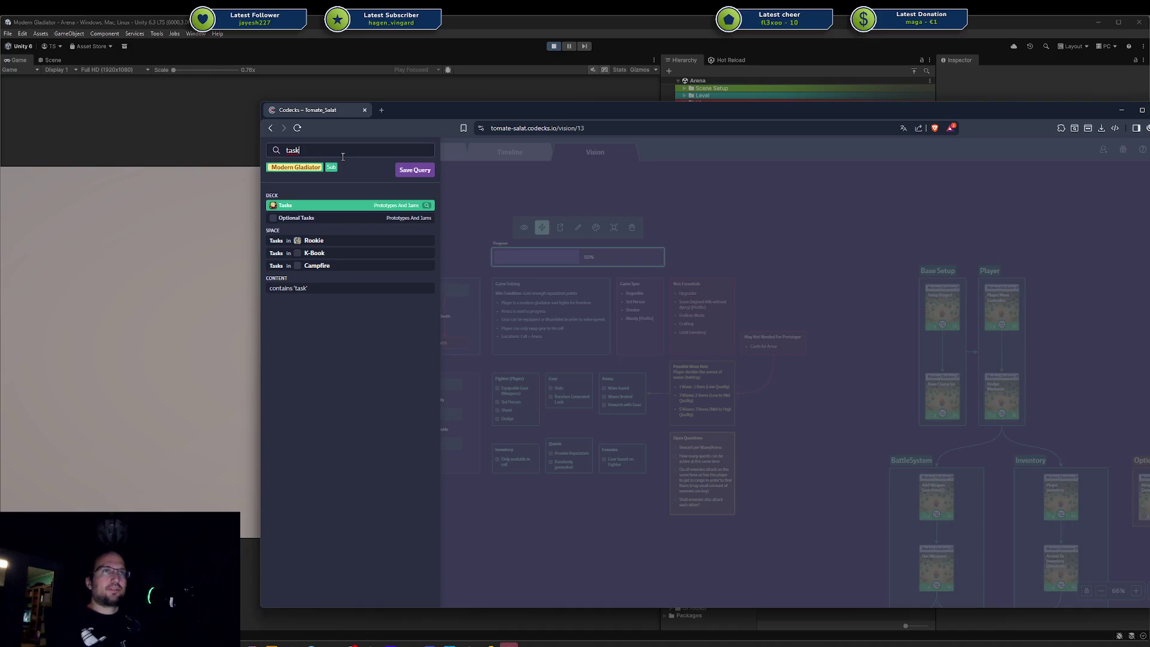
left_click(296, 207)
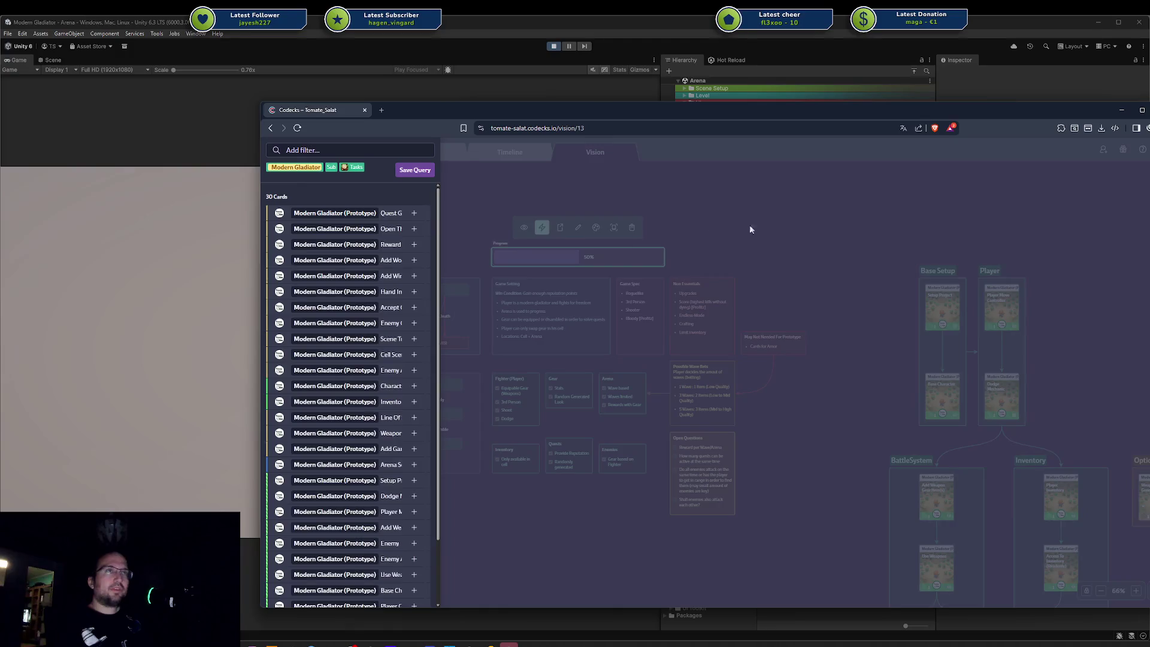
left_click(749, 230)
scroll(822, 280, "right", 5)
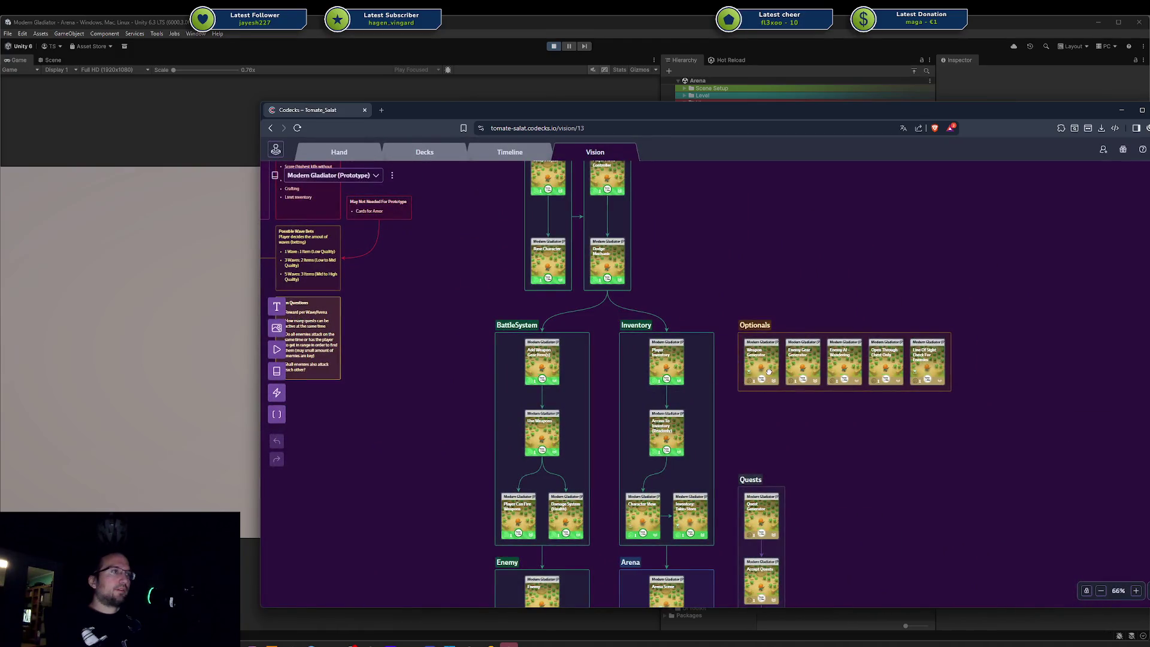
Step: Move the Weapon Generator card into the Optional Tasks deck
left_click(769, 372)
left_click(579, 231)
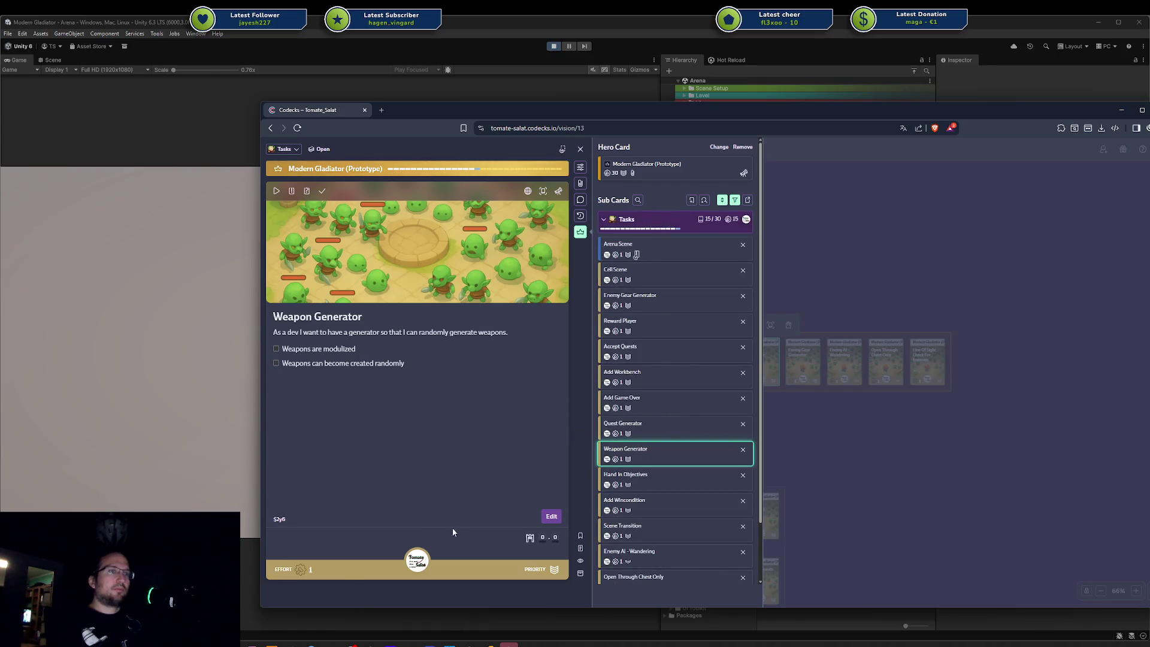
left_click(302, 570)
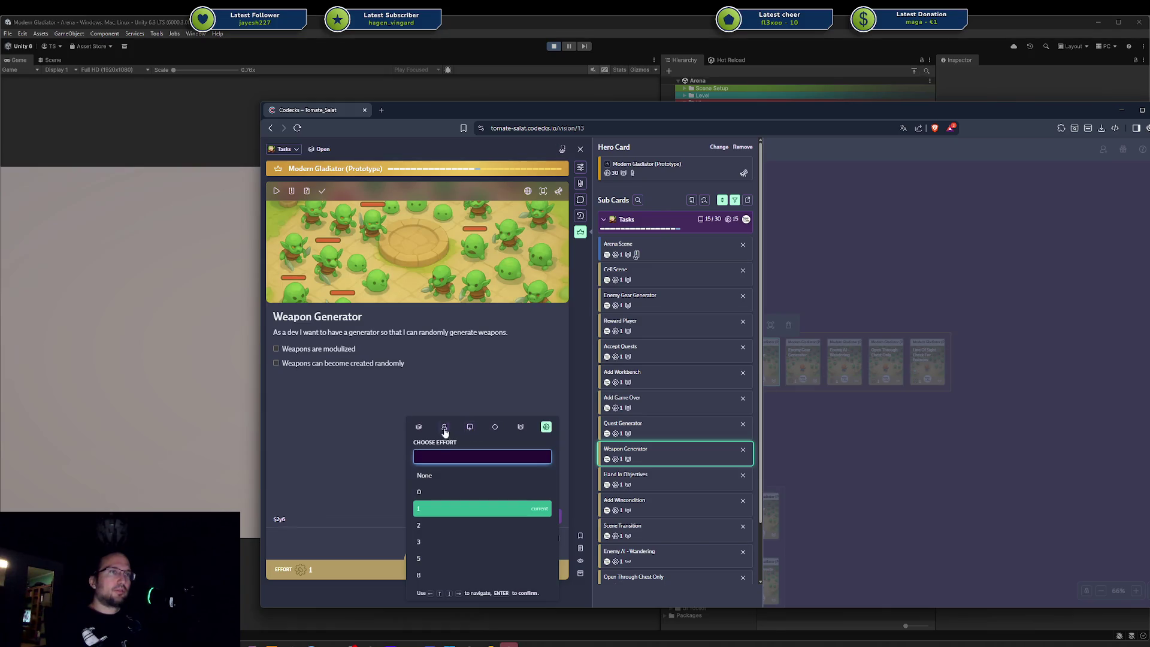
left_click(419, 427)
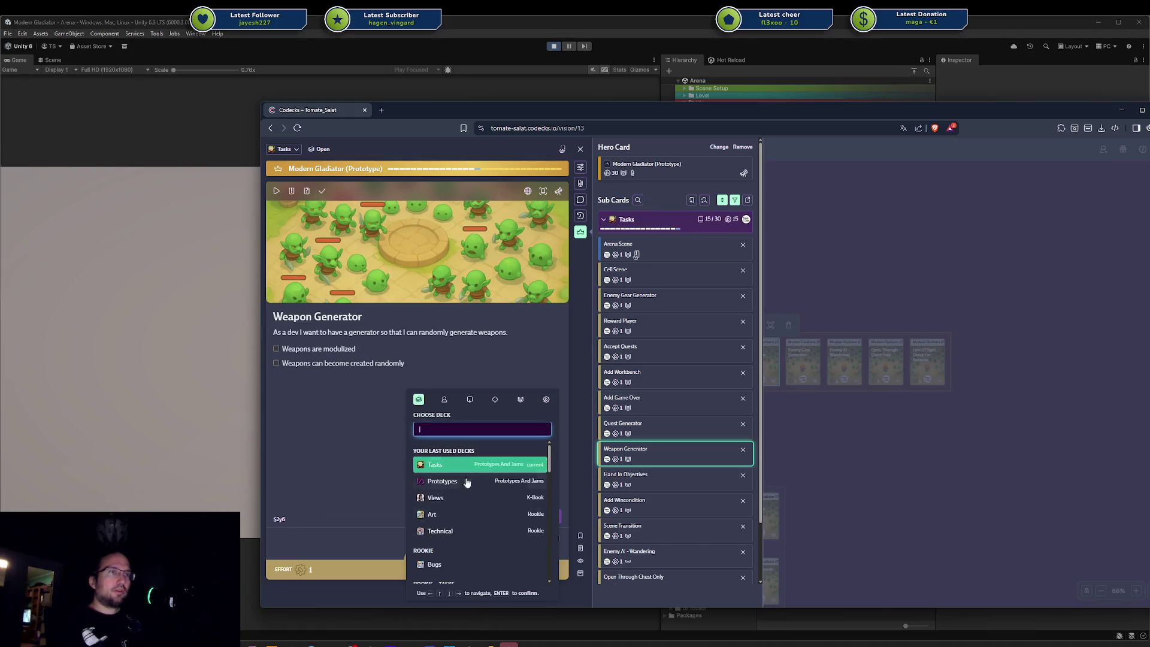
scroll(468, 536, "down", 1)
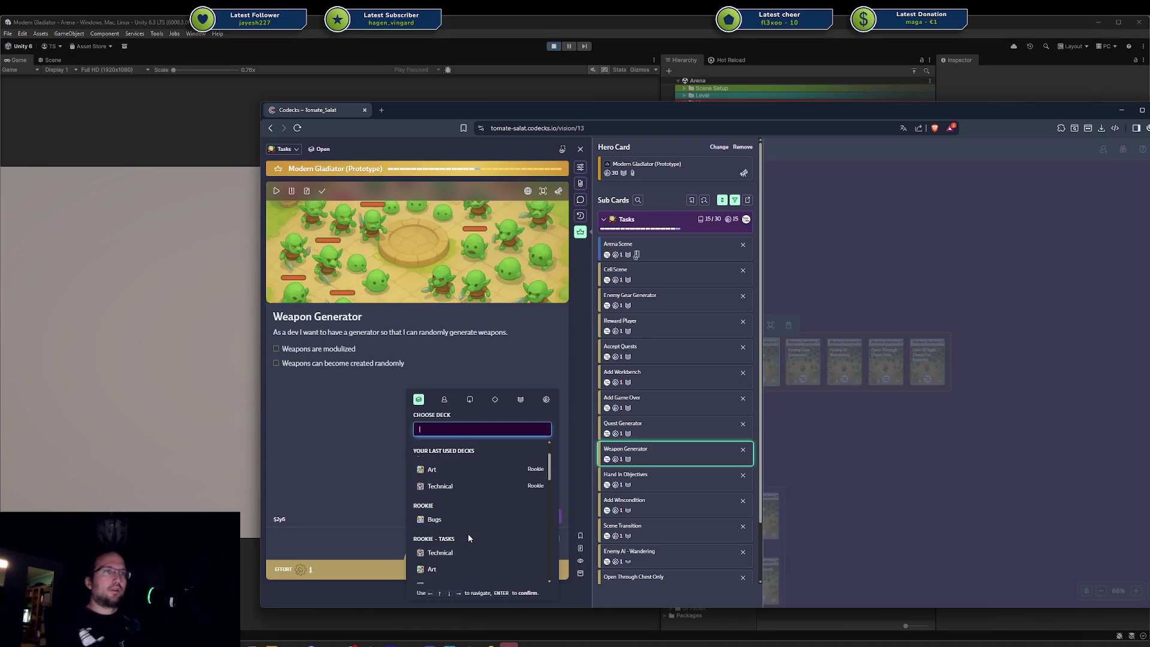
type("opt")
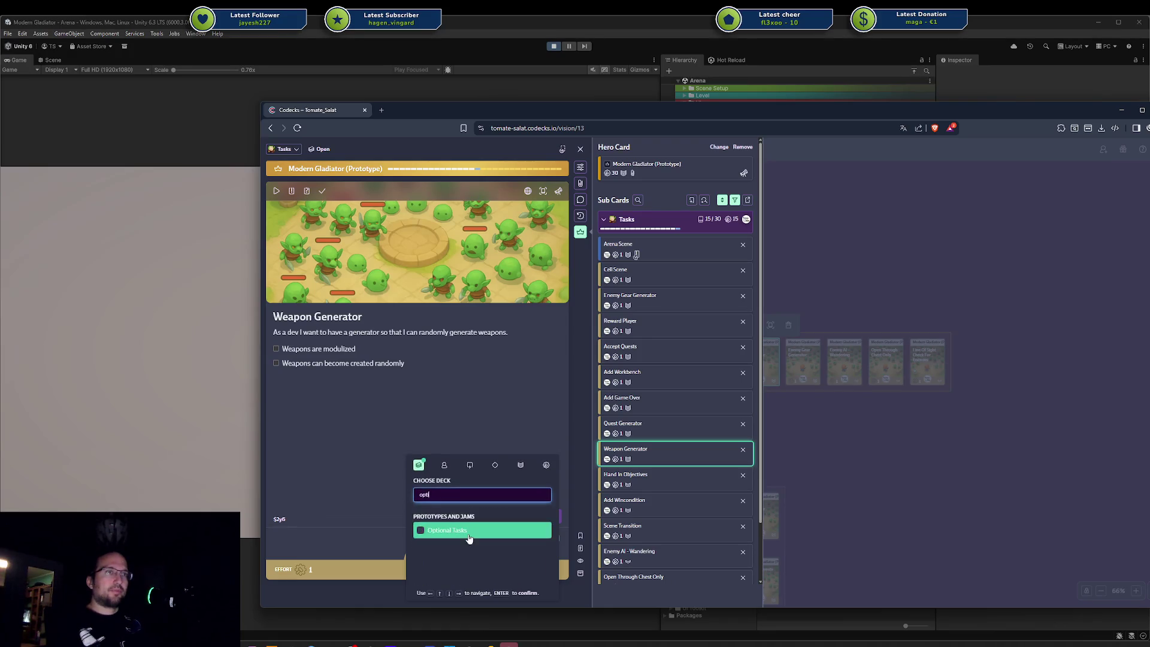
left_click(468, 535)
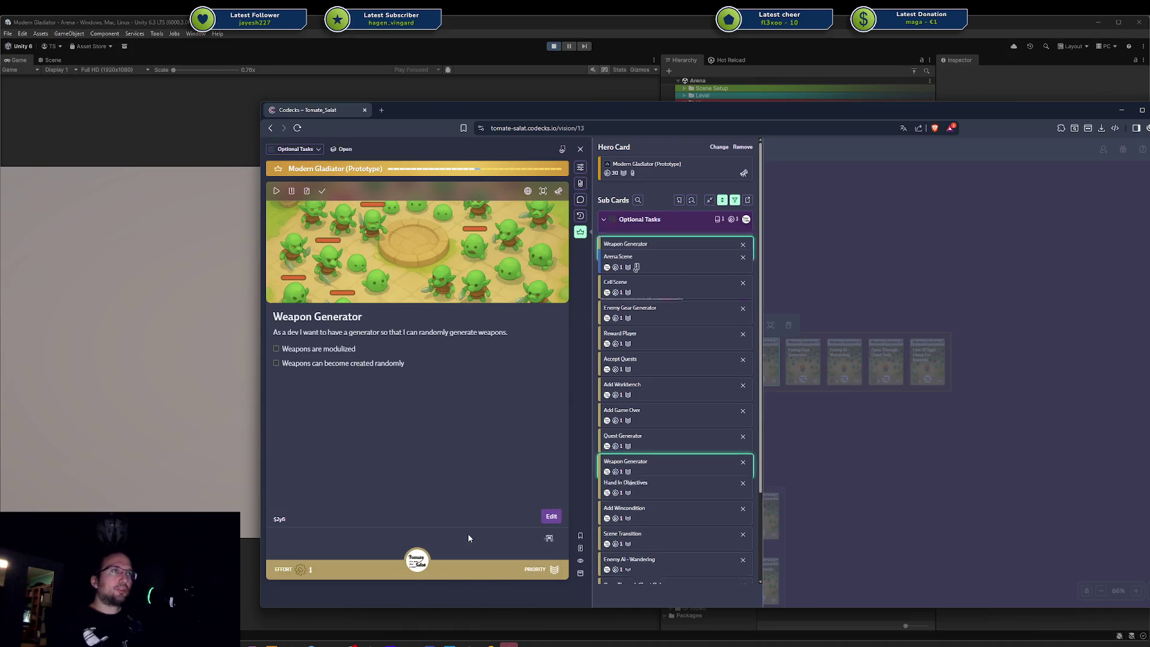
left_click(827, 255)
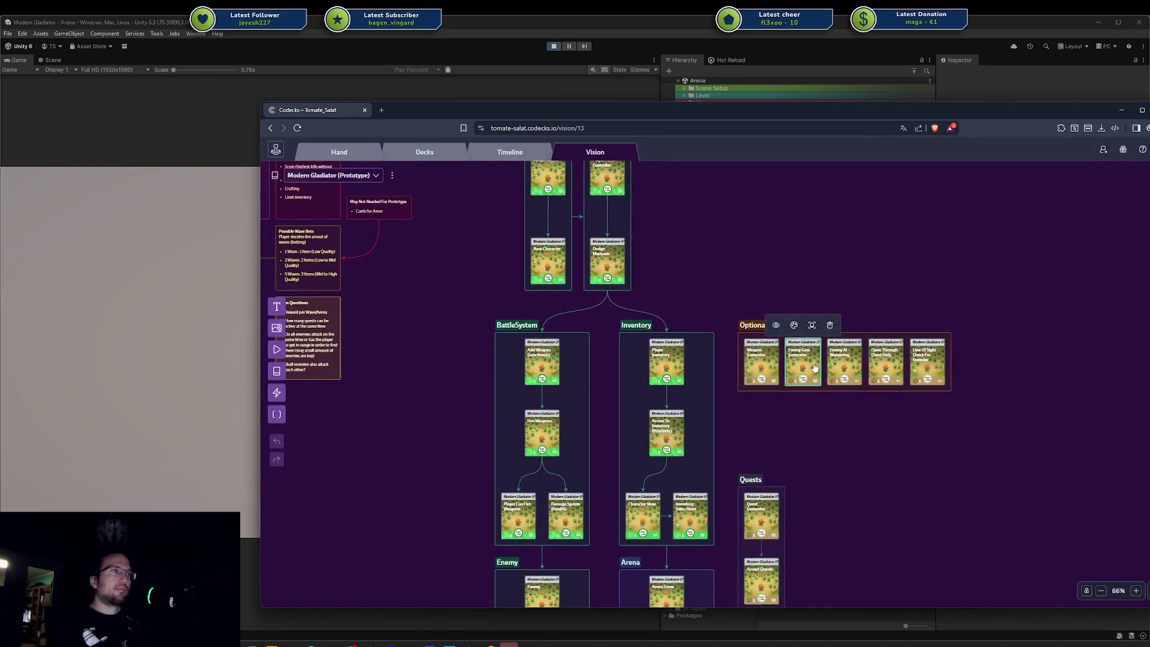
Step: Move the Enemy Gear Generator card into Optional Tasks
left_click(815, 366)
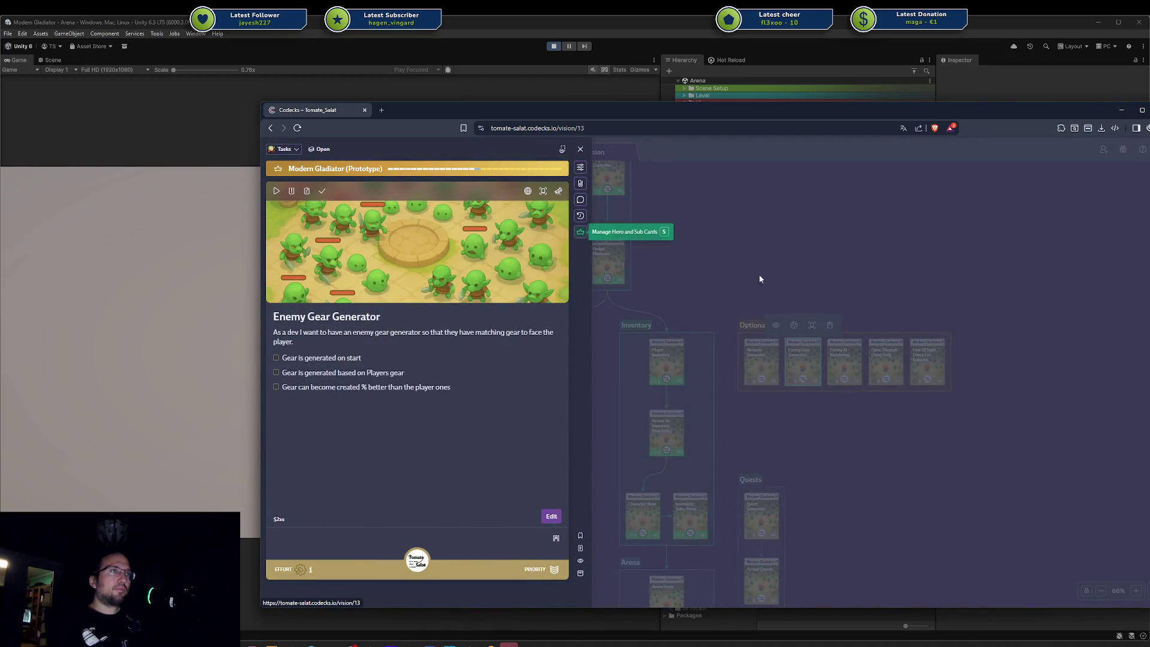
key("s")
left_click_drag(617, 369, 629, 247)
left_click(843, 274)
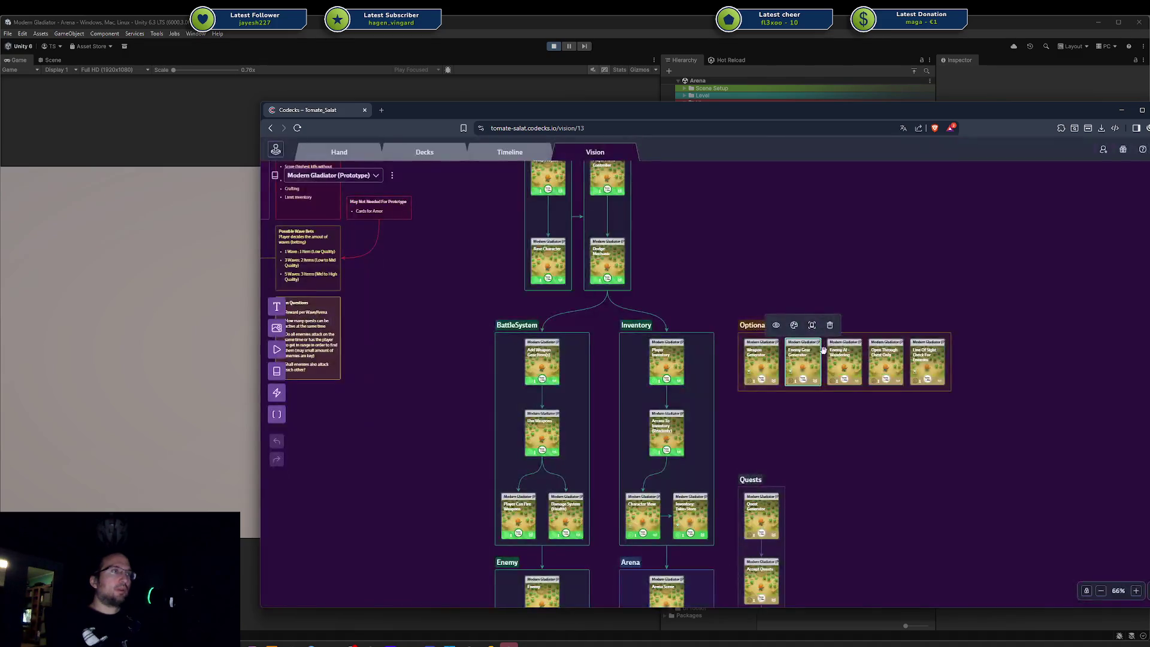
Step: Move the Enemy AI - Wandering card to the Optional Tasks deck using the picker keys
left_click(842, 367)
key("s")
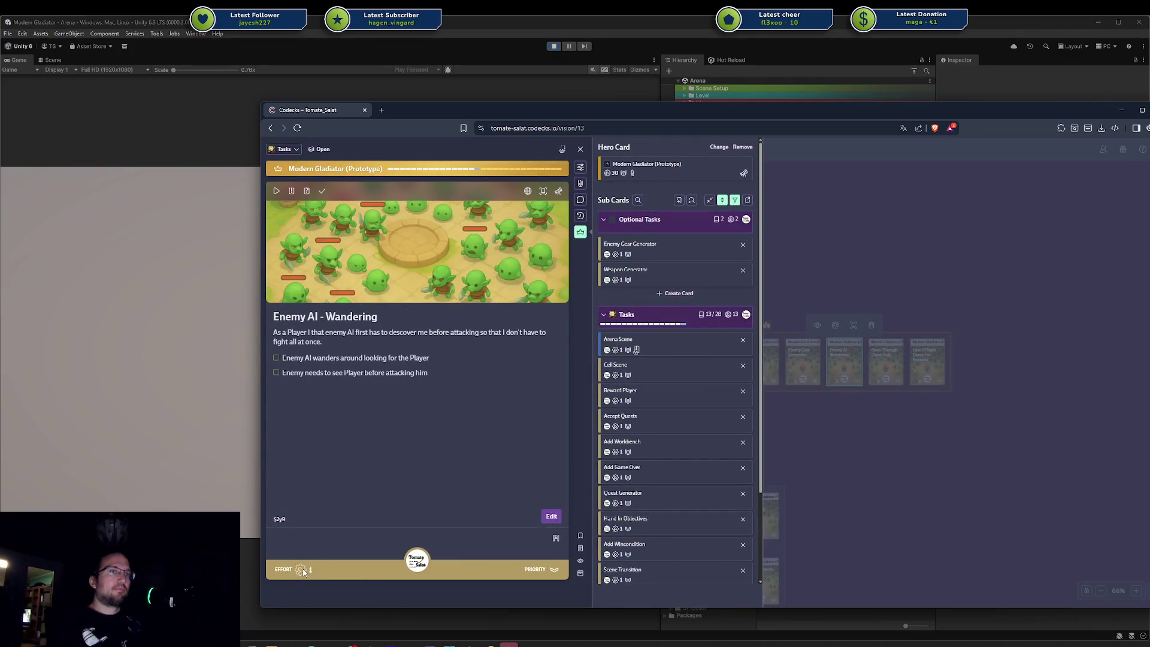
key("e")
key("Right")
key("Down")
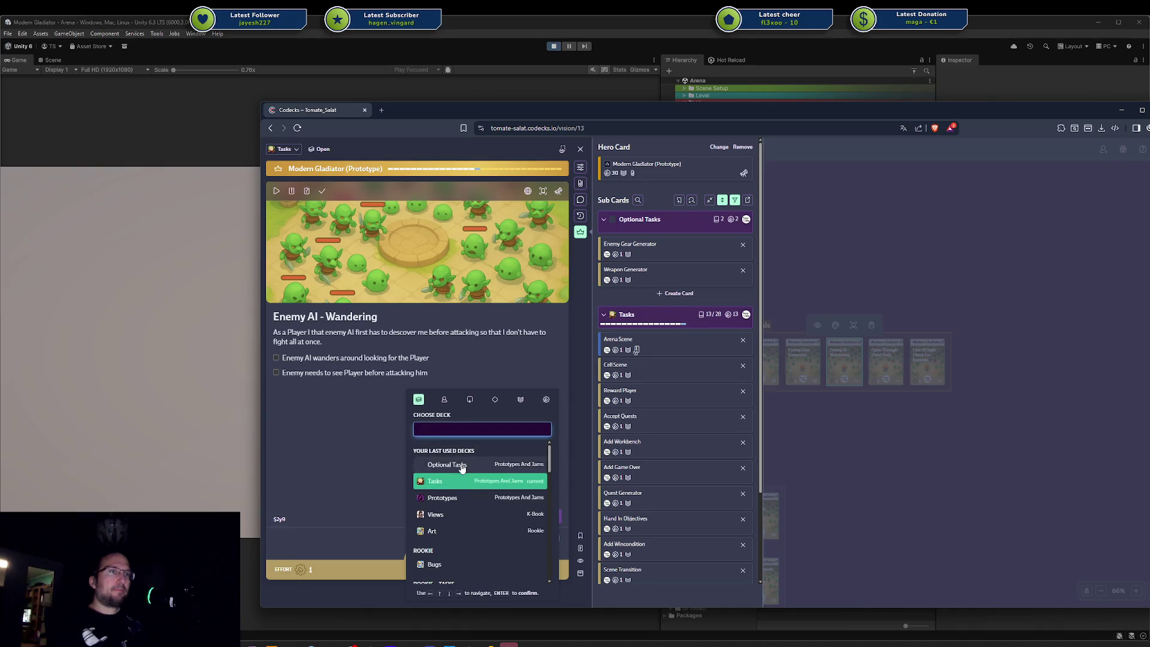
key("Return")
left_click(836, 440)
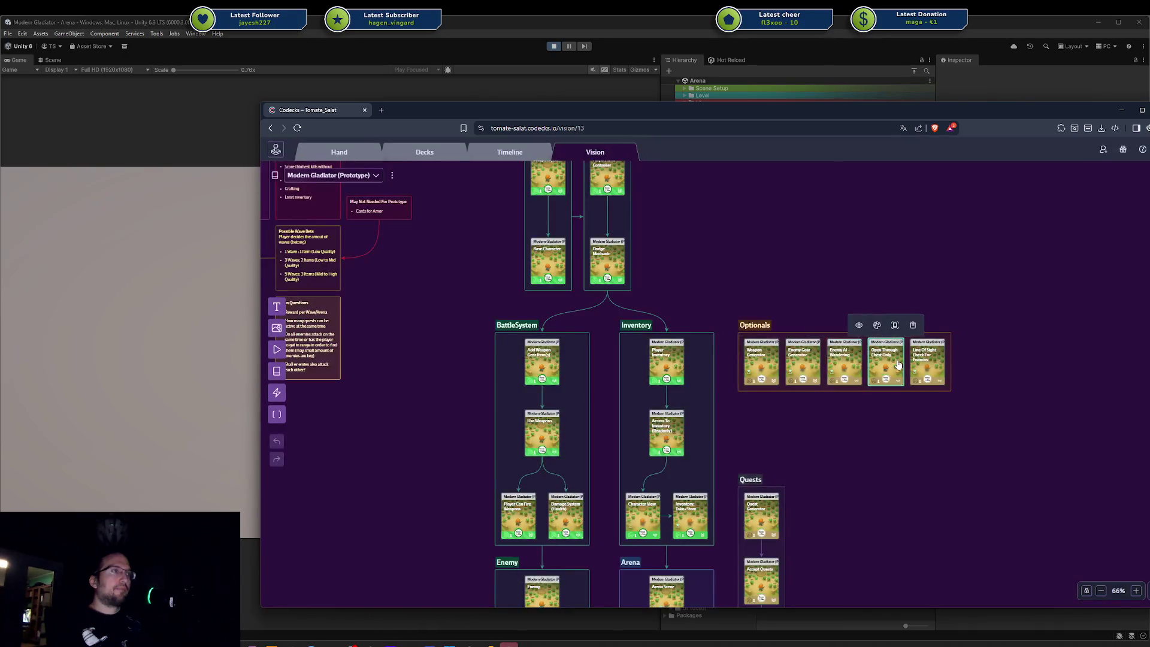
Step: Move the Open Through Chest Only card to the Optional Tasks deck
left_click(886, 361)
key("e")
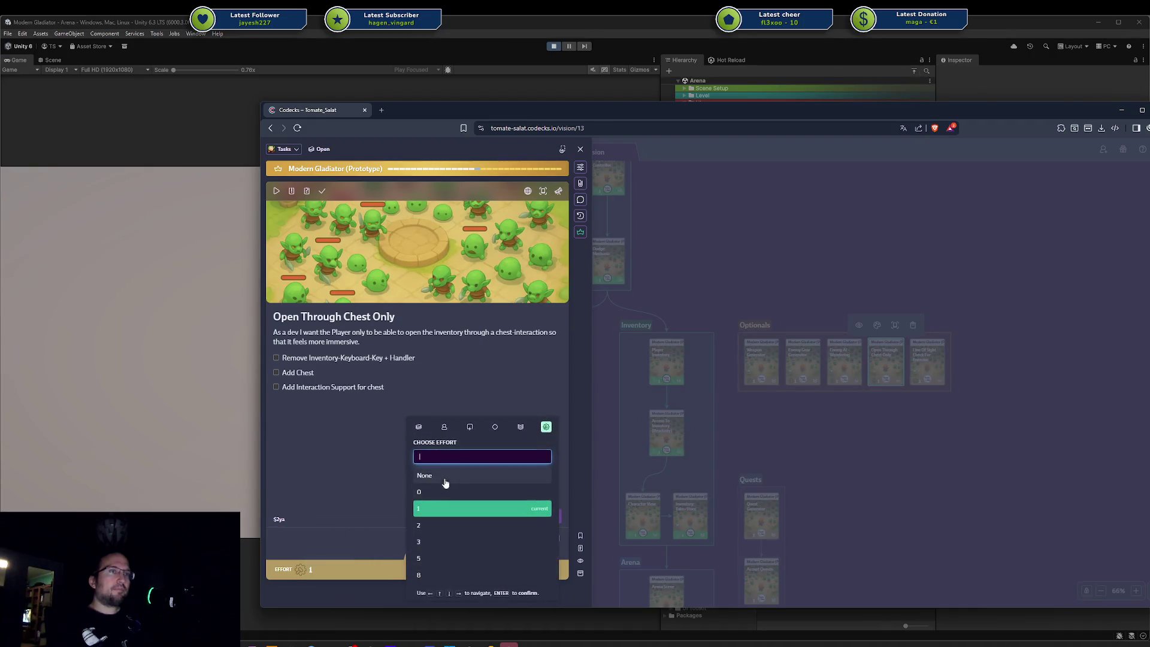
key("Right")
key("Down")
key("Return")
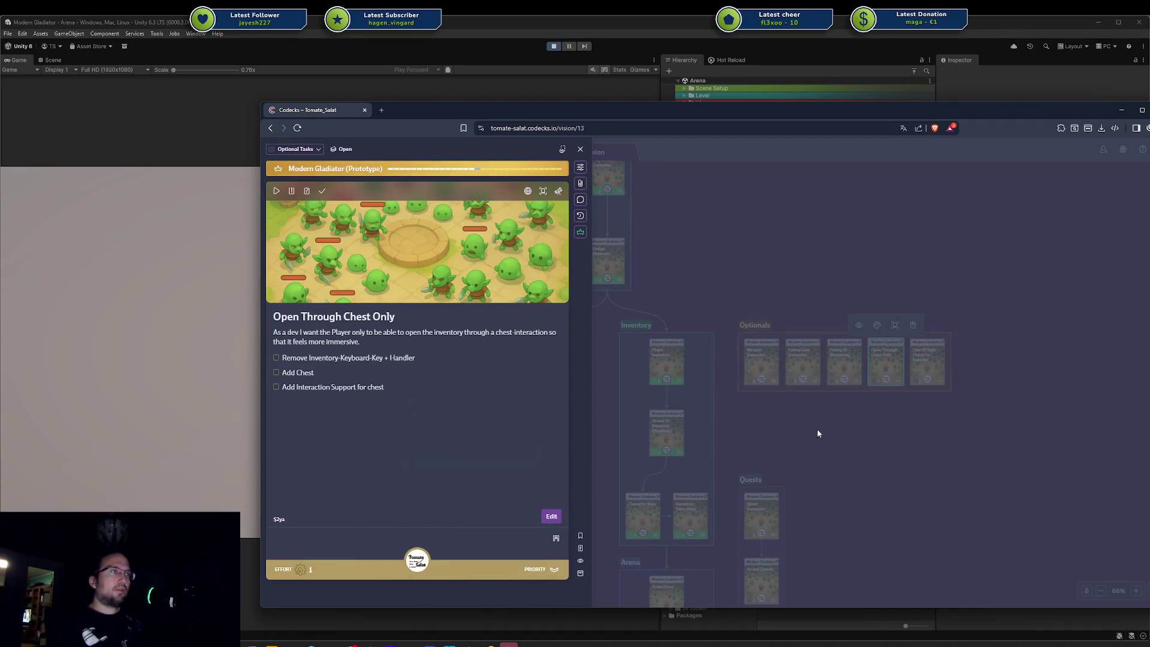
left_click(817, 429)
Step: Move the Line Of Sight Check For Enemies card to the Optional Tasks deck
left_click(943, 370)
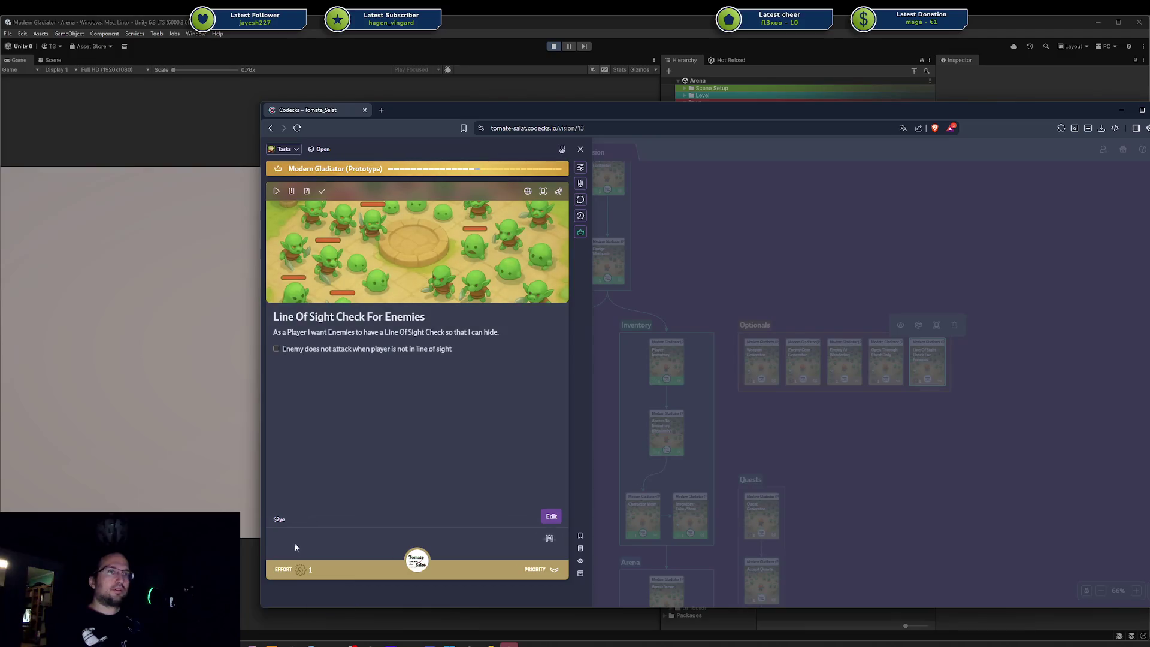
left_click(304, 569)
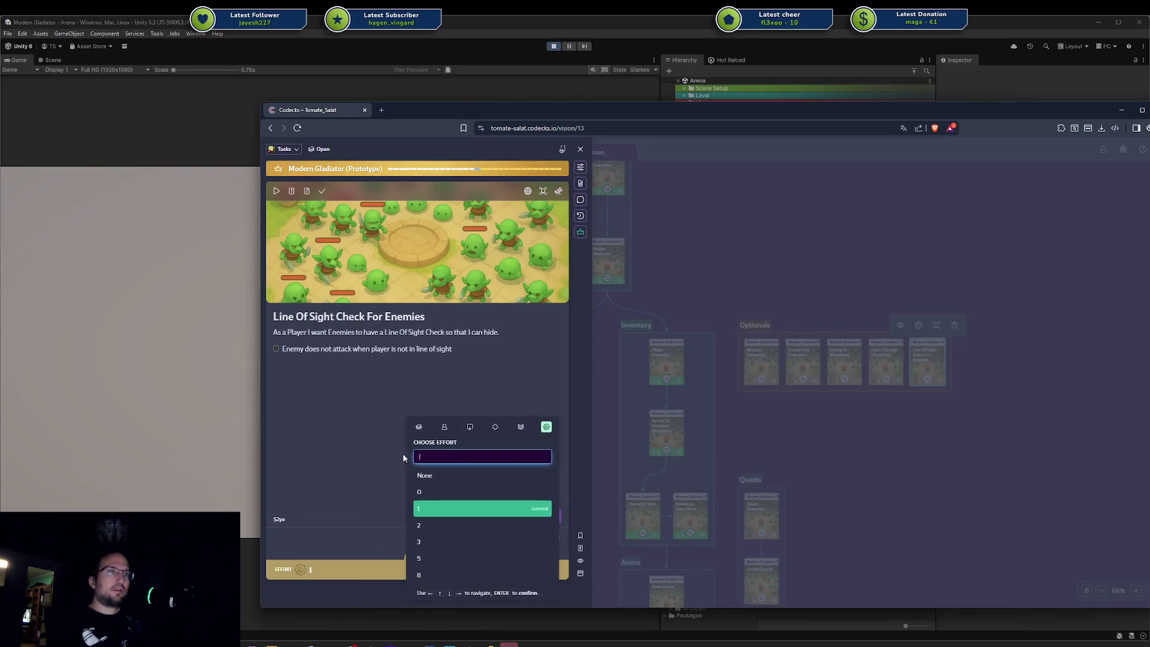
left_click(425, 421)
left_click(439, 471)
right_click(858, 453)
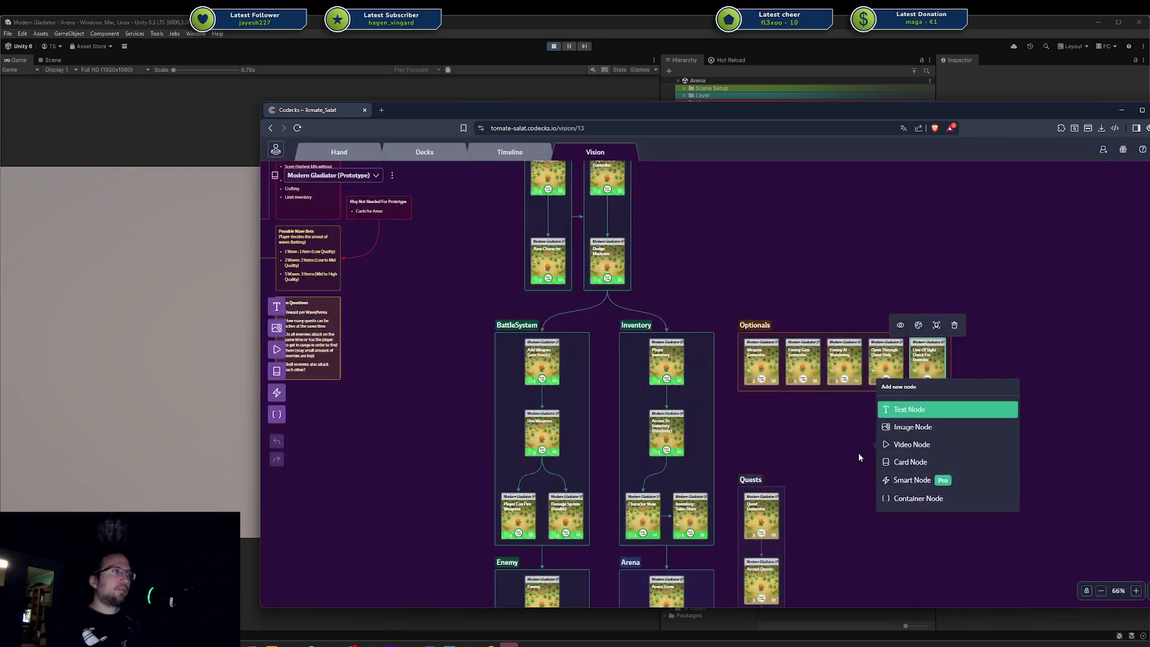
Step: Select the Vision board's progress bar and try its filter setup and title editing
left_click(868, 319)
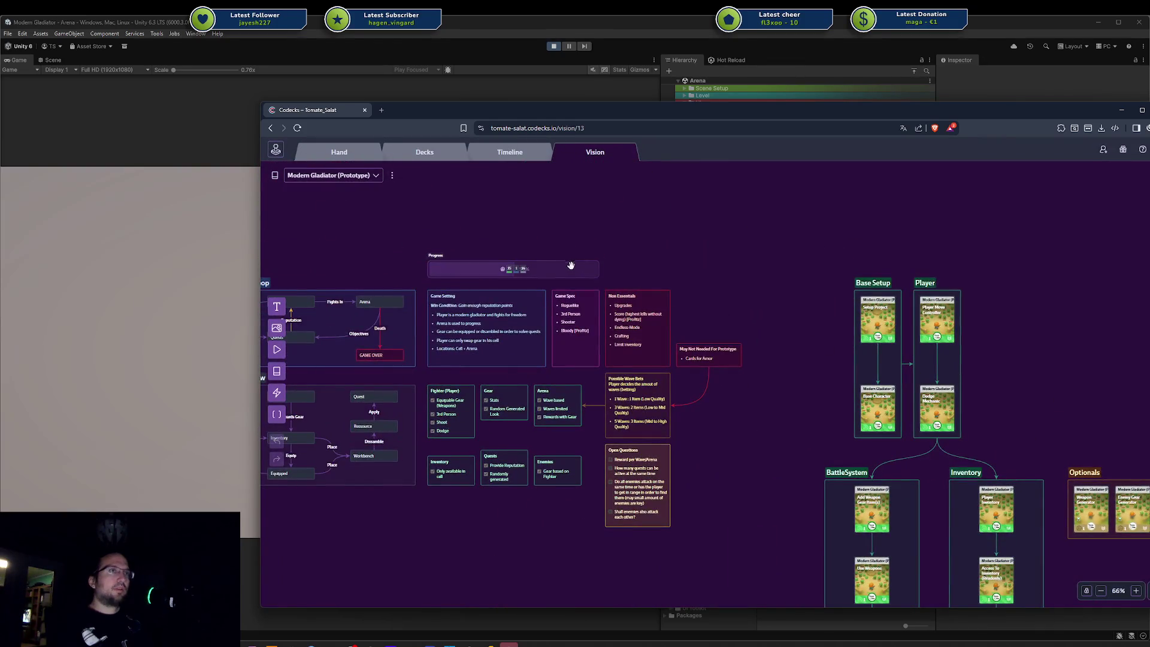
left_click(496, 264)
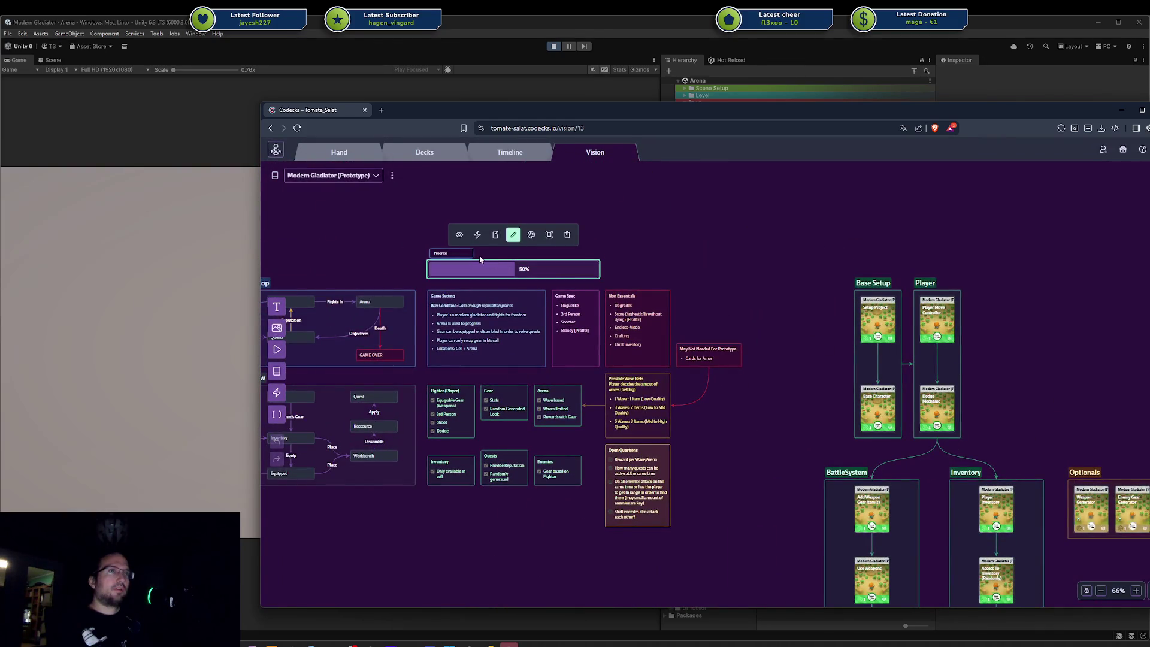
left_click(477, 239)
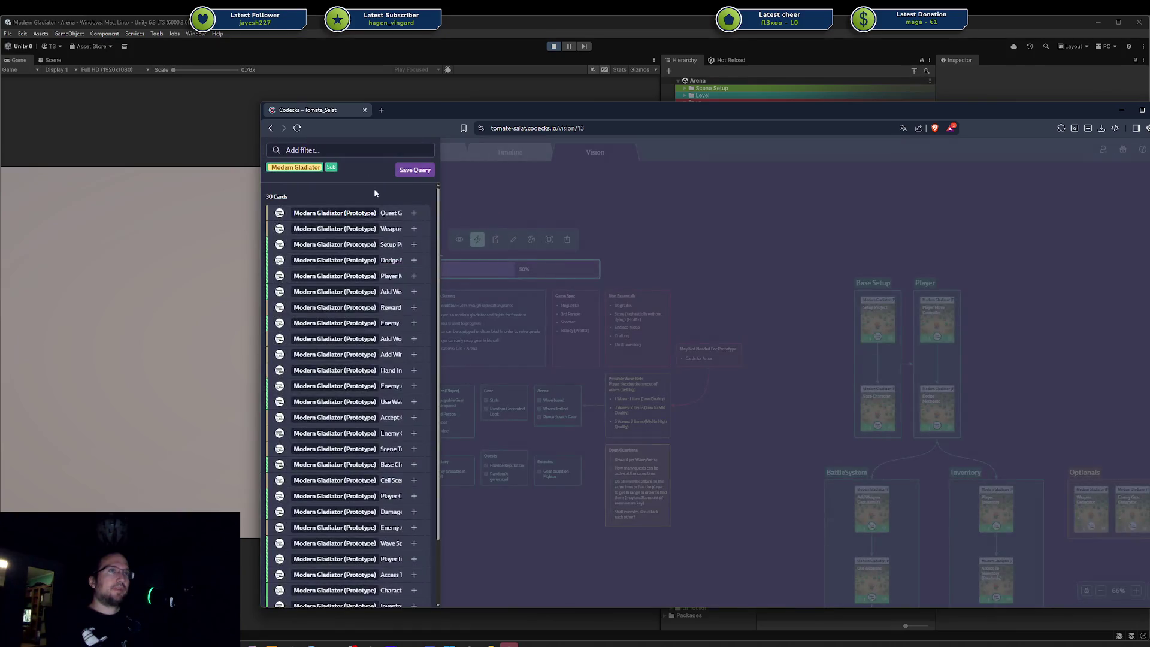
left_click(414, 170)
left_click(378, 239)
left_click(467, 269)
left_click(514, 235)
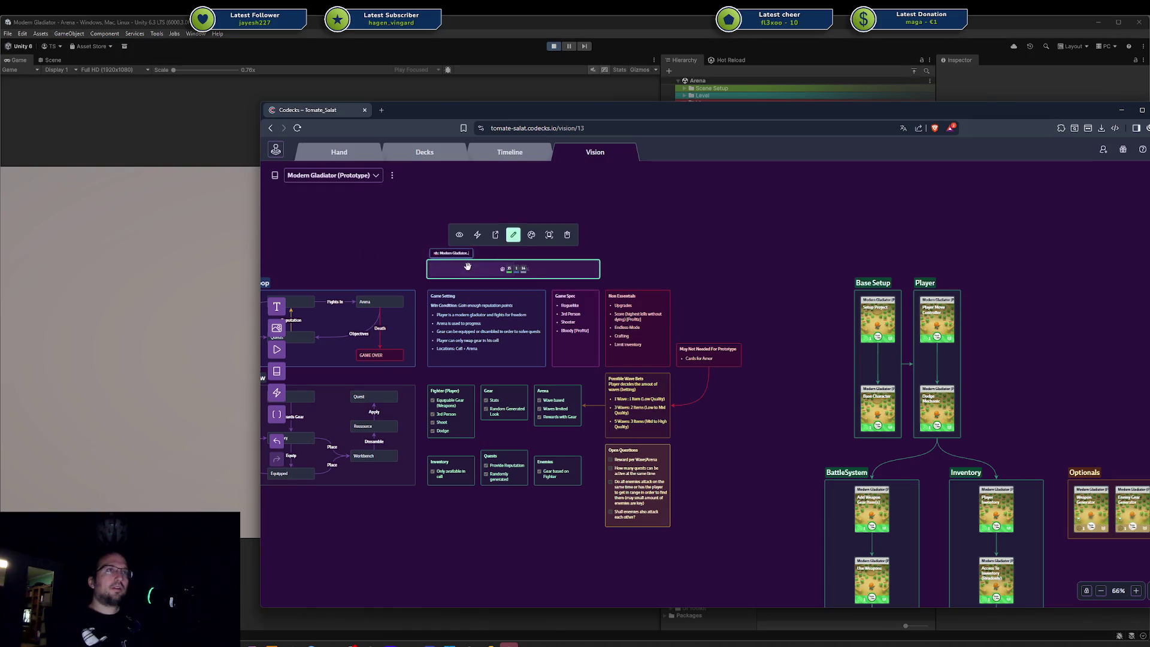
Step: Set the progress bar's card filter to the Tasks deck and save the query
left_click(477, 235)
left_click(329, 156)
type("pütc")
key("BackSpace")
key("BackSpace")
key("BackSpace")
type("option")
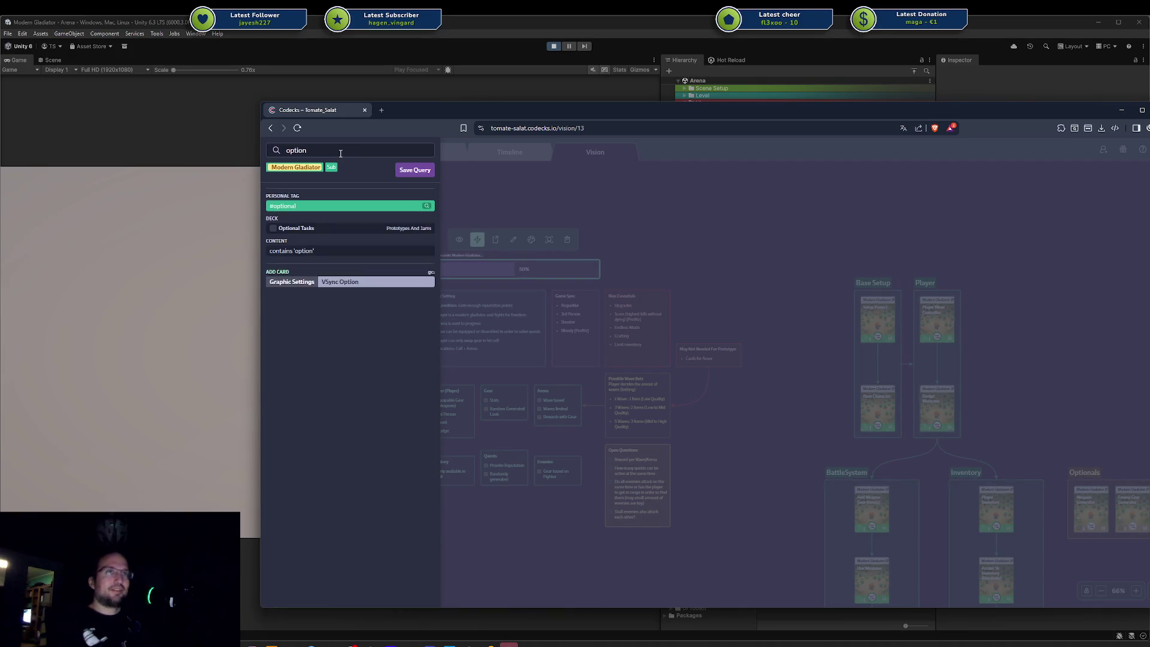
left_click(308, 228)
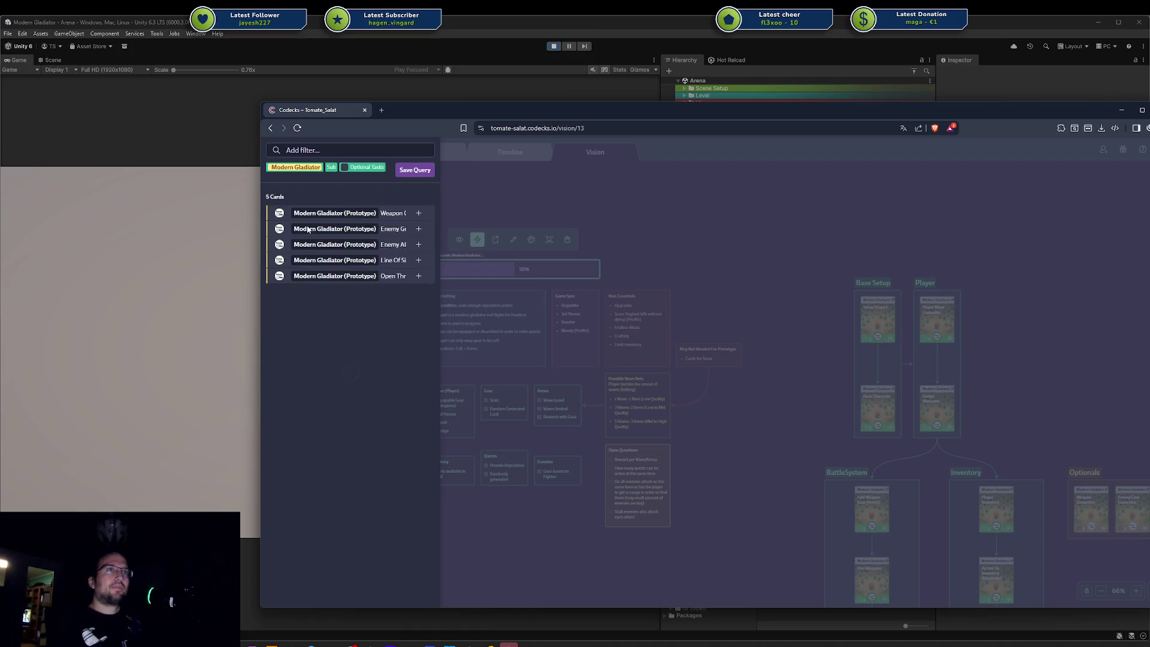
left_click(360, 169)
type("tas")
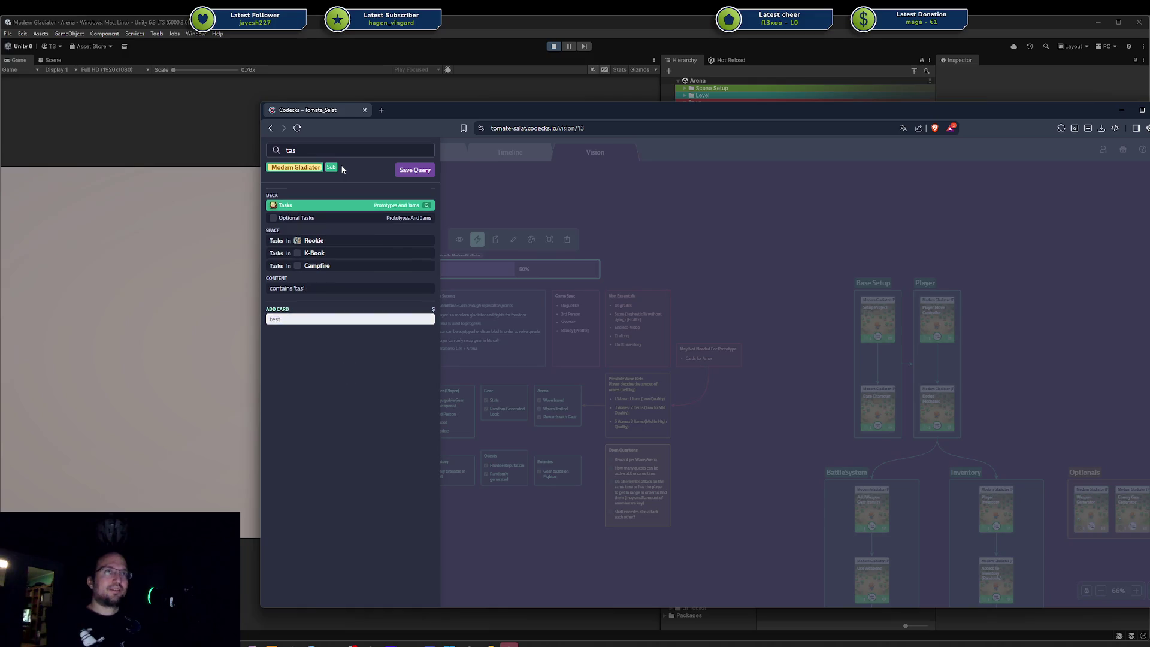
left_click(343, 207)
left_click(408, 170)
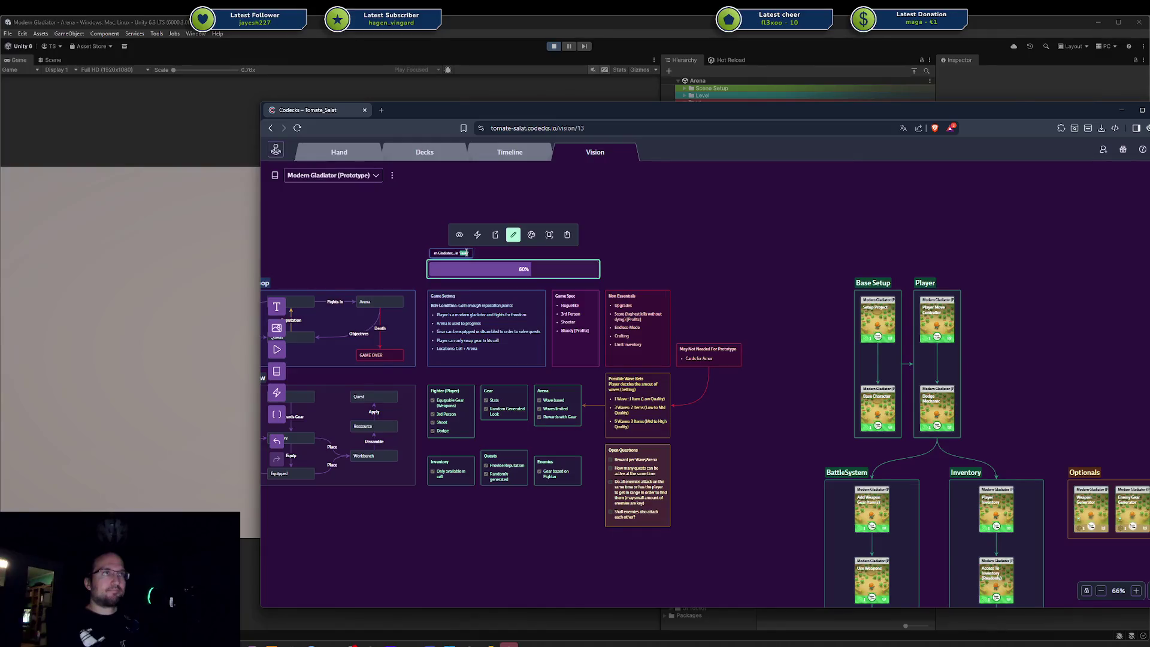
Step: Retitle the progress bar 'Required'
type("Required")
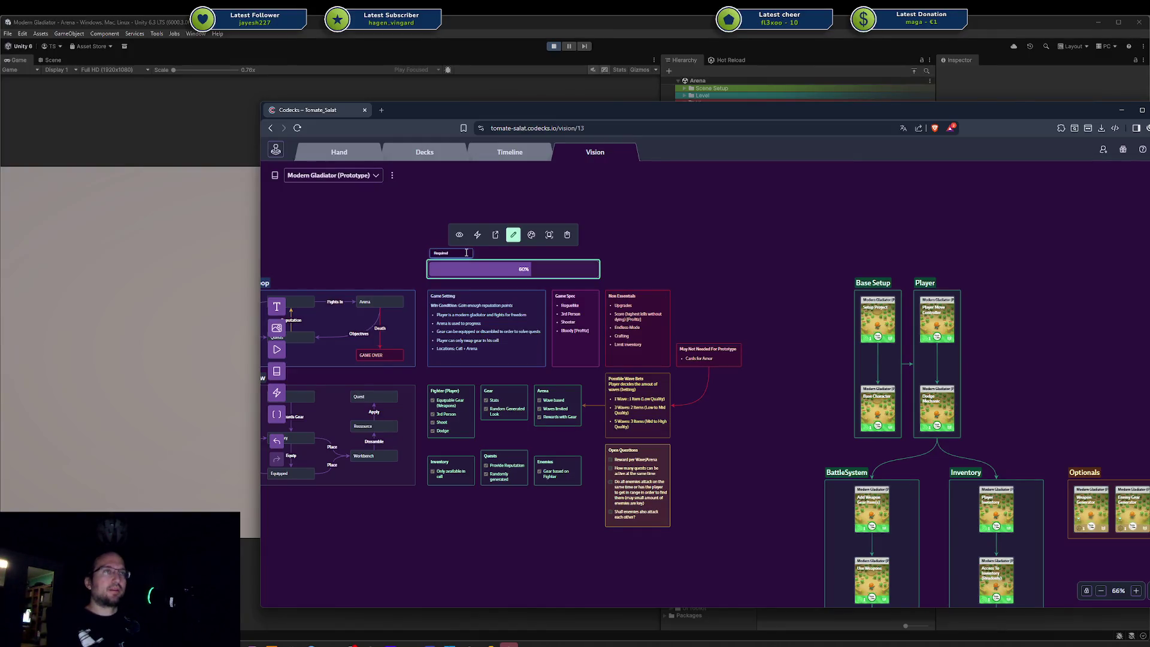
key("Return")
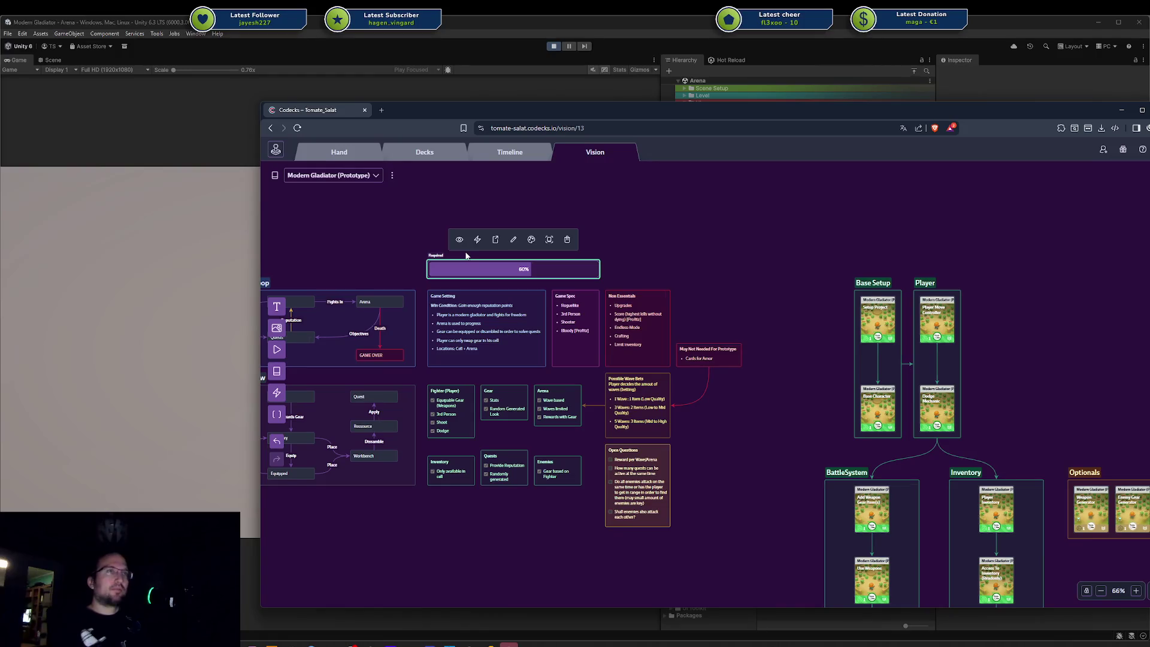
left_click(674, 252)
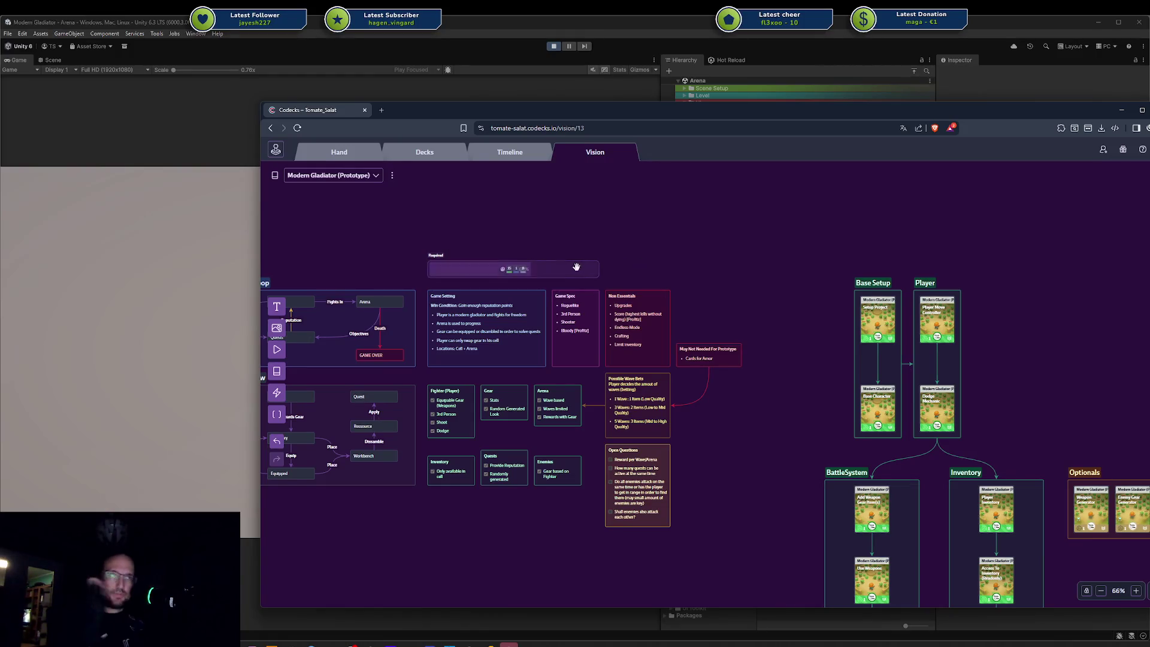
scroll(781, 326, "down", 2)
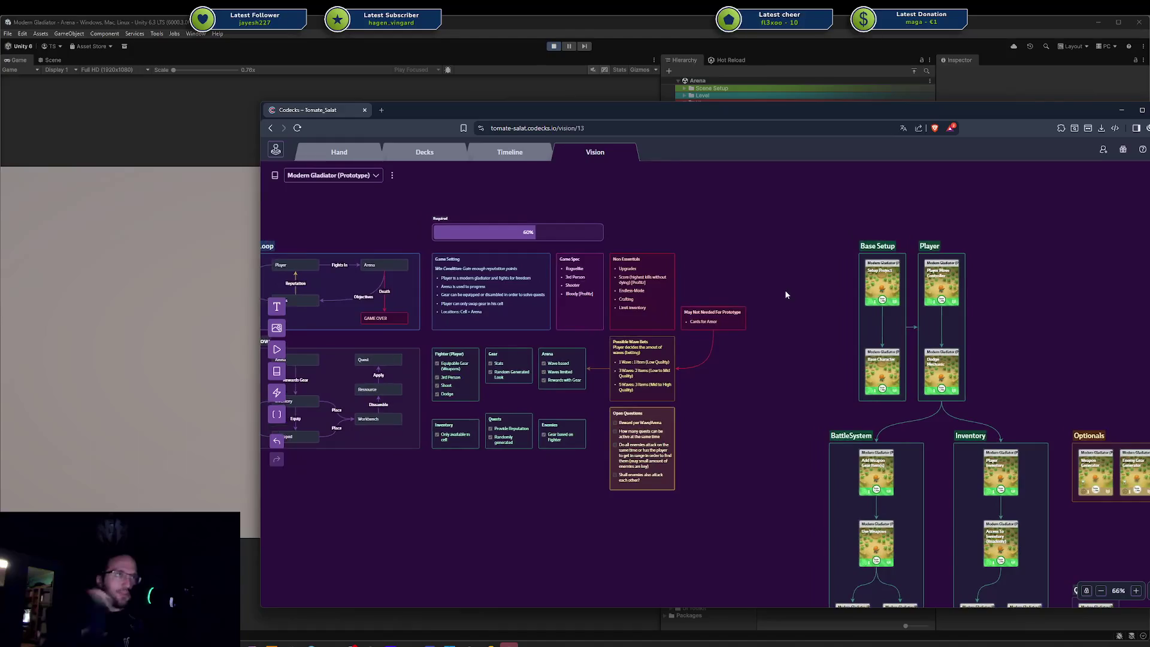
scroll(536, 230, "up", 3)
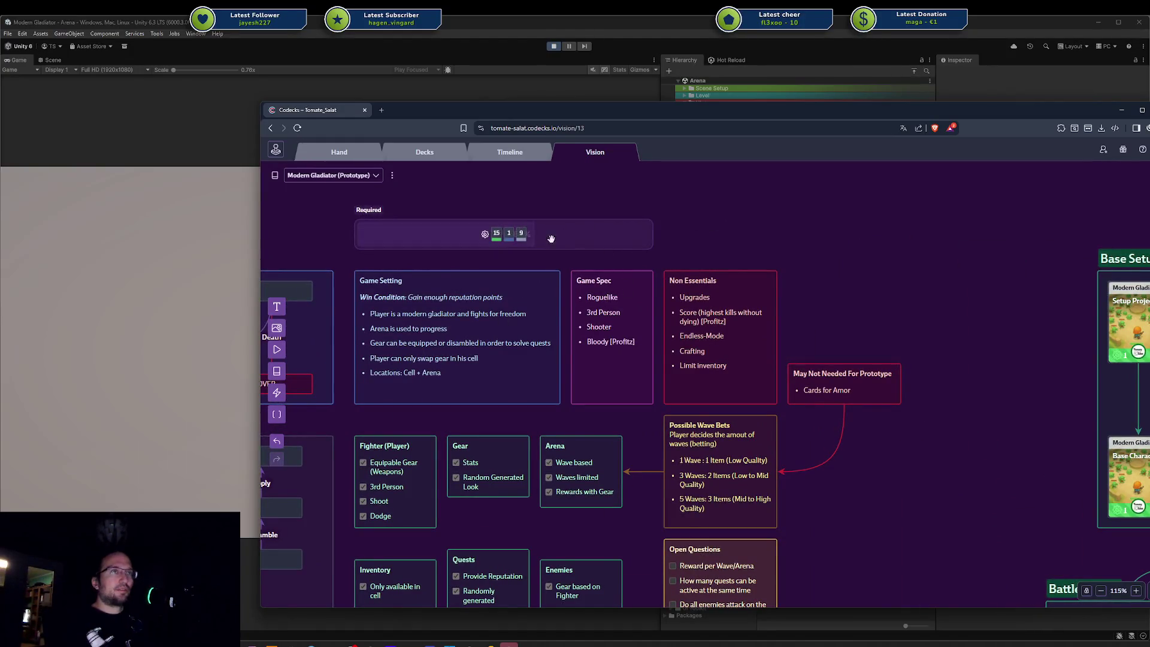
mouse_move(552, 235)
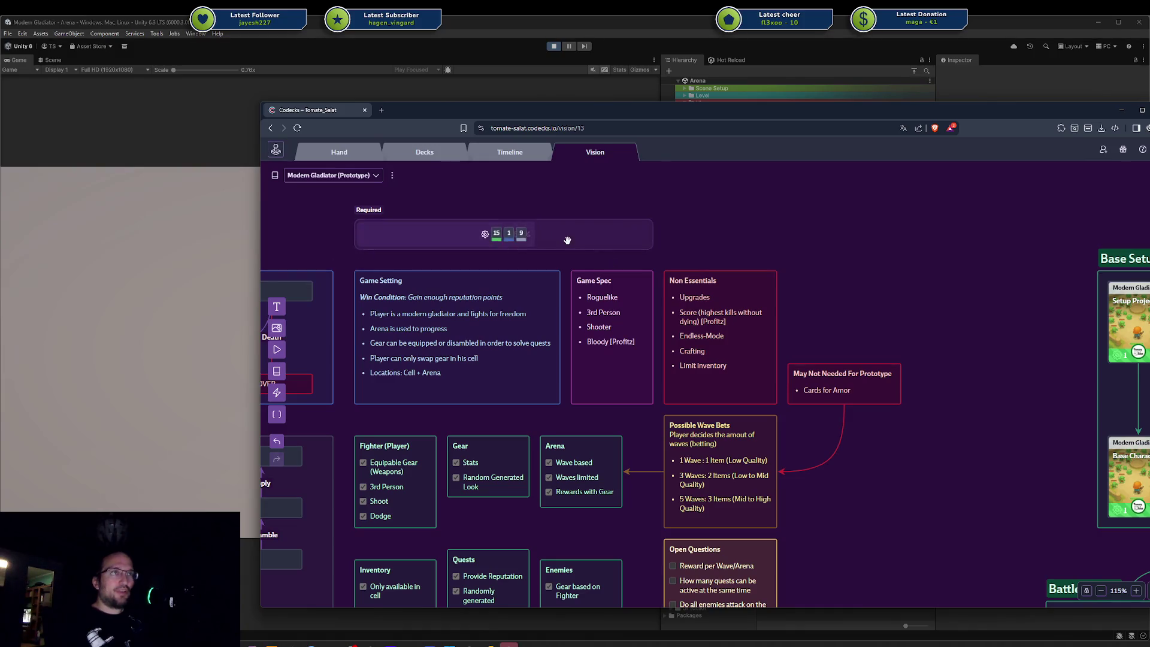
scroll(872, 318, "down", 5)
mouse_move(925, 365)
left_mouse_down()
mouse_move(821, 239)
mouse_move(731, 210)
left_mouse_up()
left_click_drag(761, 296, 644, 257)
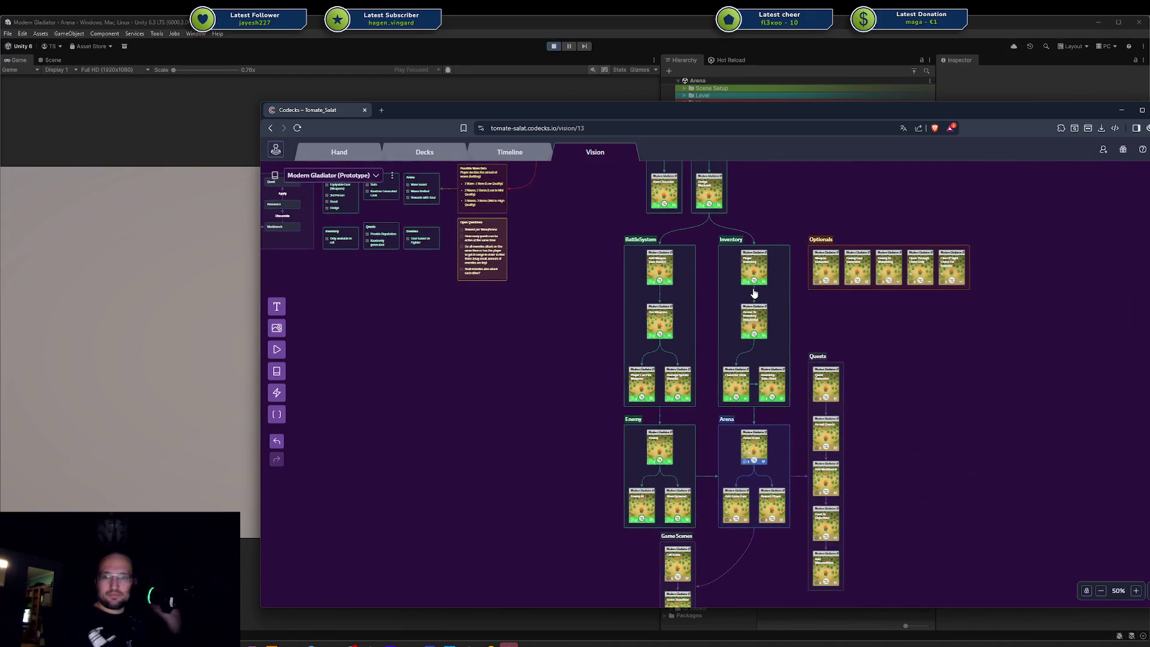
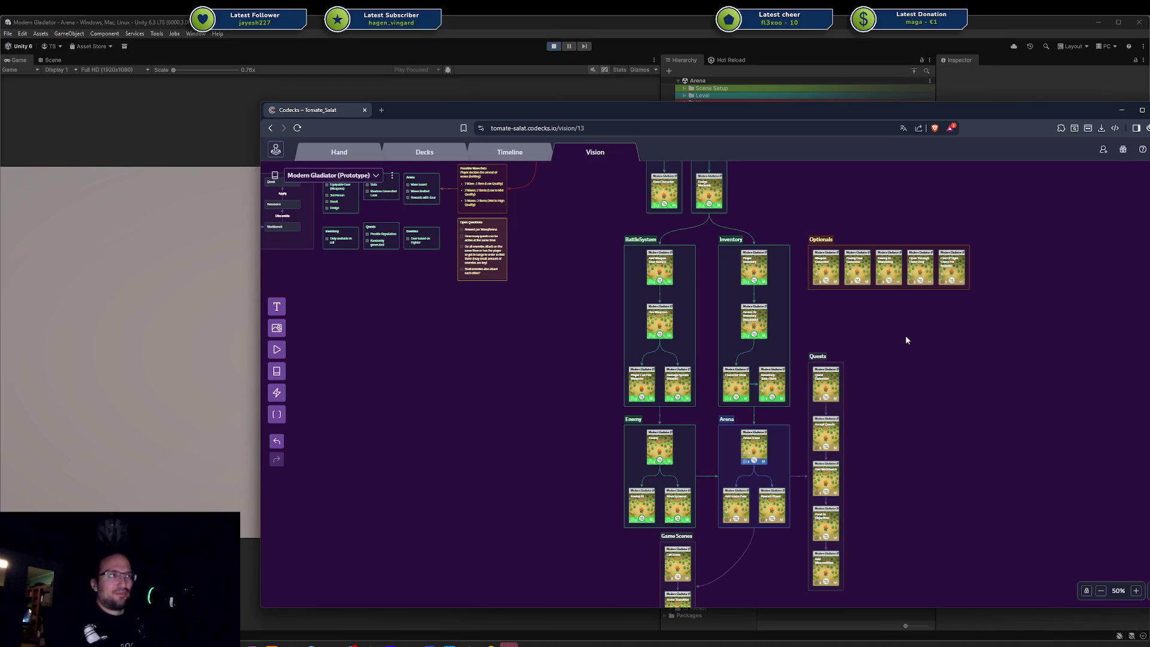
Step: Pan and scroll around the Vision board to look over the Arena, Quests, Game Scenes, Optionals and BattleSystem groups
scroll(906, 339, "up", 3)
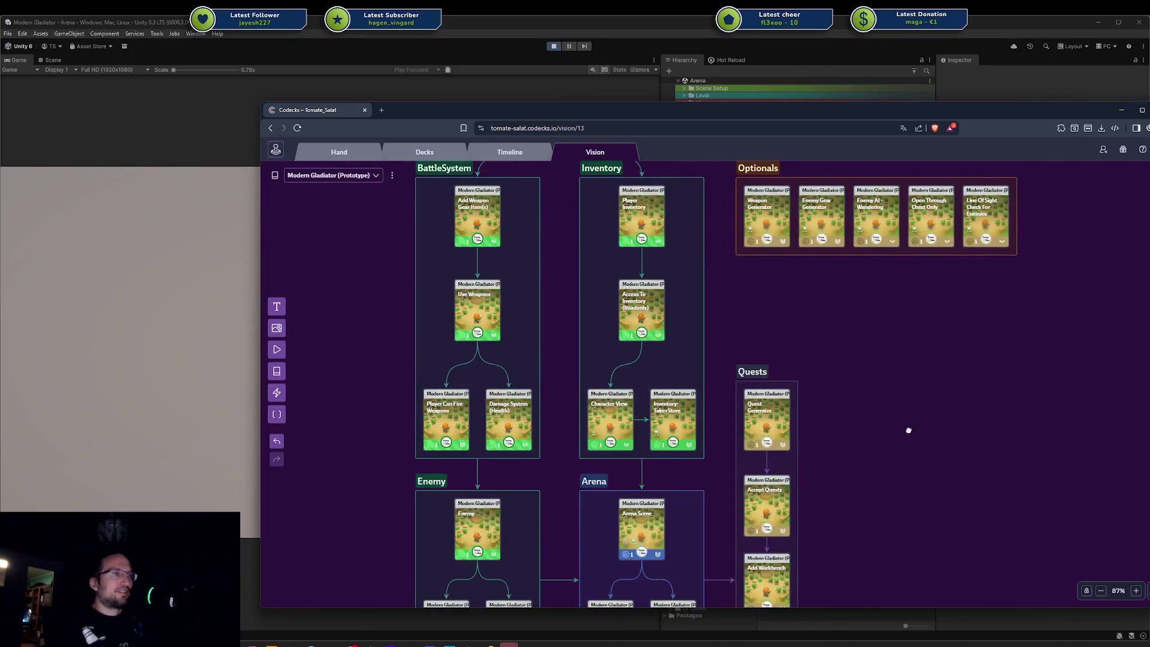
left_click_drag(909, 430, 1014, 328)
scroll(1017, 405, "down", 2)
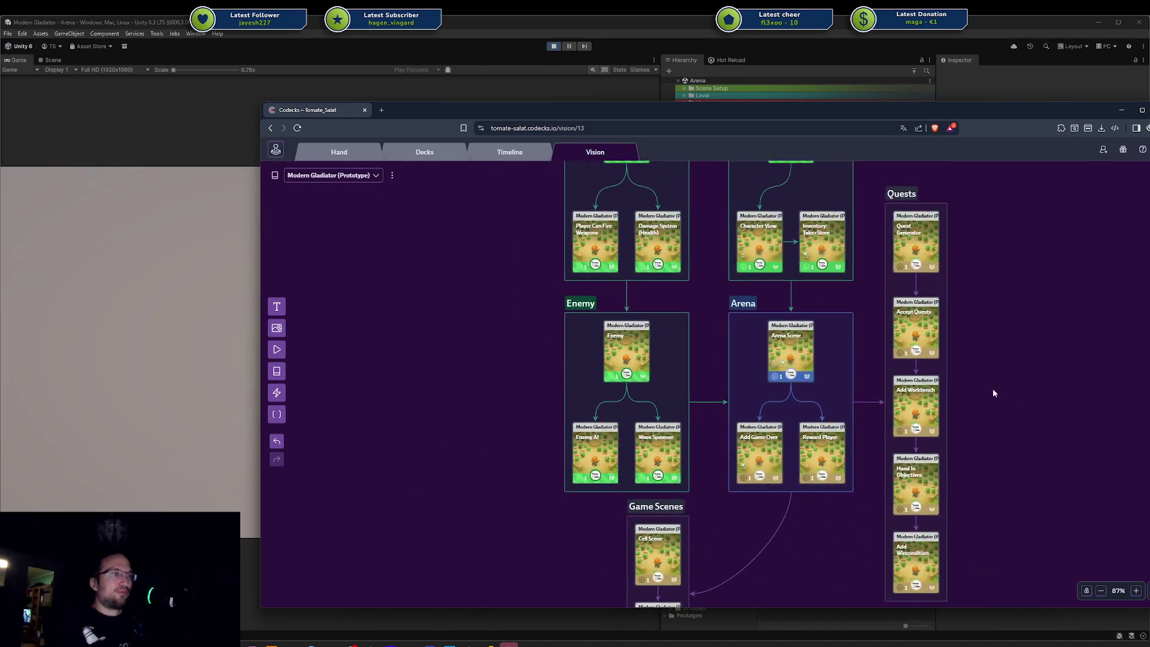
scroll(992, 395, "up", 3)
scroll(991, 395, "down", 1)
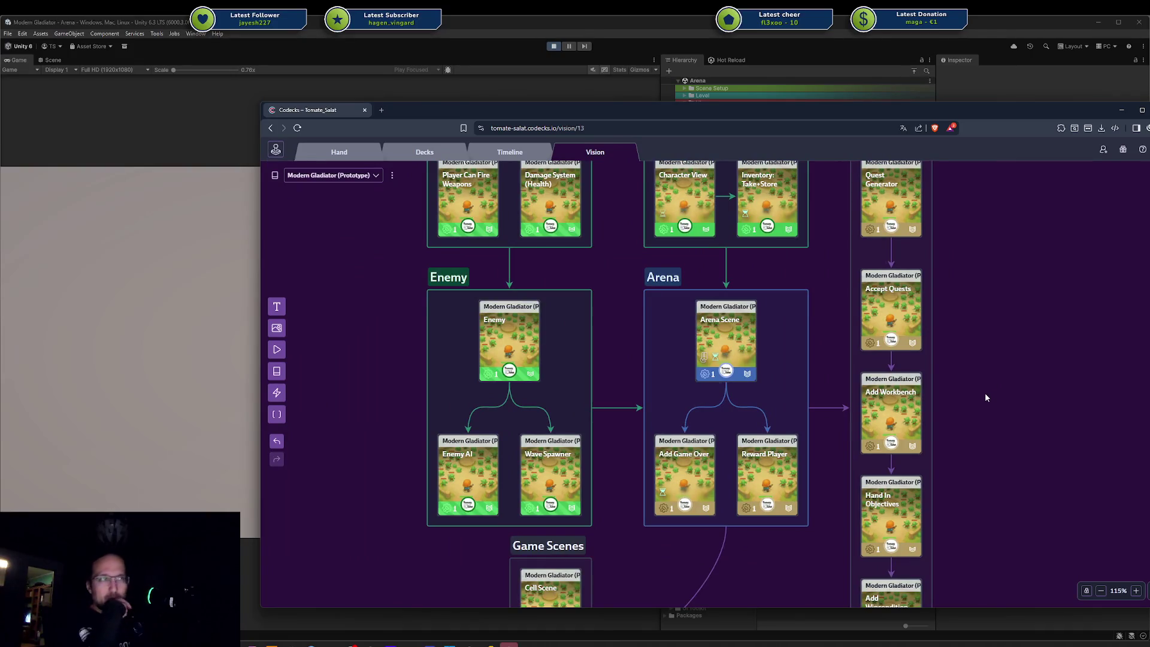
scroll(985, 392, "down", 2)
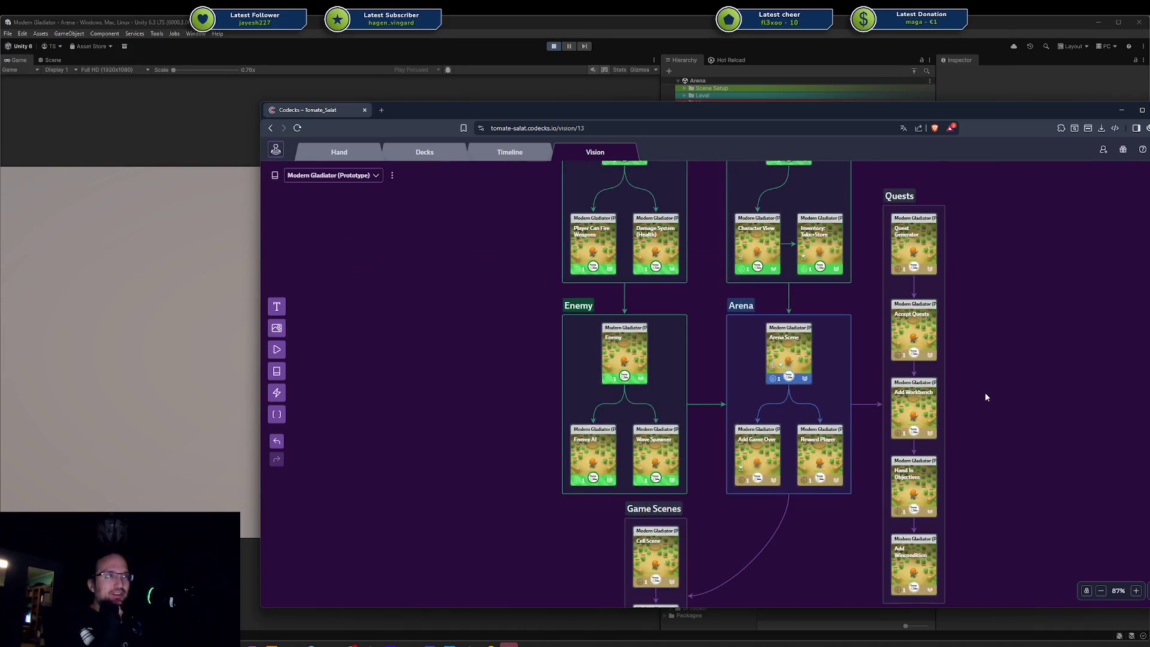
scroll(994, 346, "down", 3)
left_click_drag(1006, 329, 963, 390)
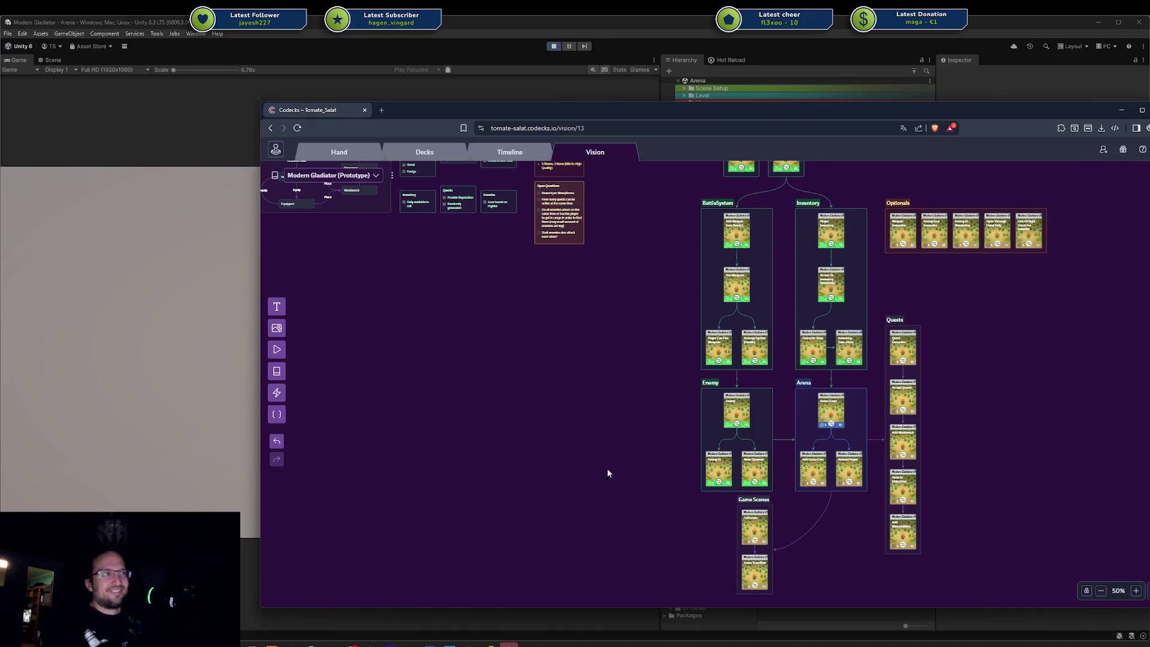
Step: Shrink the Codecks browser window and push it off screen so Unity's Arena game view shows
left_click_drag(481, 110, 406, 124)
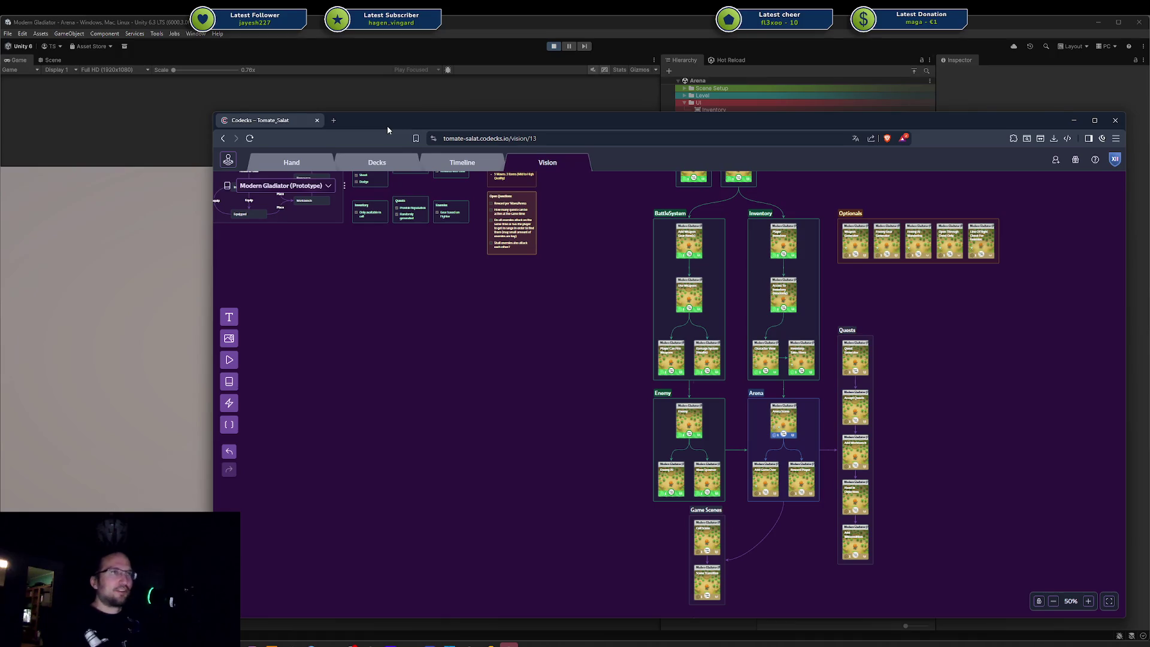
left_click_drag(374, 121, 400, 118)
mouse_move(238, 112)
left_mouse_down()
mouse_move(287, 115)
mouse_move(323, 96)
left_mouse_up()
mouse_move(670, 107)
left_mouse_down()
mouse_move(763, 124)
mouse_move(943, 123)
mouse_move(1149, 147)
left_mouse_up()
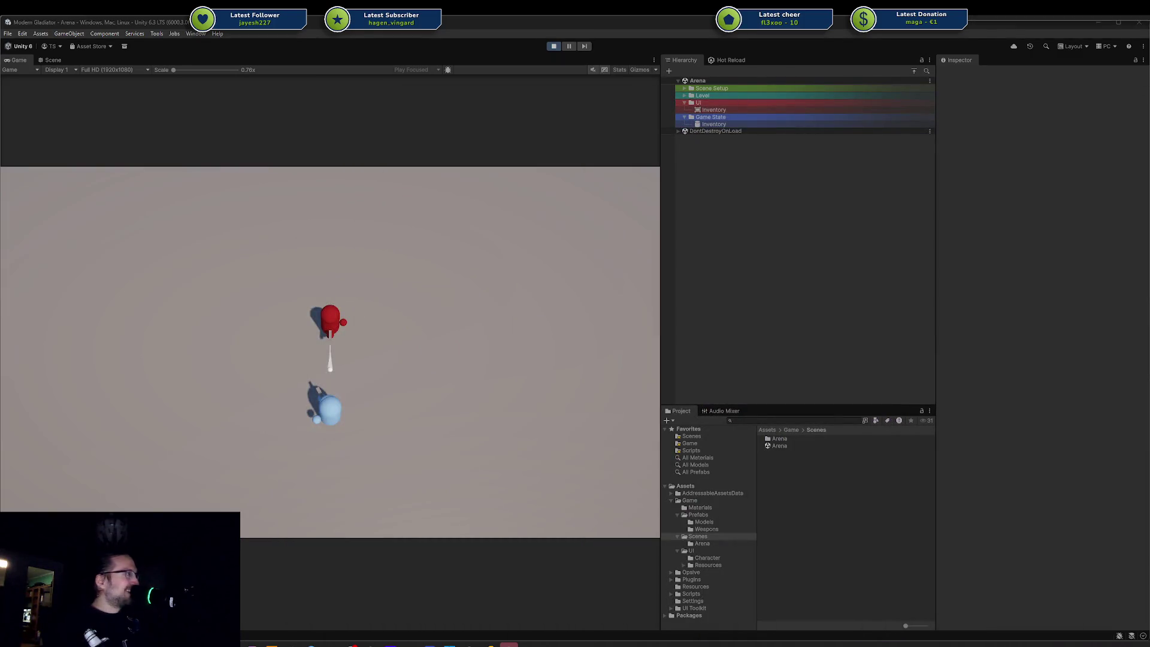
Step: Playtest the arena by showing the Character and Inventory panels, firing projectiles, then stopping play mode
left_click(444, 290)
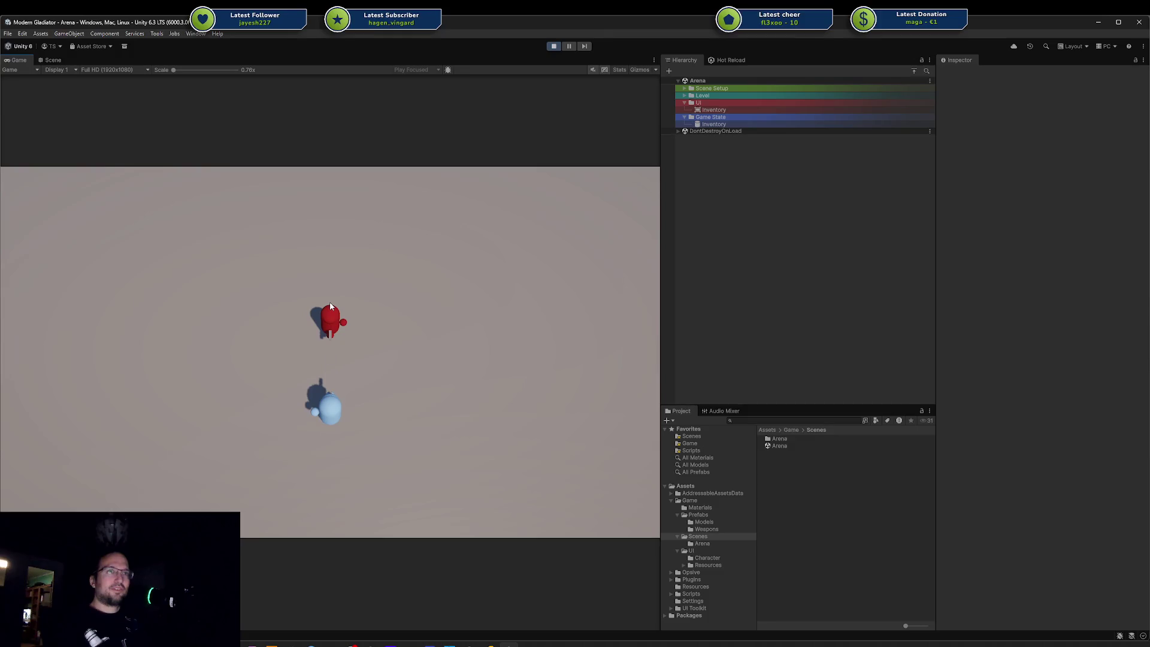
key("i")
left_click(364, 301)
left_click(403, 307)
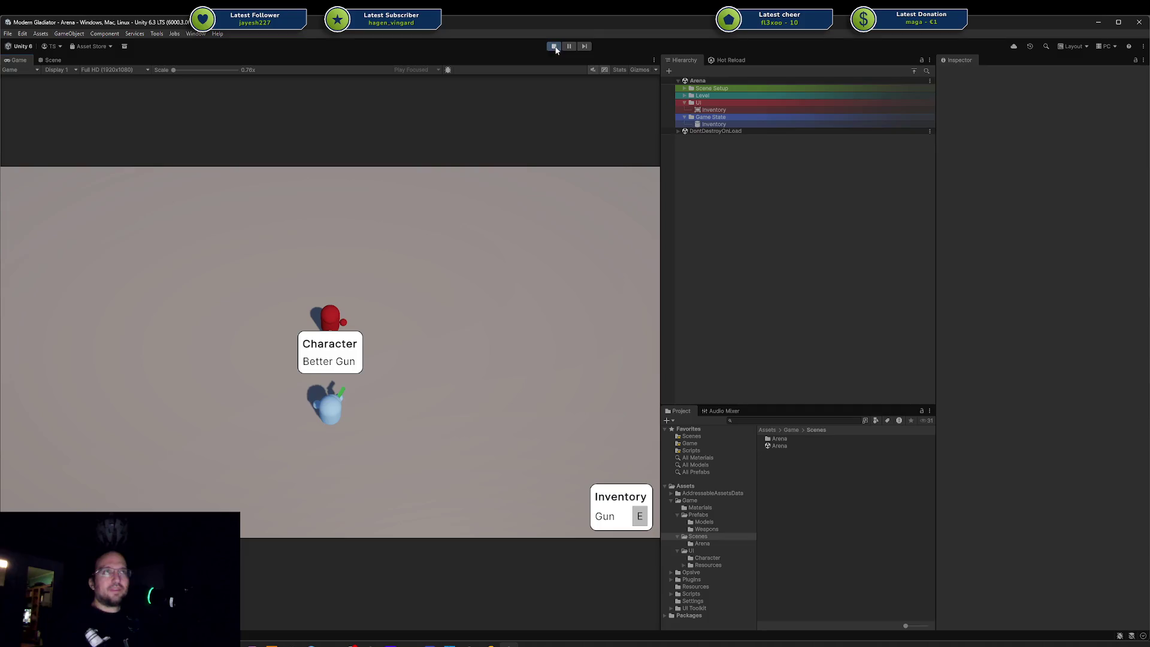
left_click(554, 46)
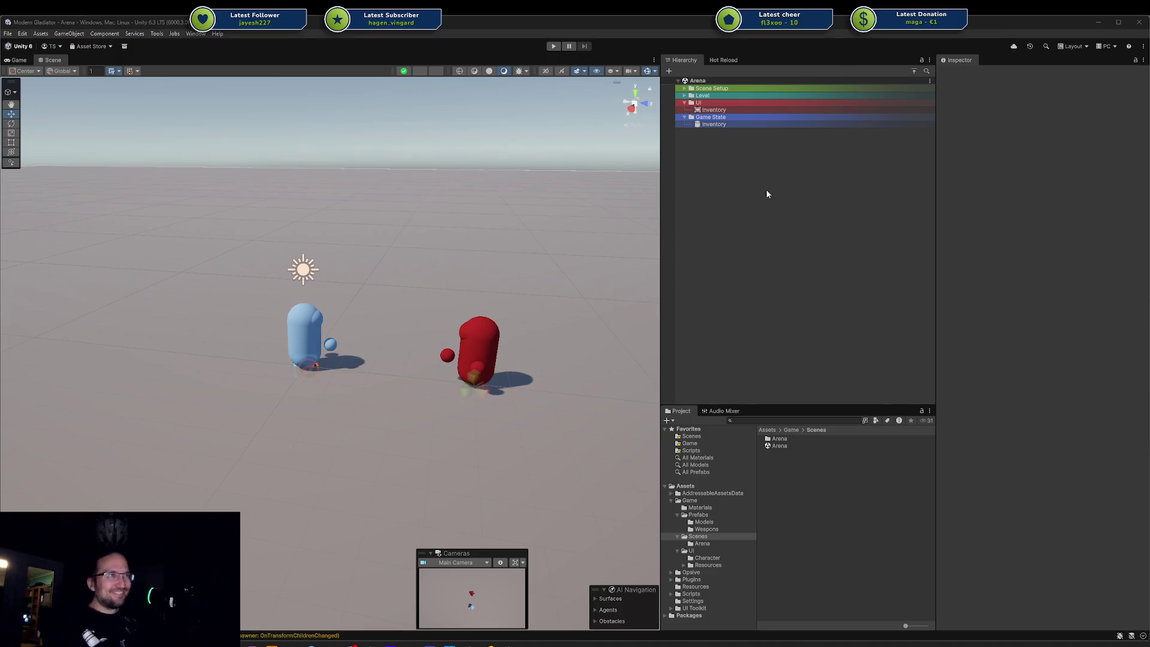
Step: Expand Level, inspect the Enemy Spawner from a low camera angle, then expand Scene Setup
left_click(684, 96)
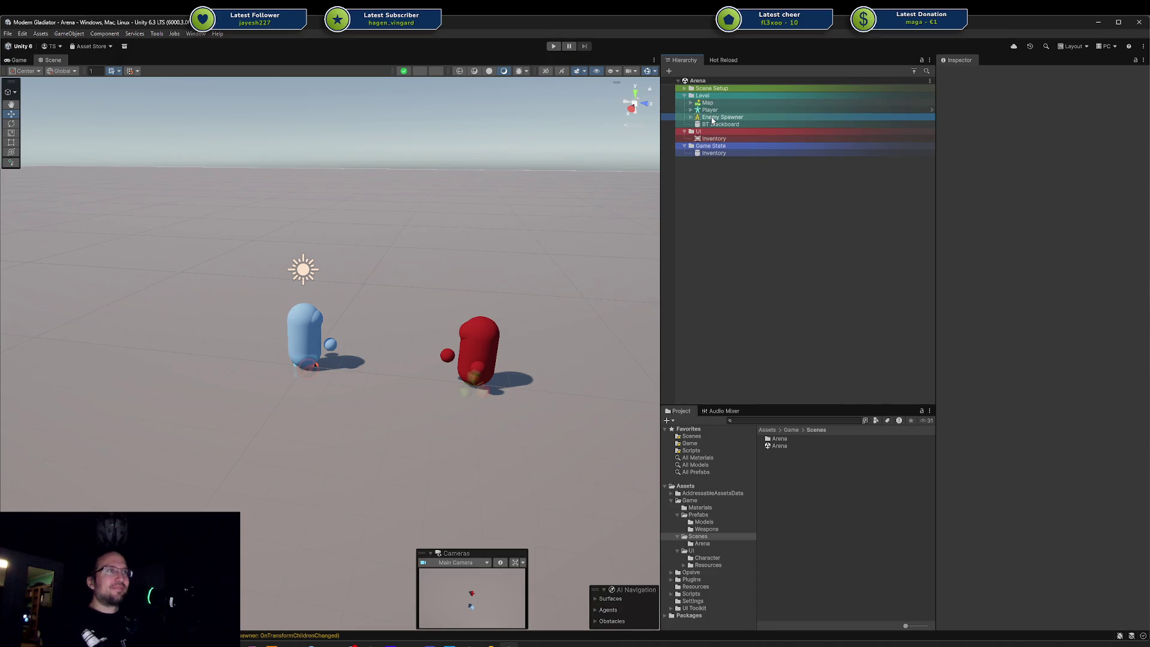
left_click(714, 118)
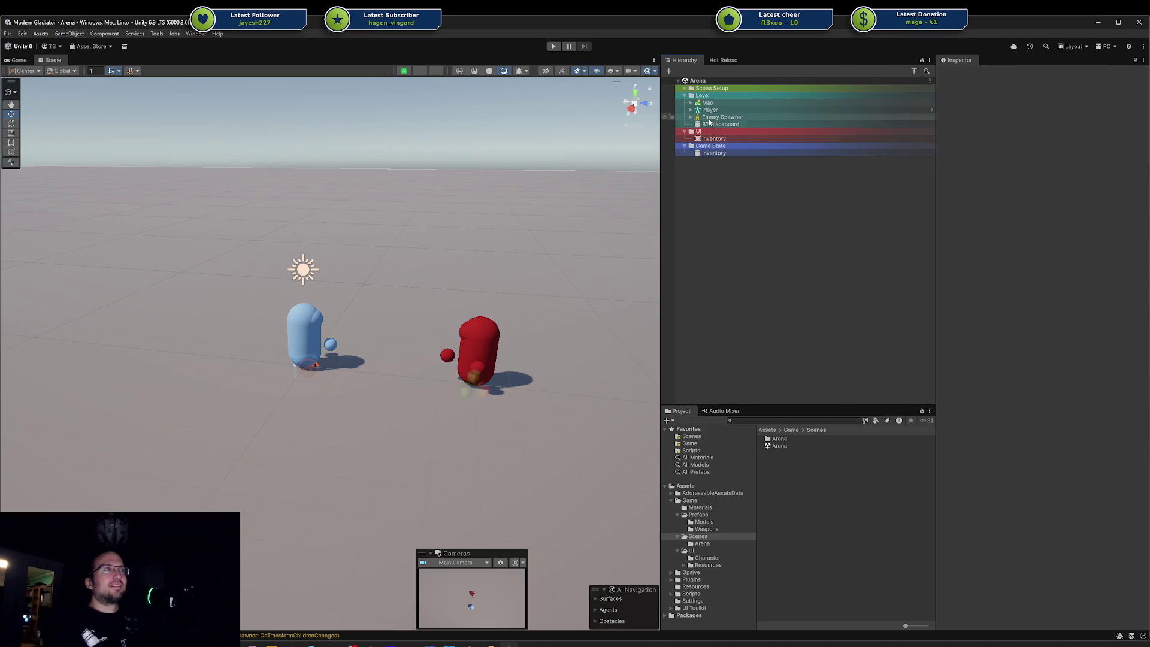
mouse_move(497, 255)
left_mouse_down()
mouse_move(390, 326)
mouse_move(367, 312)
left_mouse_up()
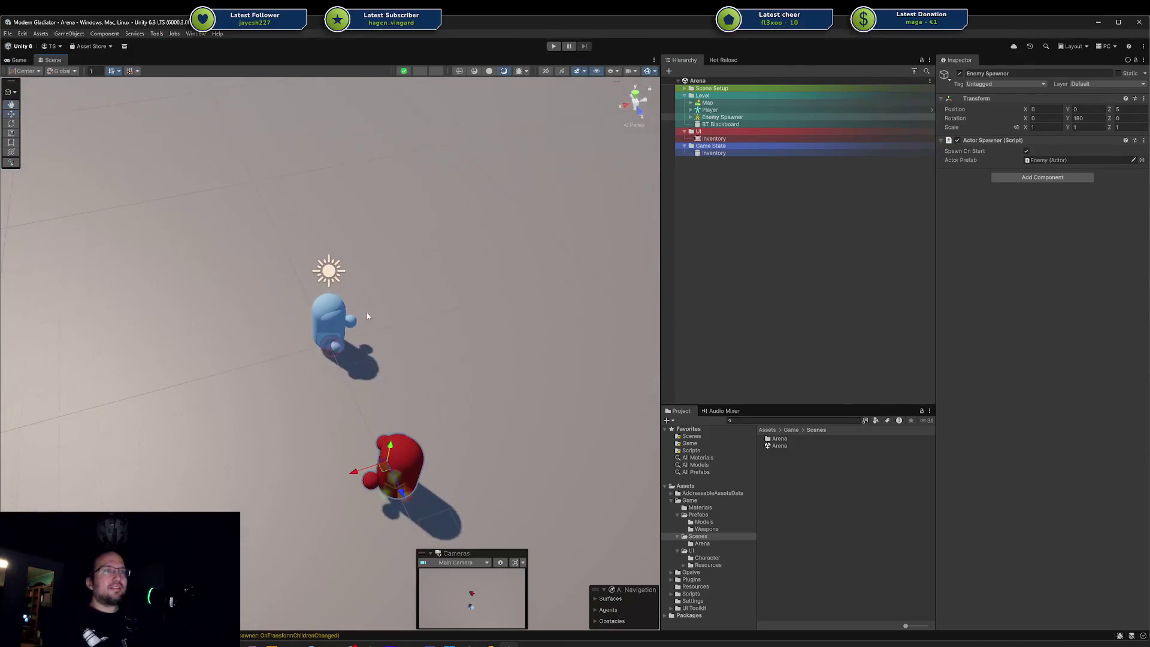
mouse_move(478, 434)
left_mouse_down()
mouse_move(523, 385)
mouse_move(477, 378)
mouse_move(480, 422)
left_mouse_up()
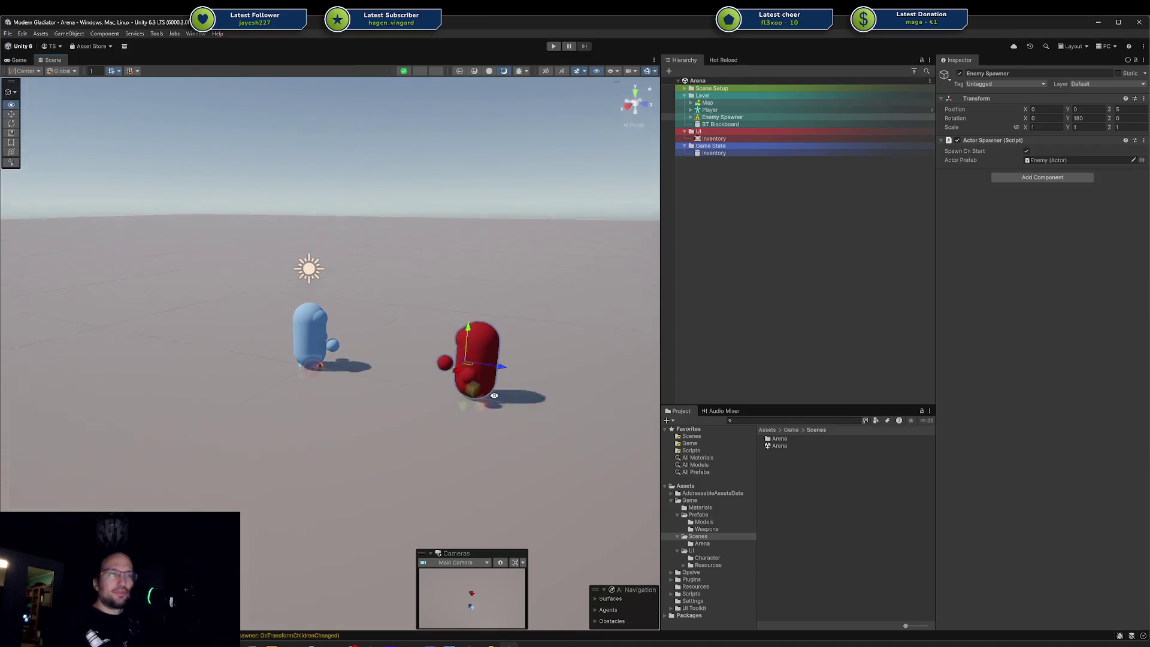
left_click(751, 290)
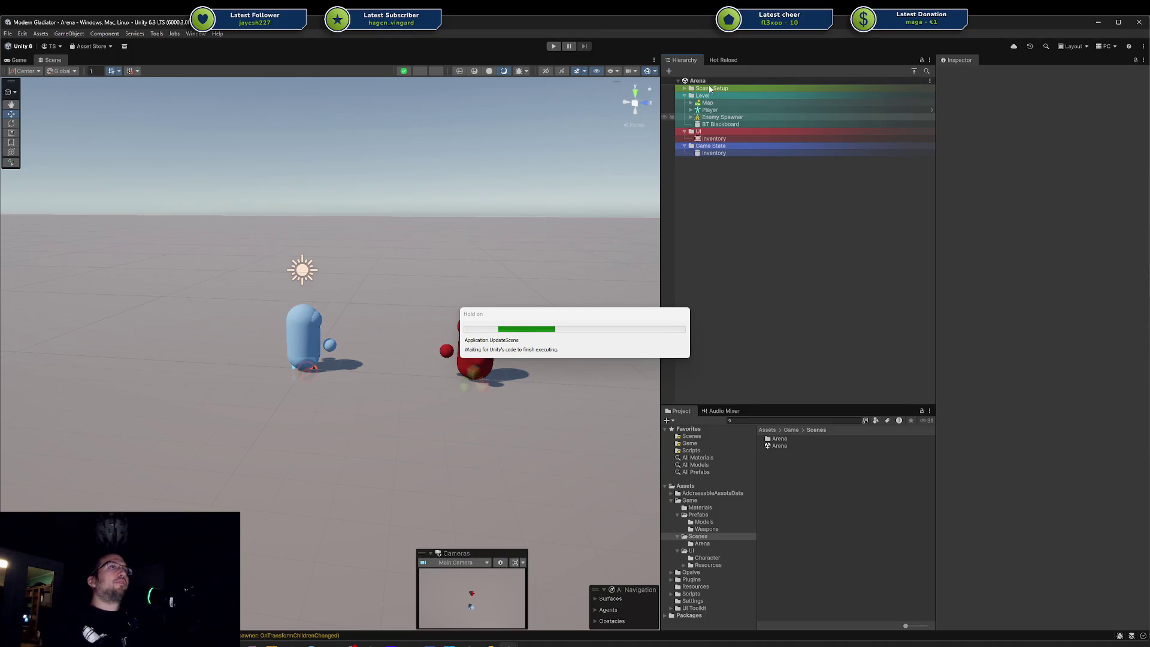
left_click(684, 89)
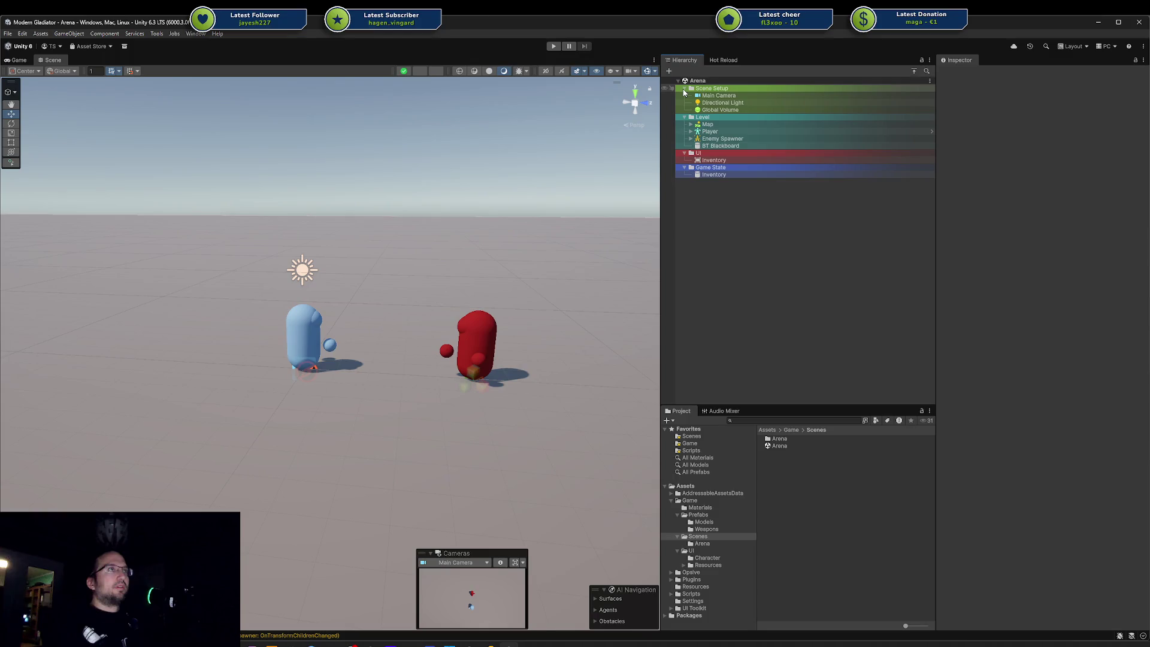
Step: Create an empty 'Arena Manager' object at the top of the Level group
left_click(684, 91)
left_click(710, 96)
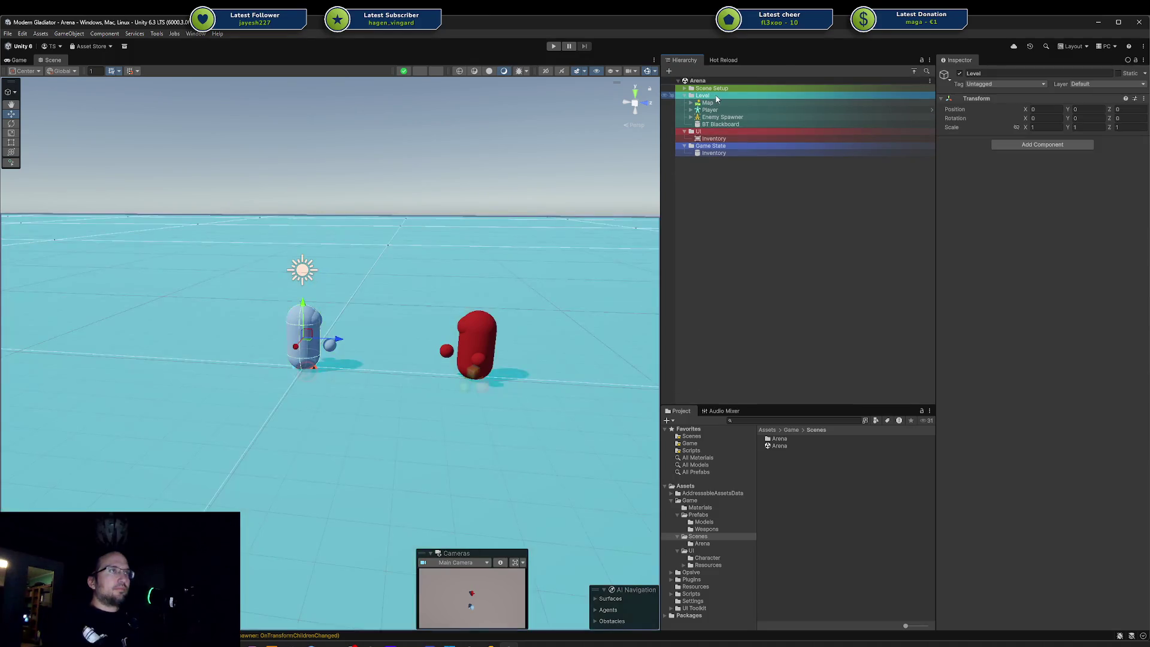
right_click(717, 98)
left_click(771, 261)
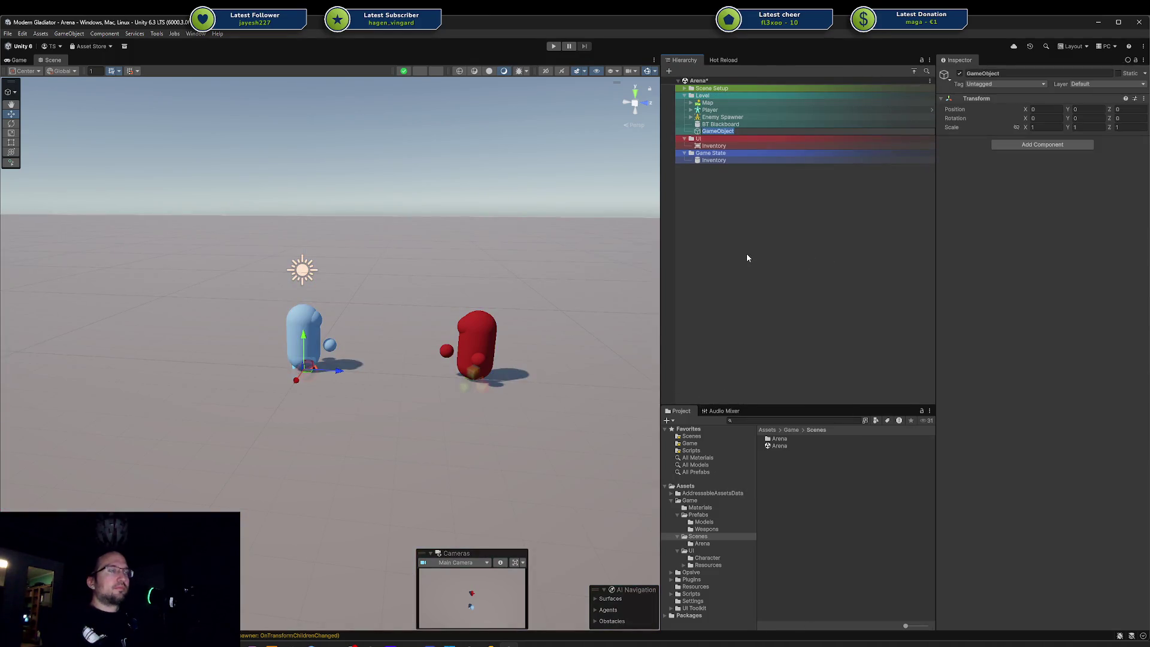
type("Arena Manager")
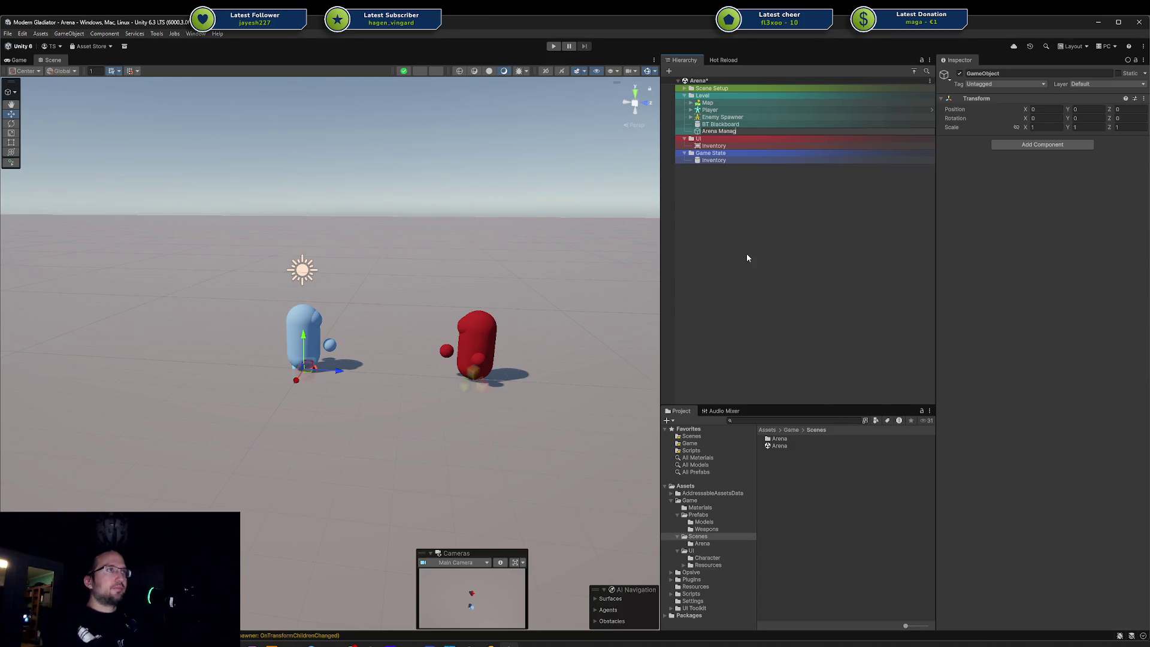
key("Return")
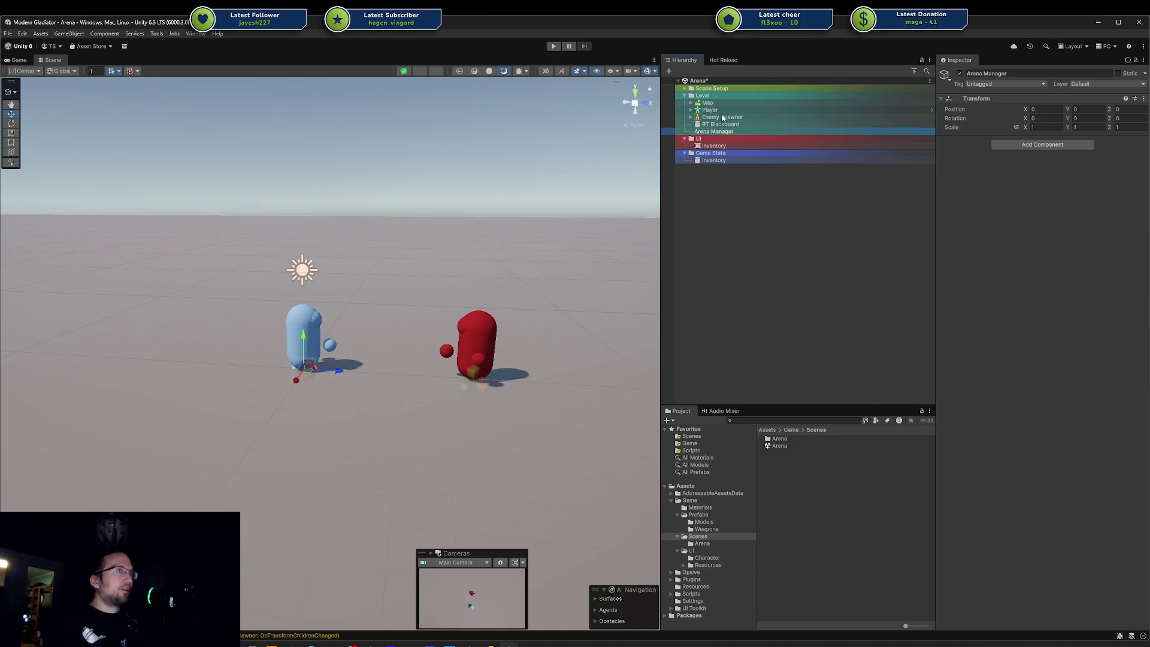
left_click_drag(720, 99, 720, 100)
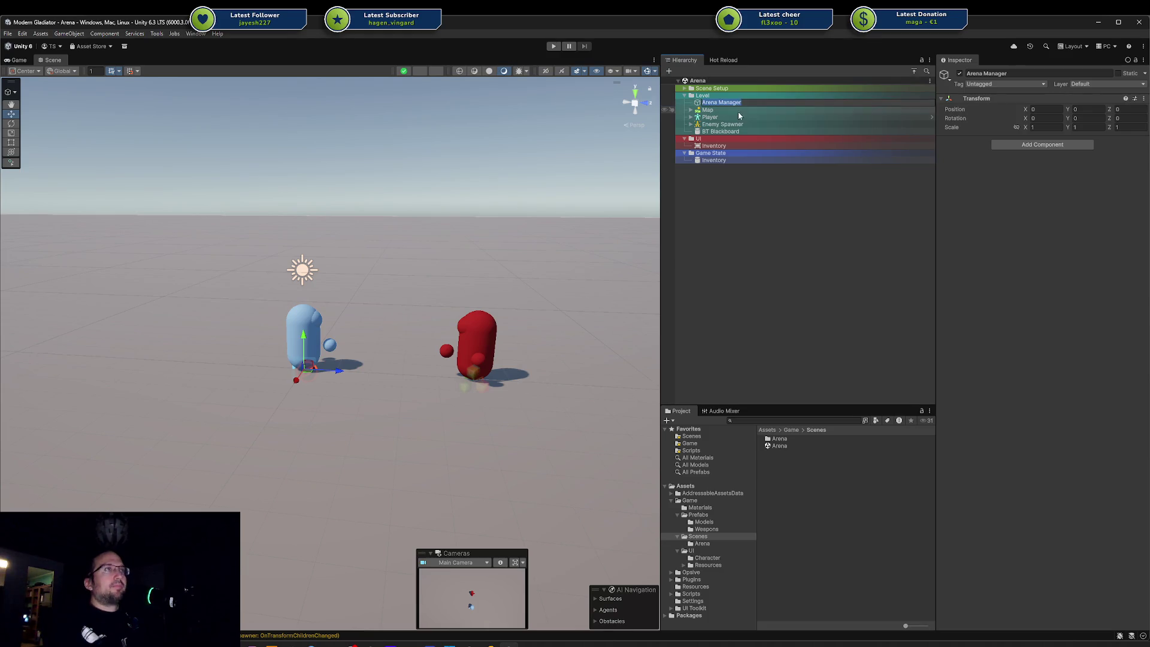
Step: Give Arena Manager the gear icon and select it to check its transform
left_click(698, 103)
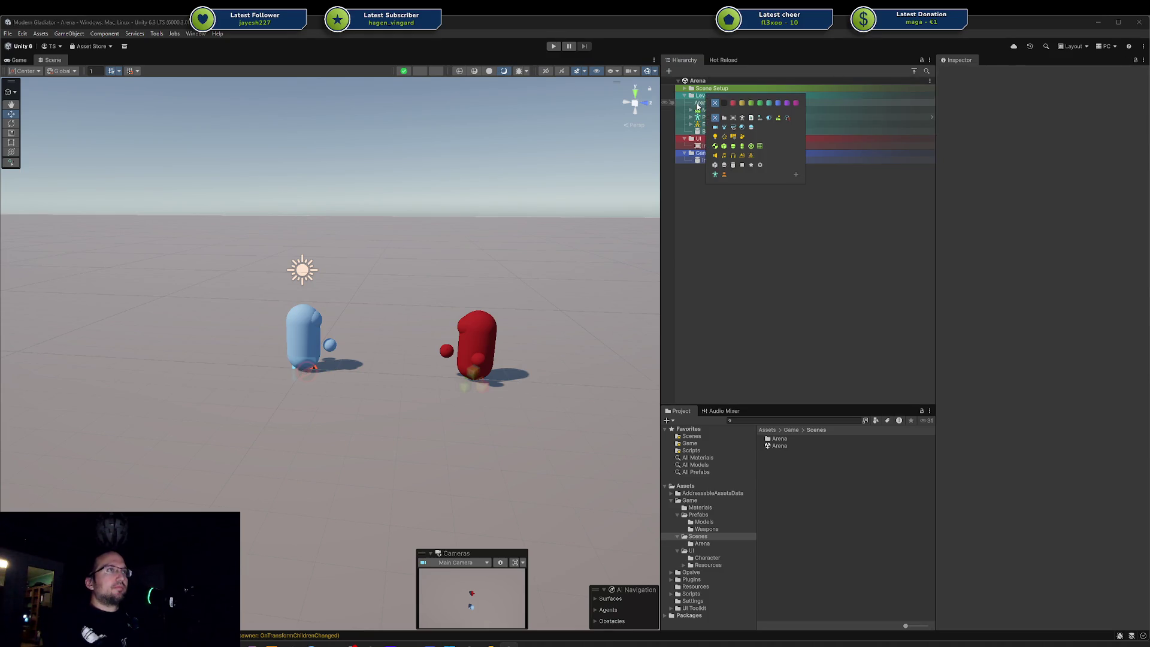
left_click(760, 165)
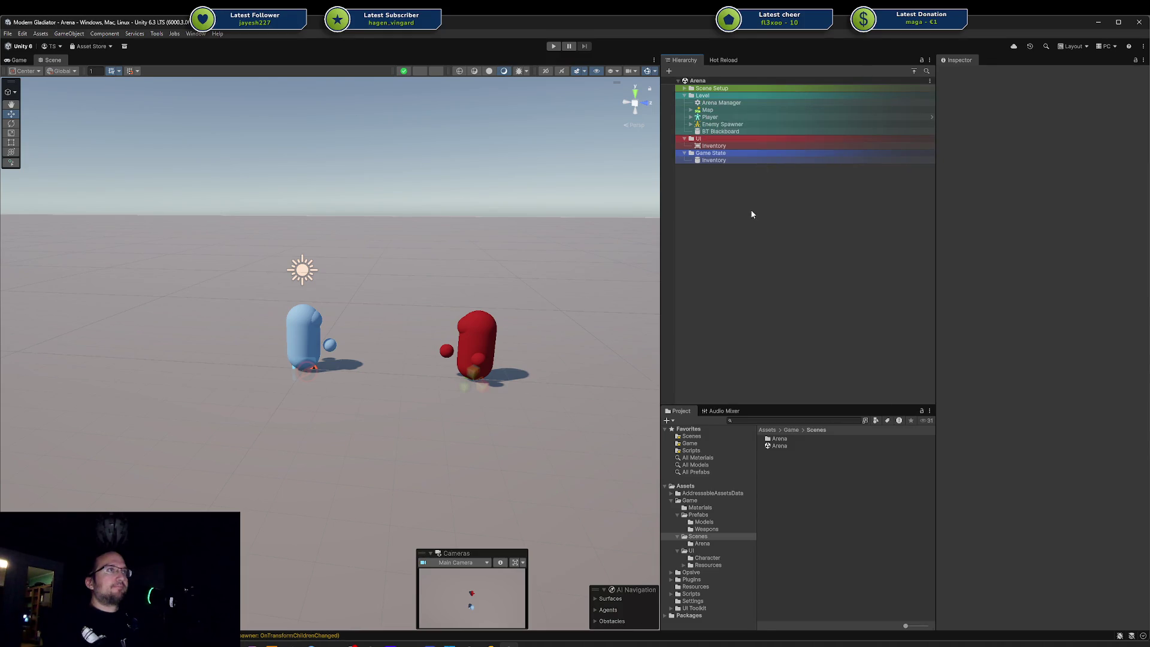
left_click(725, 104)
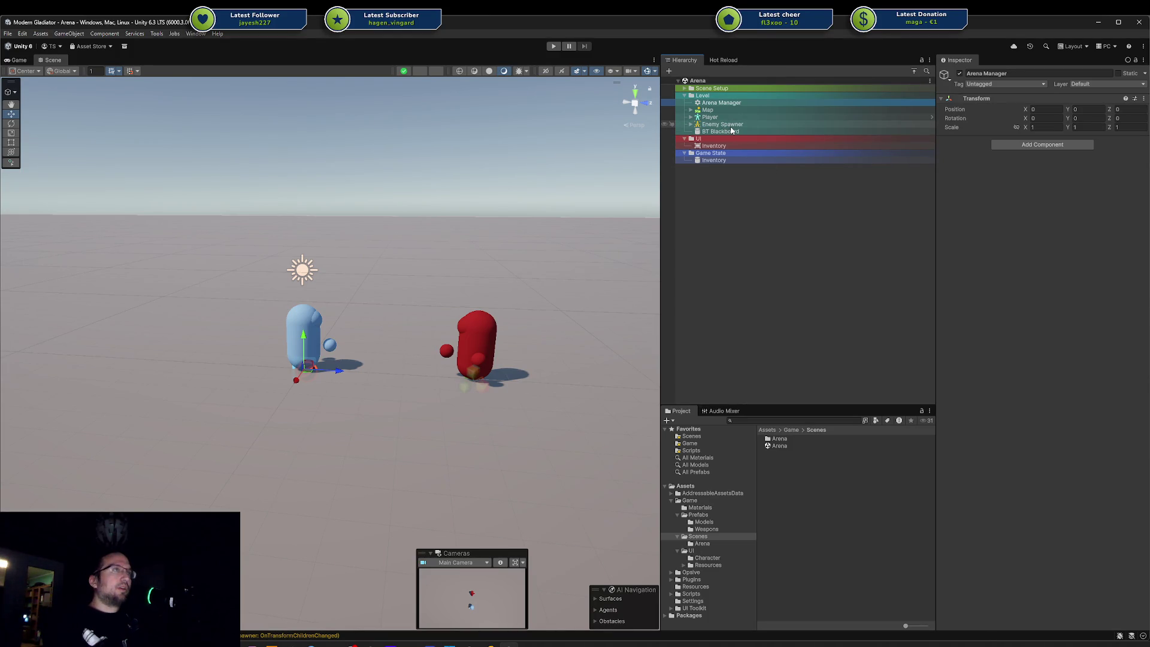
mouse_move(490, 645)
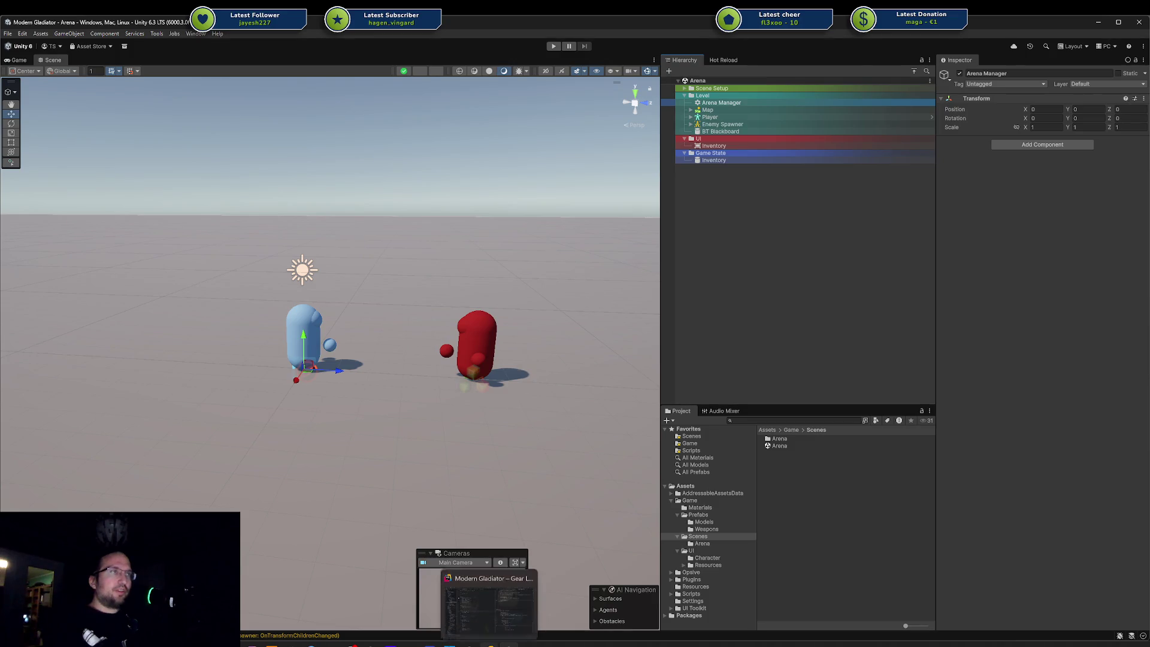
left_click(489, 602)
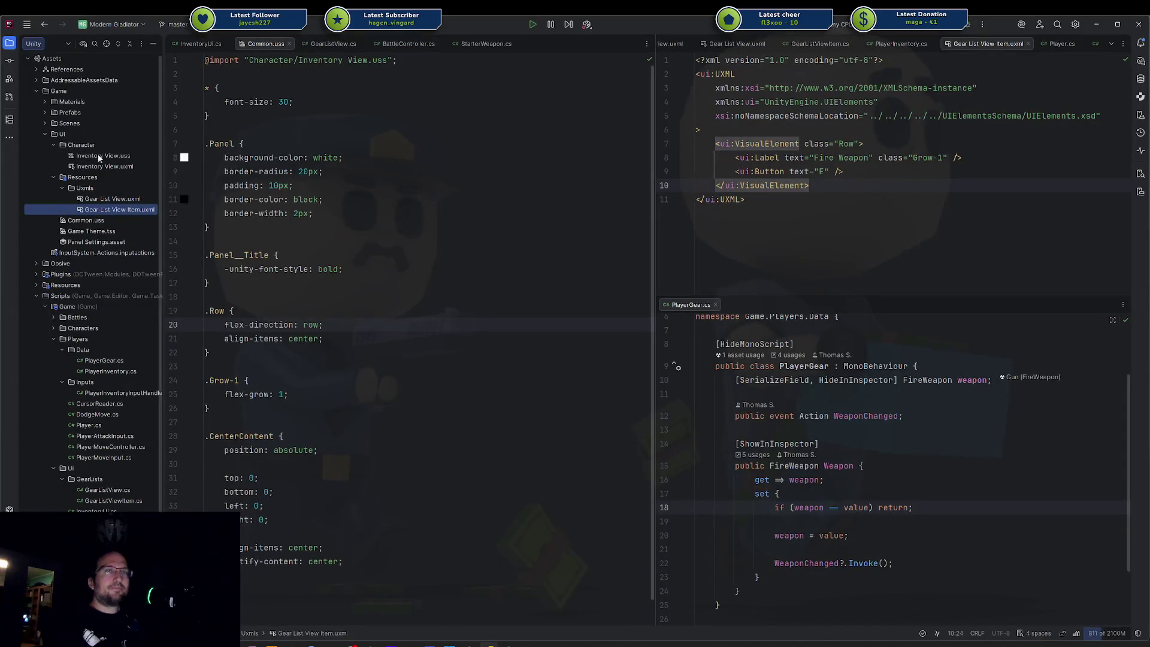
Step: In Rider, collapse the Character and Resources folders and close every open editor tab, then return to Unity
left_click(53, 145)
left_click(53, 155)
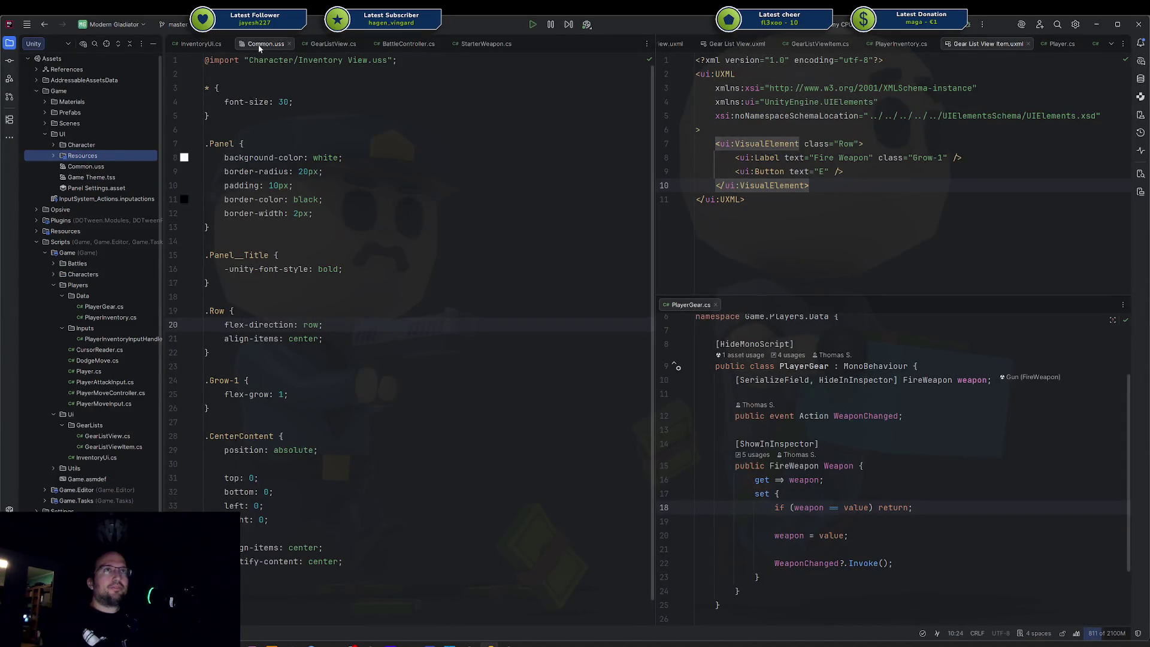
right_click(246, 43)
left_click(303, 75)
right_click(215, 44)
left_click(267, 77)
right_click(195, 44)
left_click(240, 75)
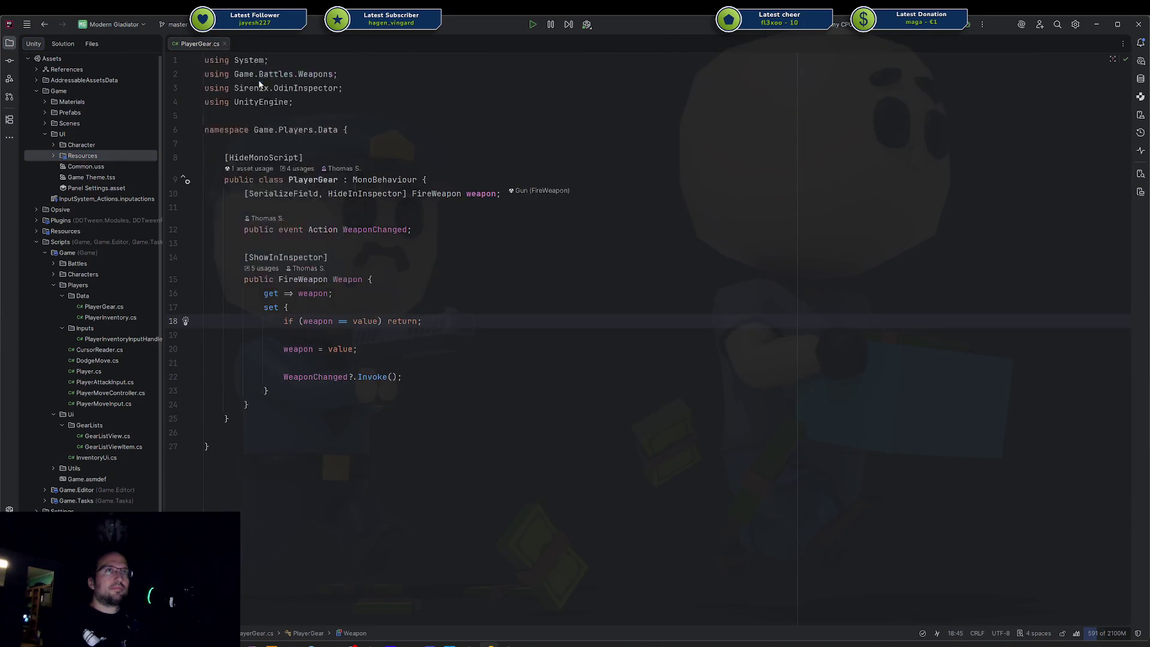
key("alt+Tab")
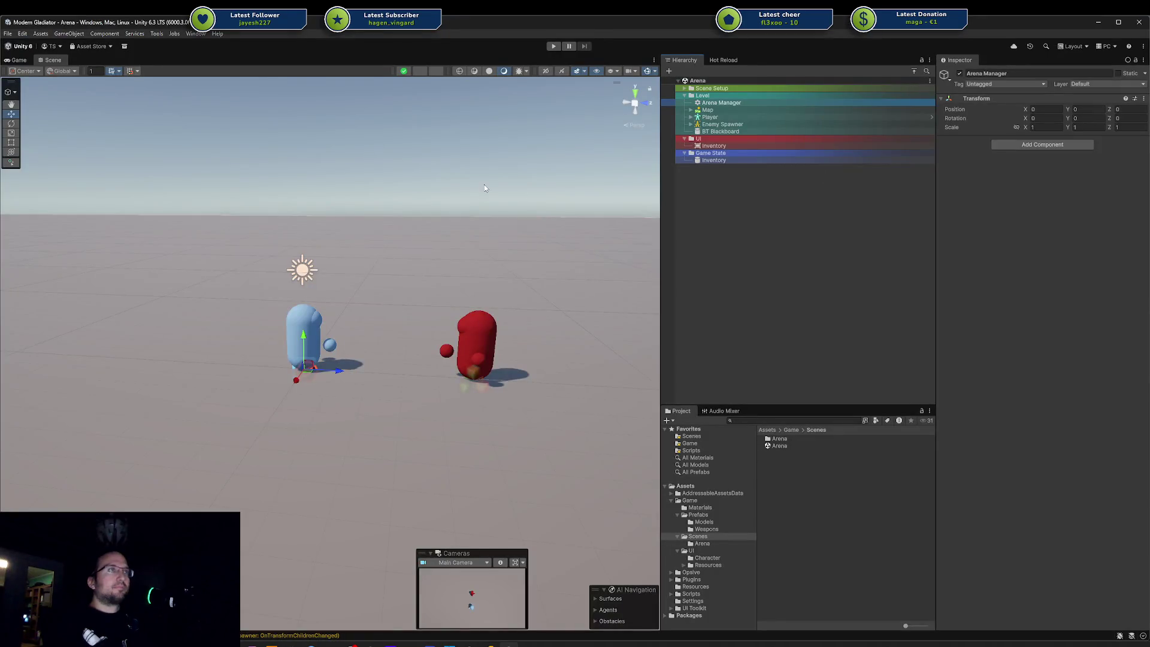
Step: Move the Enemy Spawner farther out to Z 10 and save the Arena scene
left_click(722, 124)
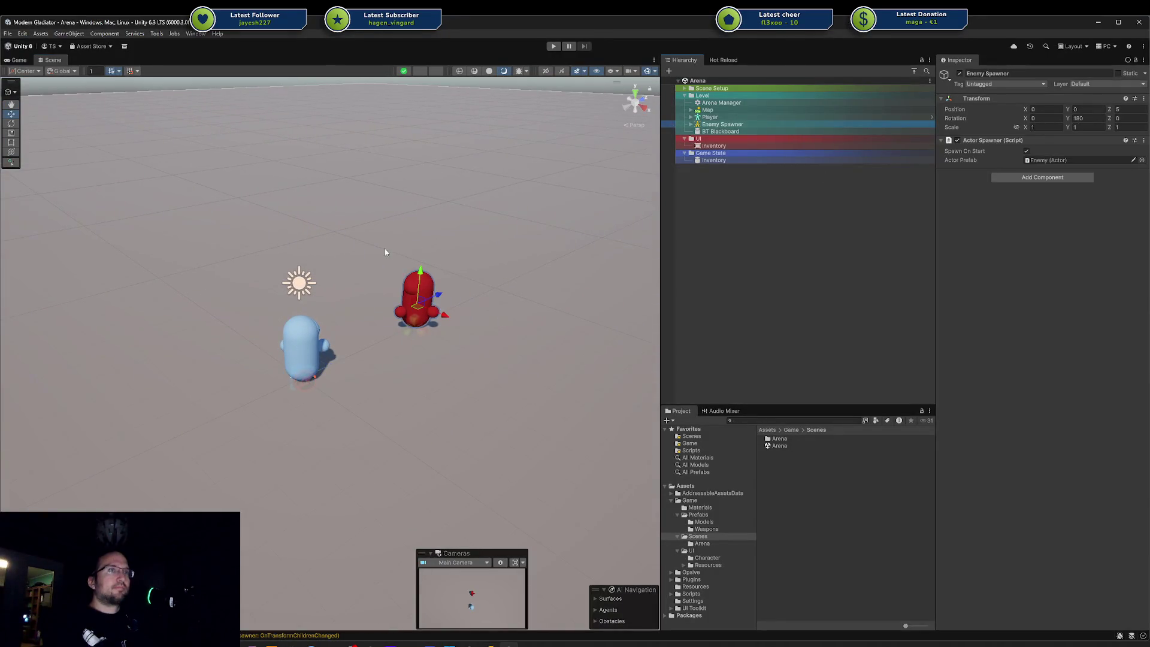
key("f")
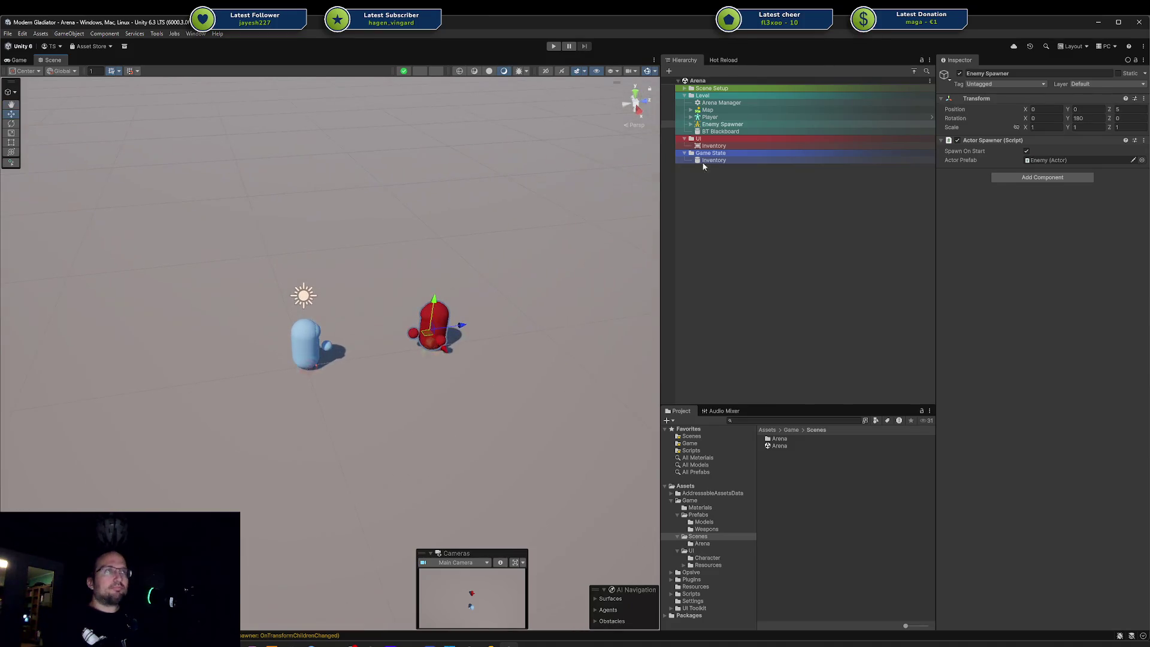
left_click(733, 103)
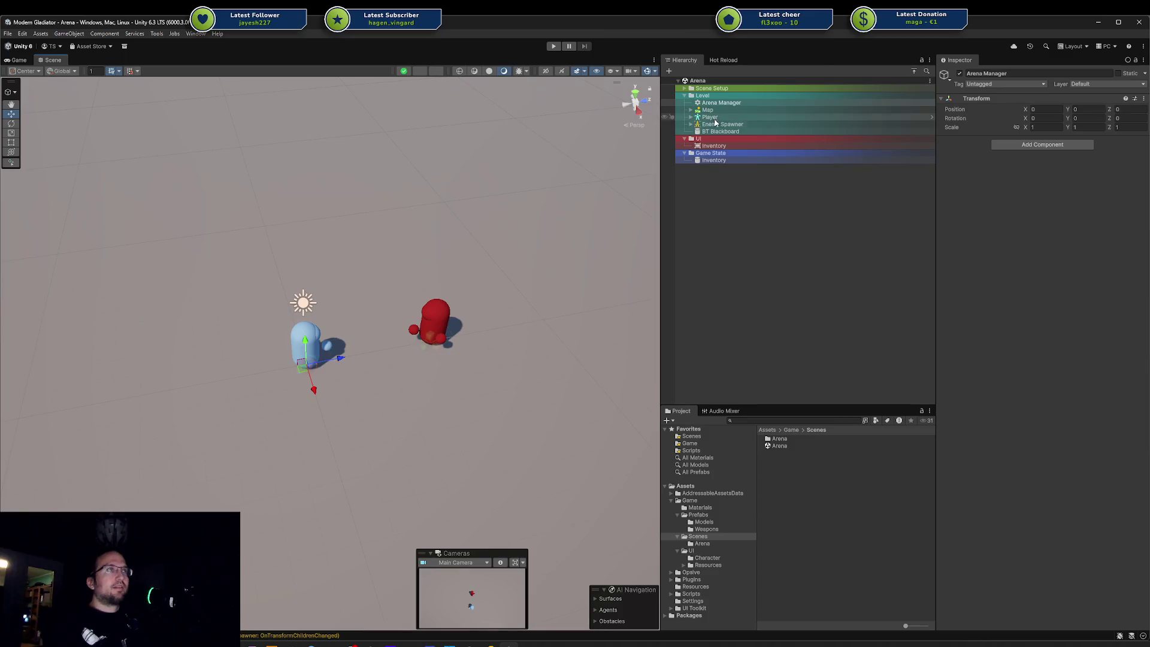
left_click(430, 333)
scroll(490, 284, "down", 3)
left_click_drag(424, 330, 505, 315)
key("ctrl+s")
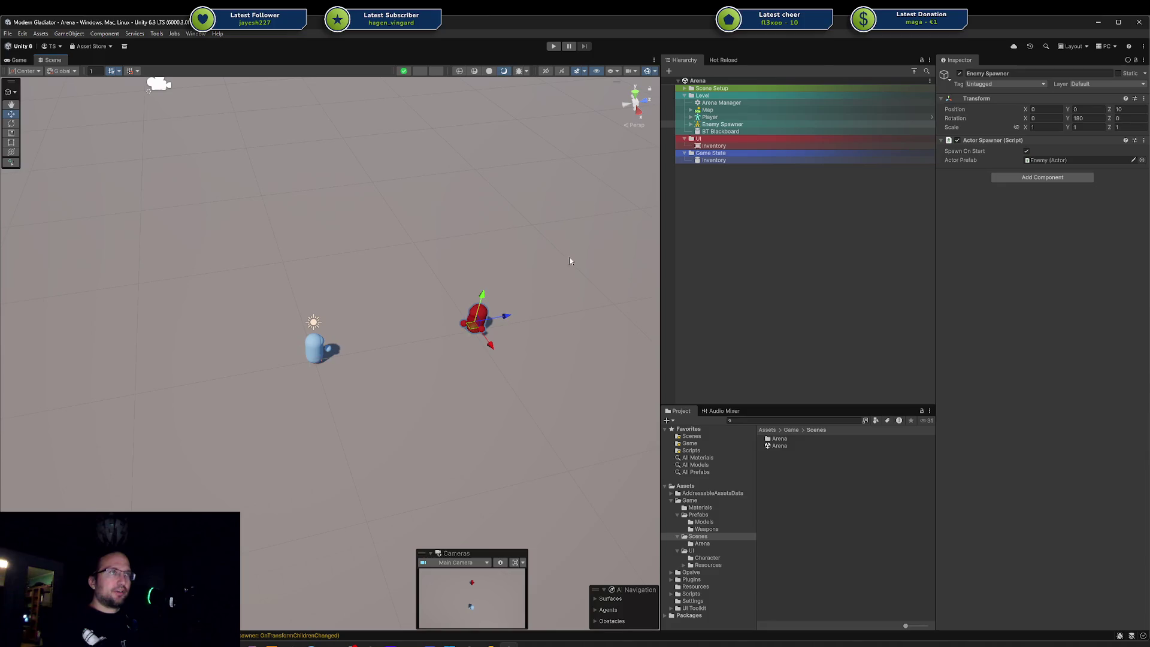
Step: Duplicate the Enemy Spawner and place the copy at X -10
left_click(743, 125)
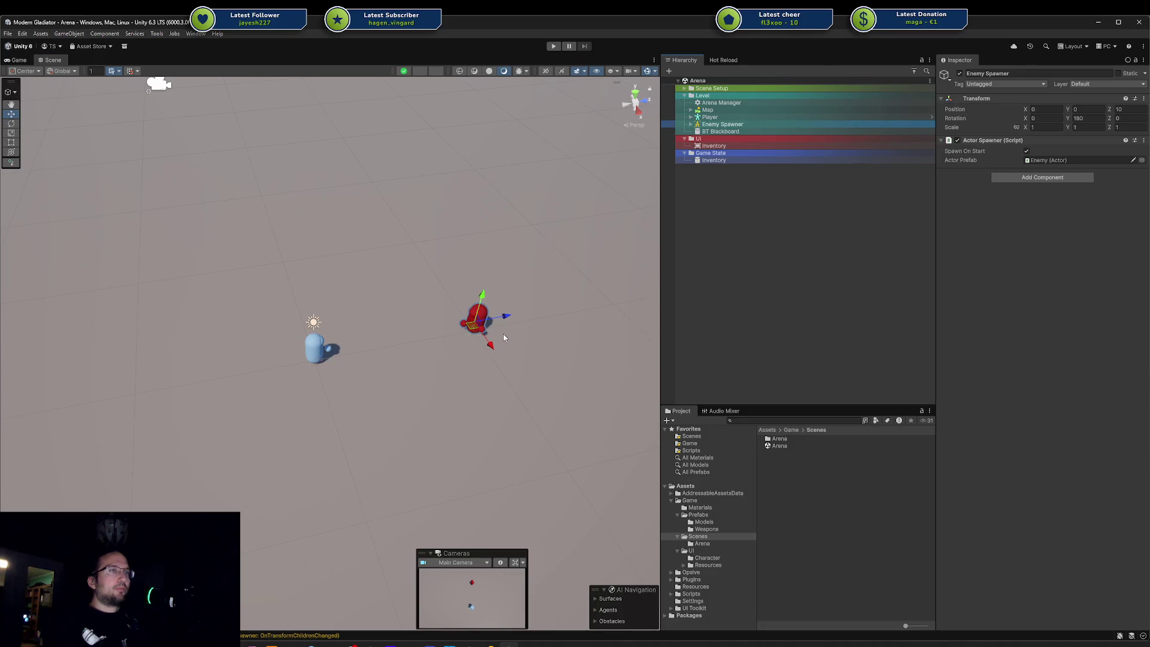
mouse_move(479, 321)
left_mouse_down("alt")
mouse_move(457, 351)
mouse_move(496, 360)
mouse_move(544, 342)
left_mouse_up("alt")
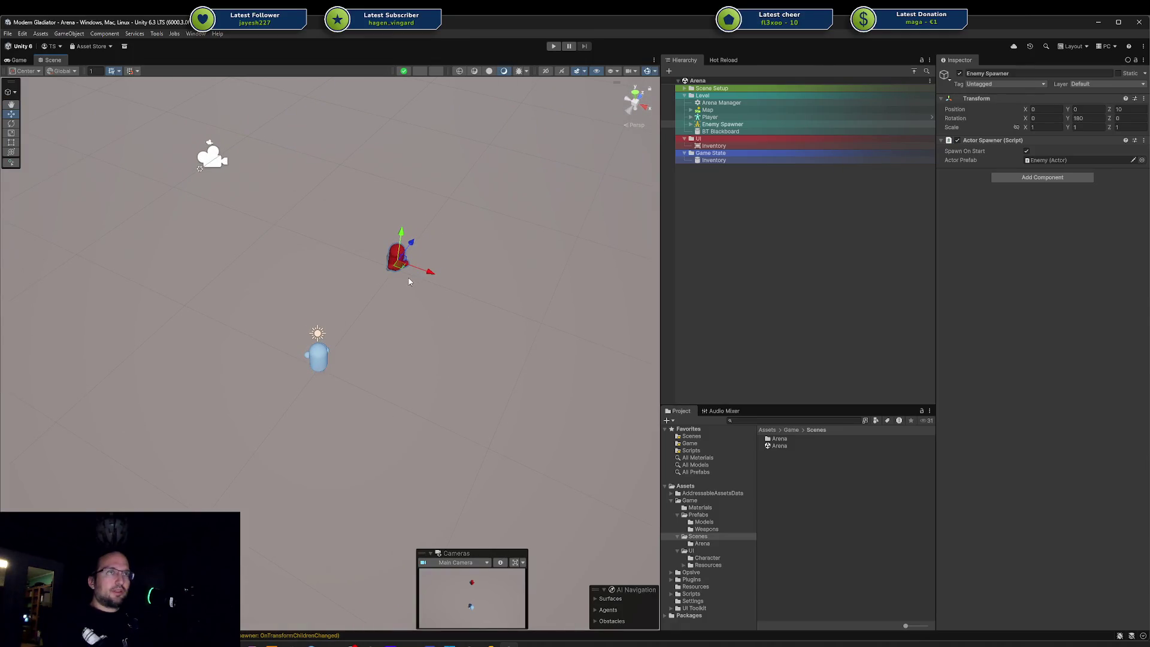
key("ctrl+d")
mouse_move(398, 274)
left_mouse_down()
mouse_move(190, 316)
mouse_move(182, 310)
mouse_move(239, 313)
mouse_move(183, 270)
mouse_move(134, 259)
mouse_move(112, 326)
mouse_move(298, 283)
mouse_move(145, 272)
mouse_move(192, 282)
mouse_move(174, 269)
mouse_move(277, 268)
left_mouse_up()
key("e")
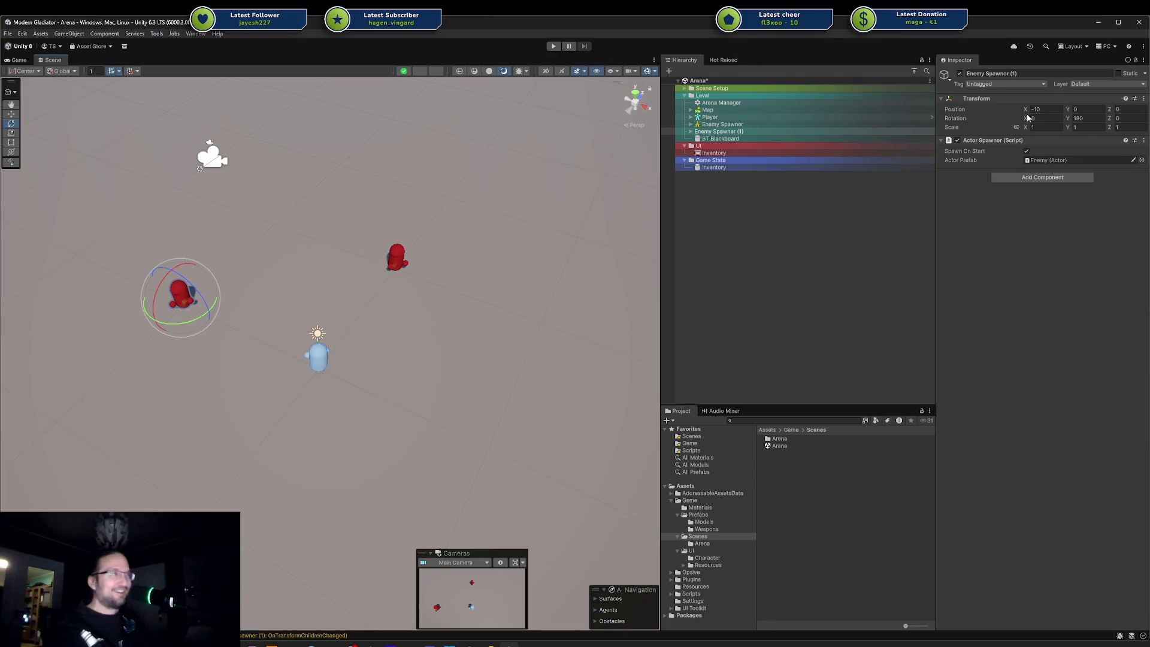
Step: Enter 090 as the copy's Y rotation, save the scene, and fine-tune Enemy Spawner (1)'s position
left_click(1087, 120)
type("0")
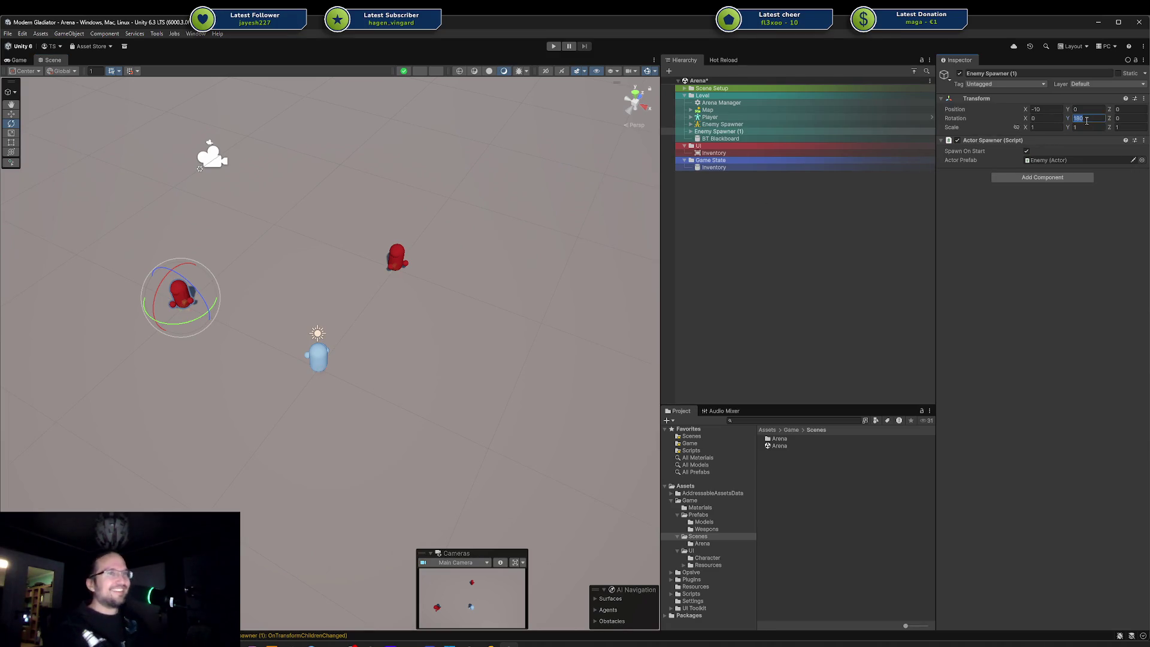
type("90")
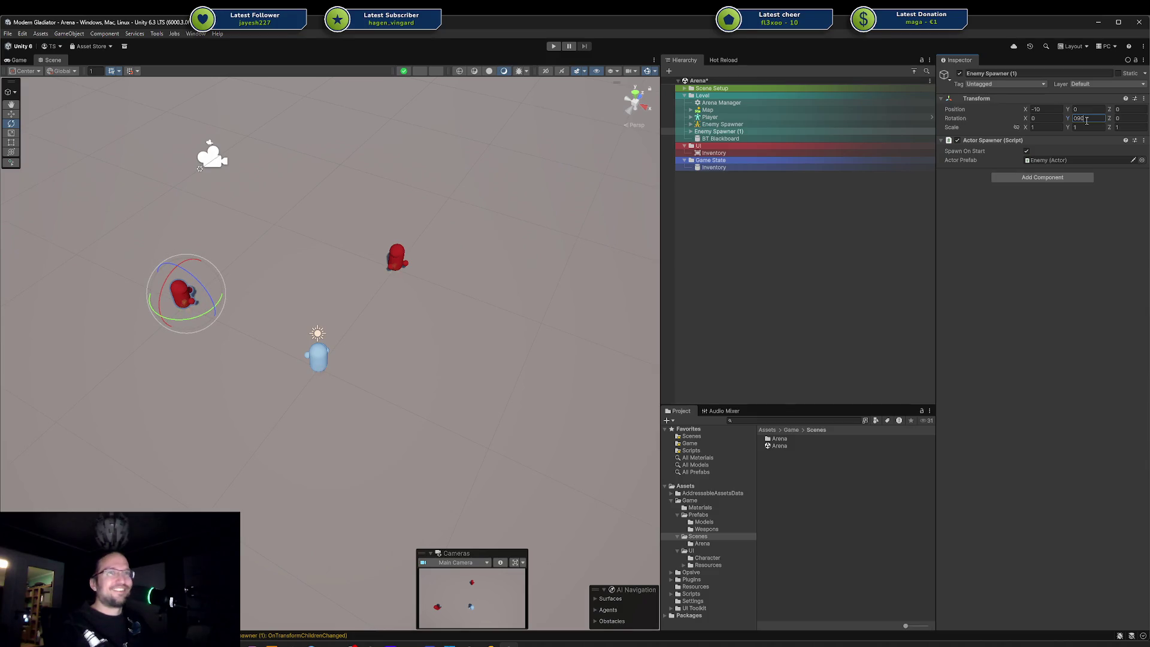
left_click_drag(568, 332, 323, 325)
key("ctrl+s")
key("w")
left_click_drag(244, 309, 558, 432)
key("ctrl+z")
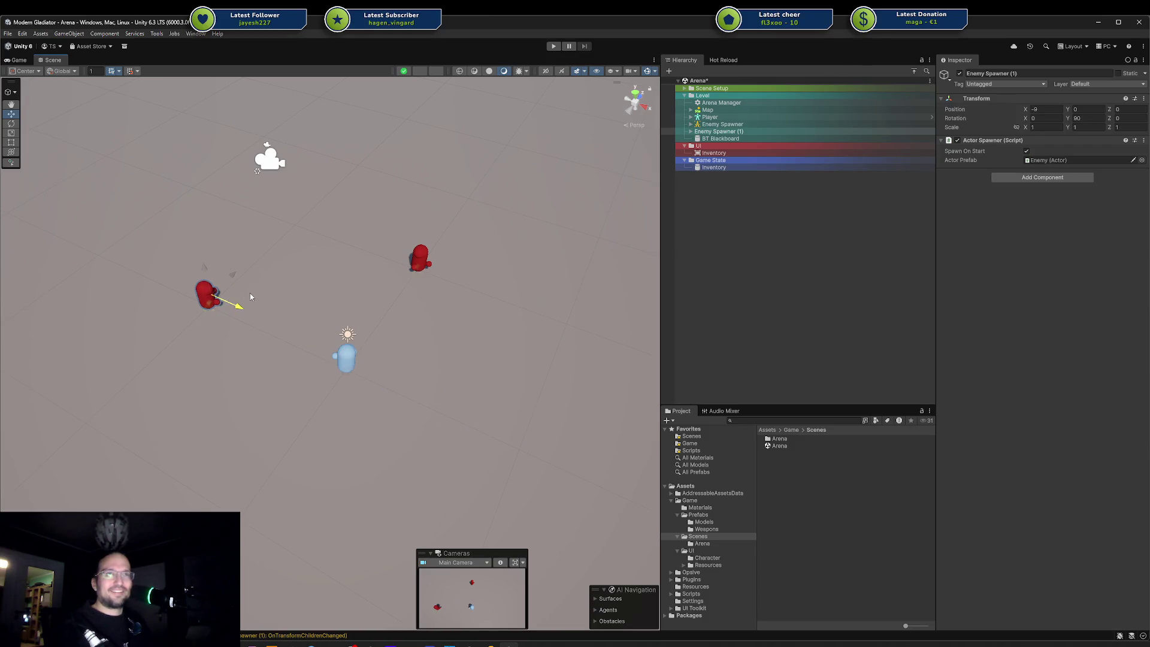
mouse_move(241, 310)
left_mouse_down()
mouse_move(271, 314)
mouse_move(244, 307)
left_mouse_up()
Step: Duplicate into Enemy Spawner (2), move it to X 10, and set its Y rotation to -90
key("ctrl+d")
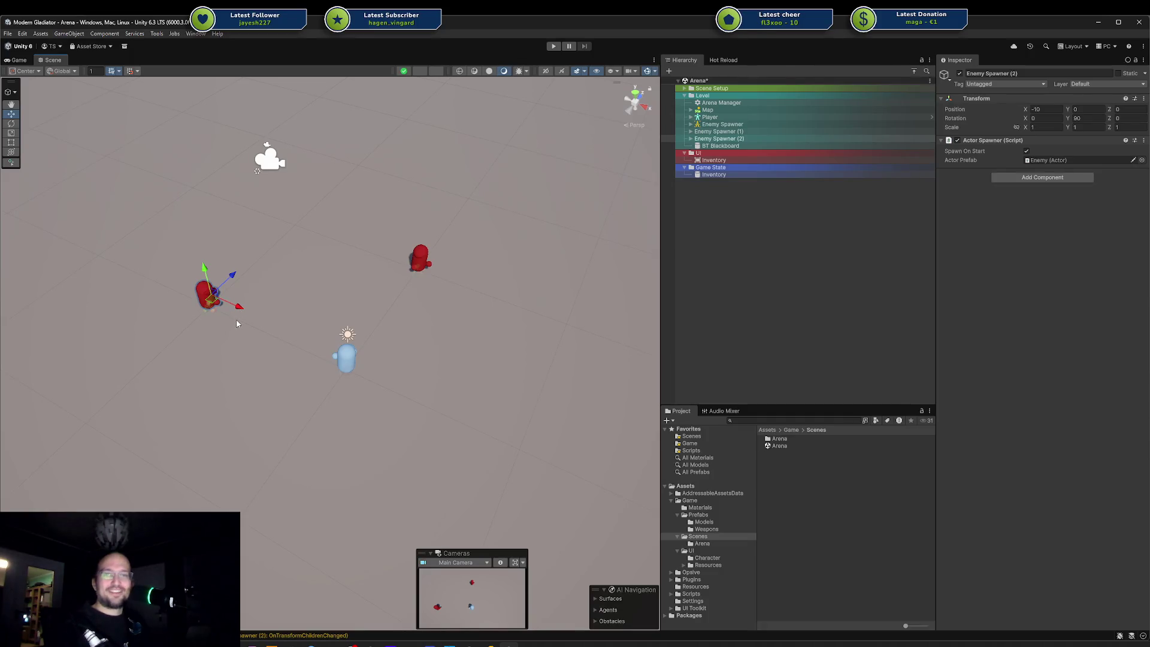
mouse_move(238, 305)
left_mouse_down()
mouse_move(637, 462)
mouse_move(692, 450)
mouse_move(520, 459)
left_mouse_up()
key("e")
key("ctrl+z")
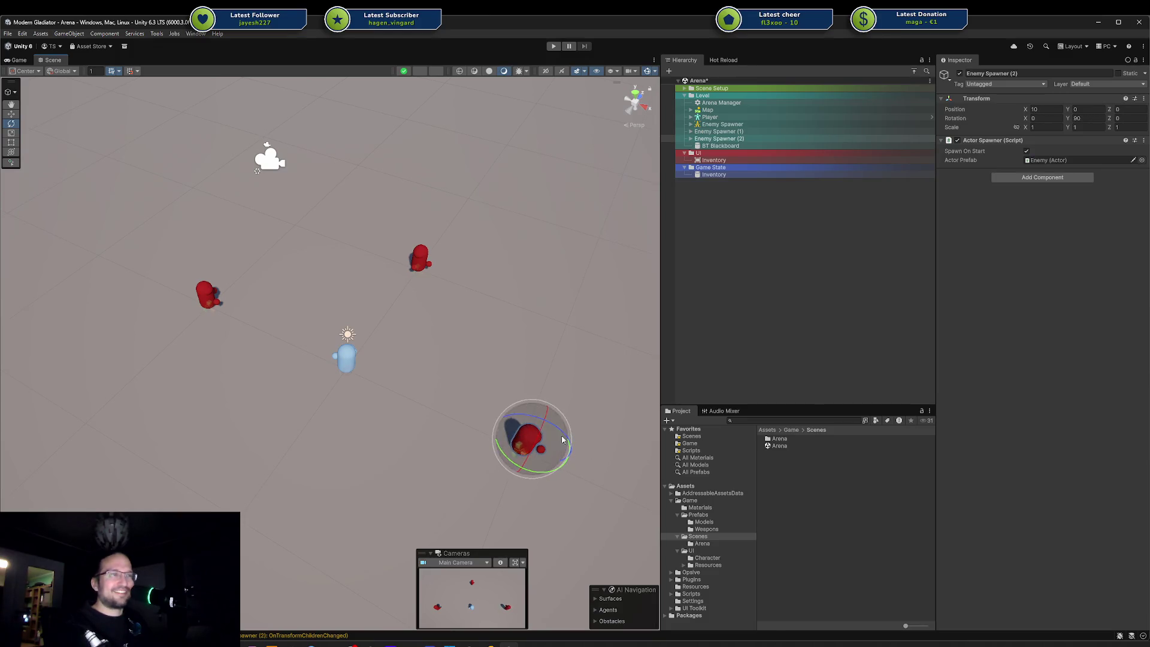
left_click(1102, 120)
type("0-90")
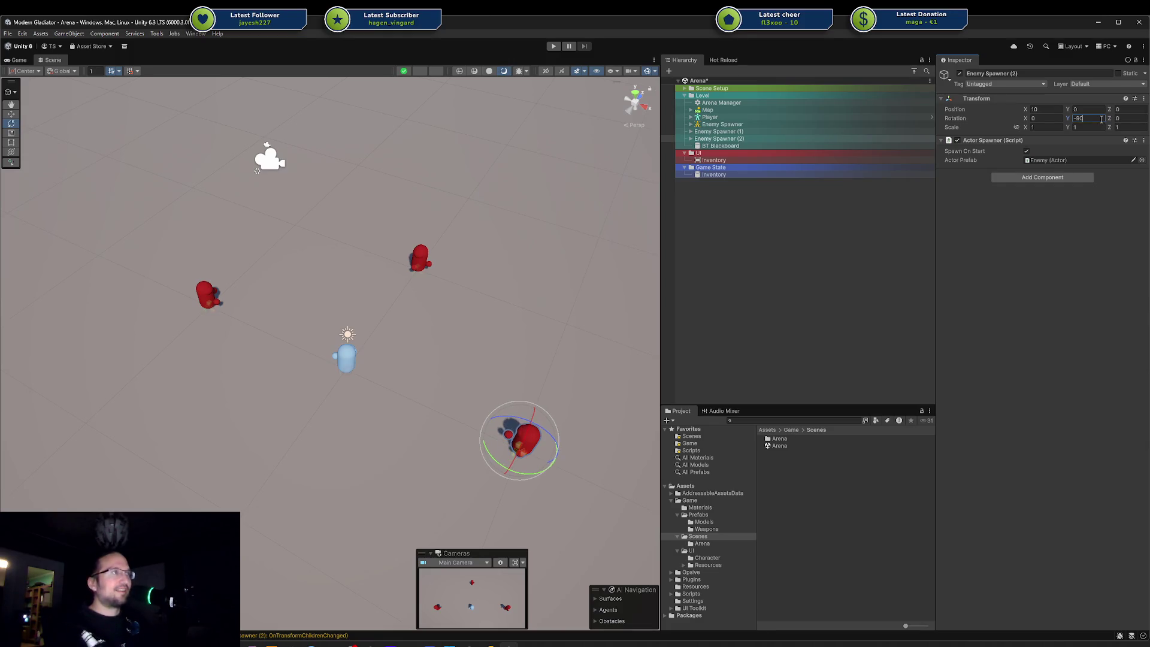
Step: Delete the extra Enemy Spawner (3), leaving three spawners in the arena
scroll(340, 320, "down", 2)
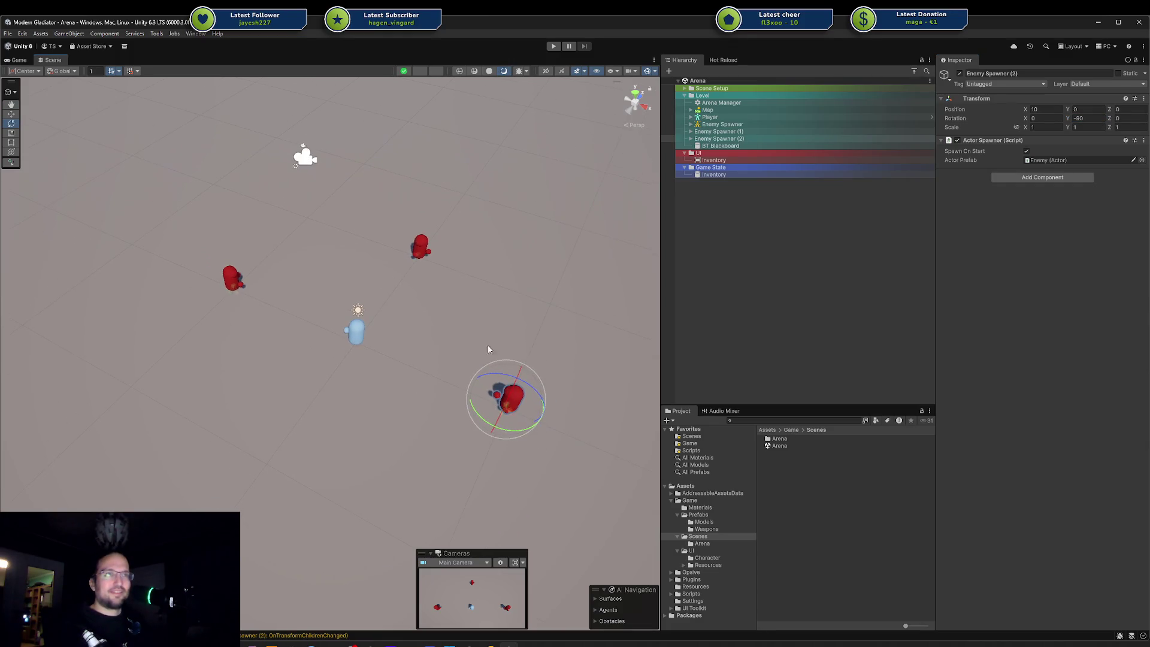
key("ctrl+d")
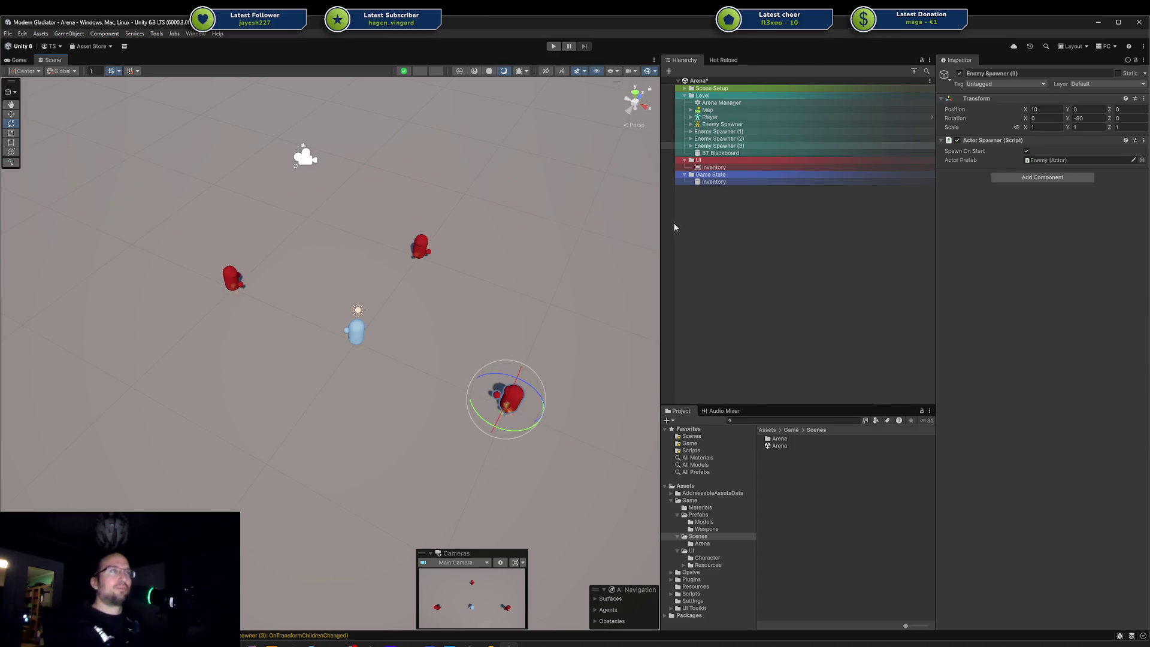
key("Delete")
left_click(730, 131)
Step: Select Enemy Spawner, (1) and (2) together and assign them the orange person icon
left_click(717, 124)
left_click(715, 131)
left_click(716, 138, "shift")
right_click(710, 137)
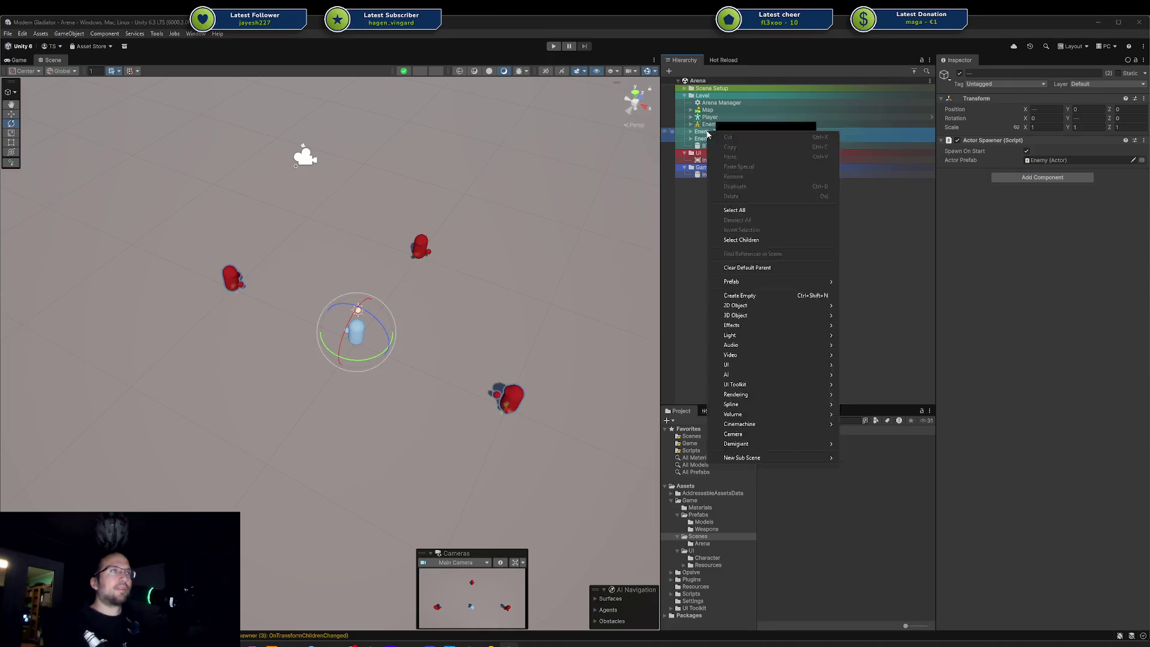
left_click(737, 201)
left_click(736, 204)
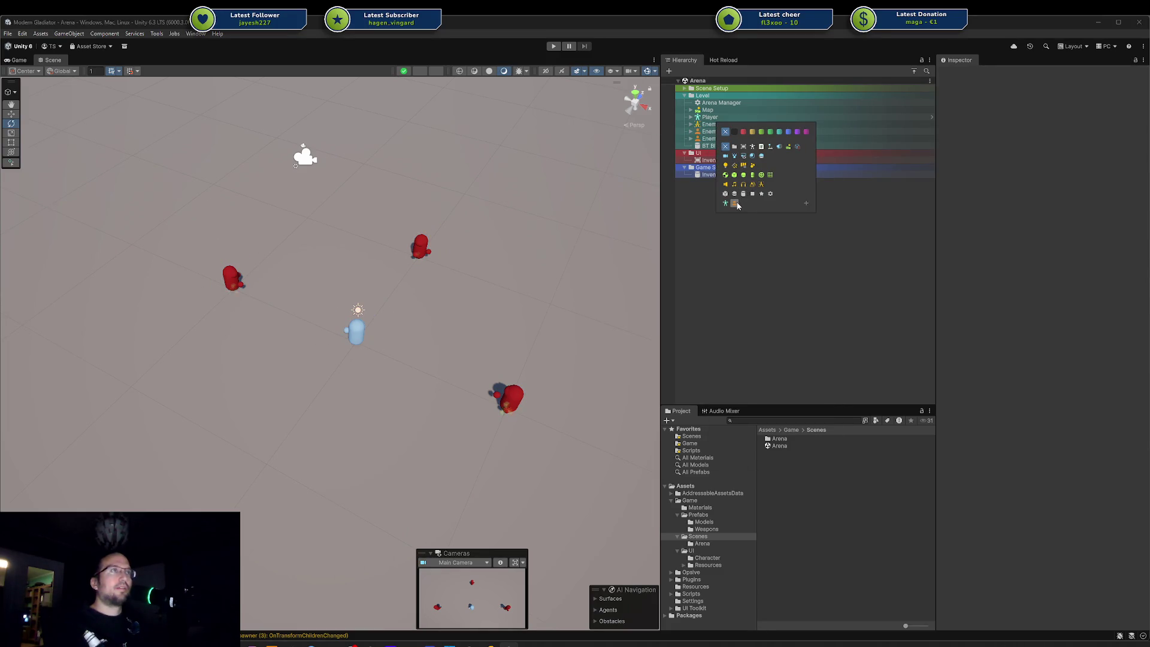
key("Escape")
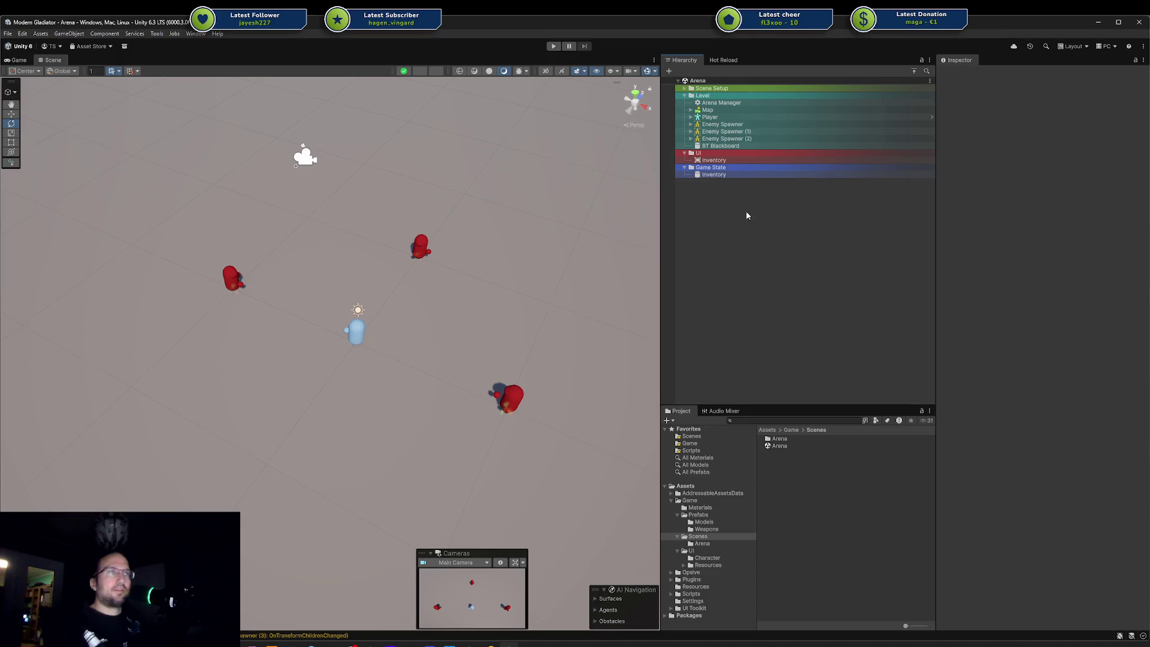
mouse_move(457, 322)
left_mouse_down()
mouse_move(415, 343)
mouse_move(447, 329)
left_mouse_up()
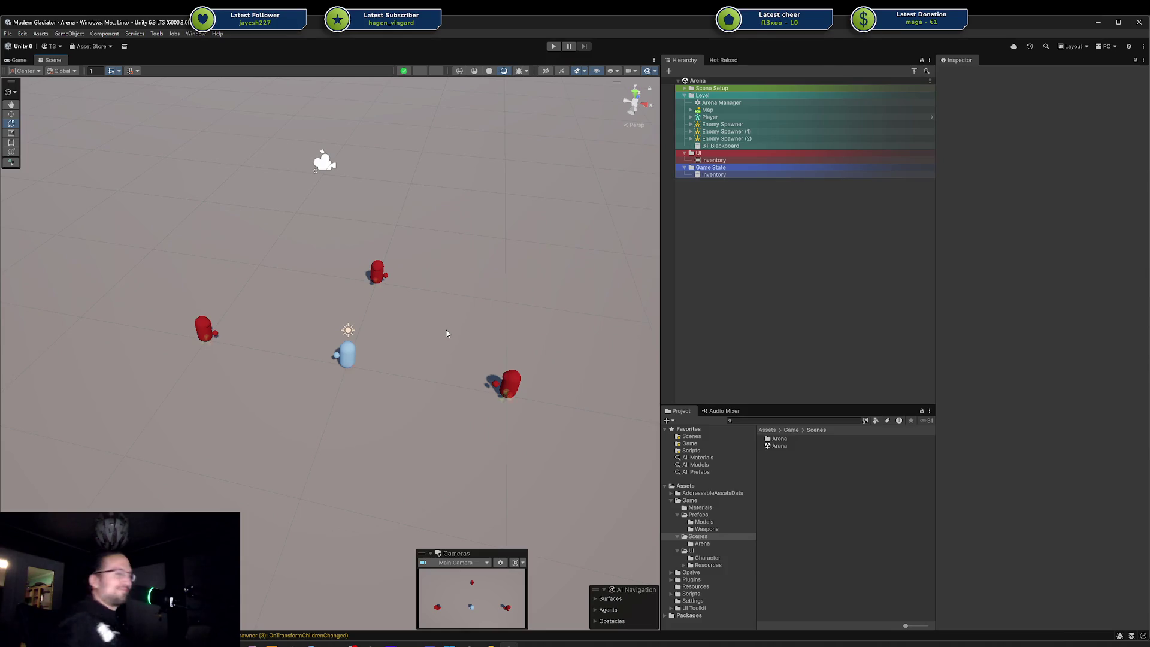
left_click(782, 278)
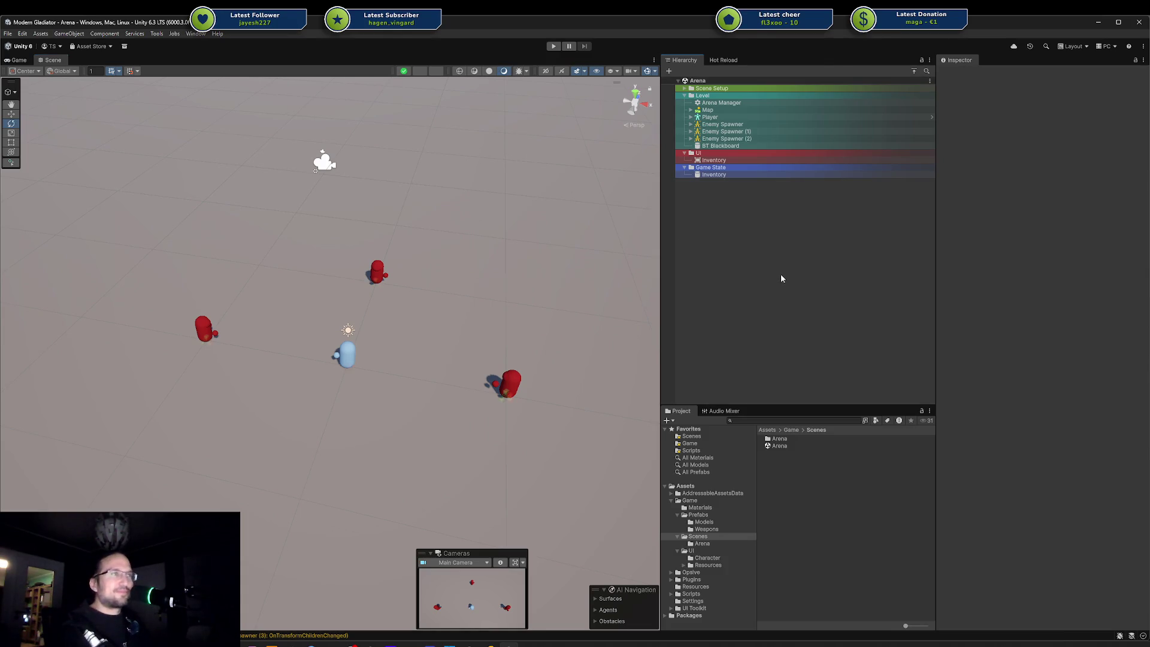
Step: Uncheck Spawn On Start in the Actor Spawner of all three Enemy Spawners, then run the game
left_click(722, 103)
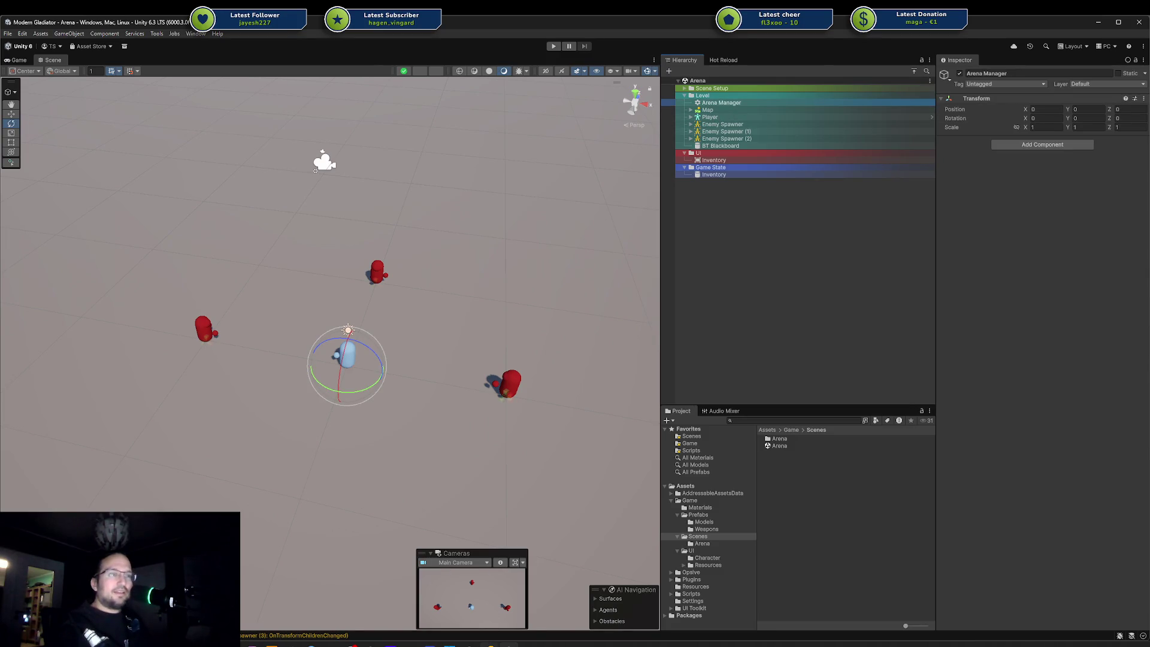
left_click(730, 125)
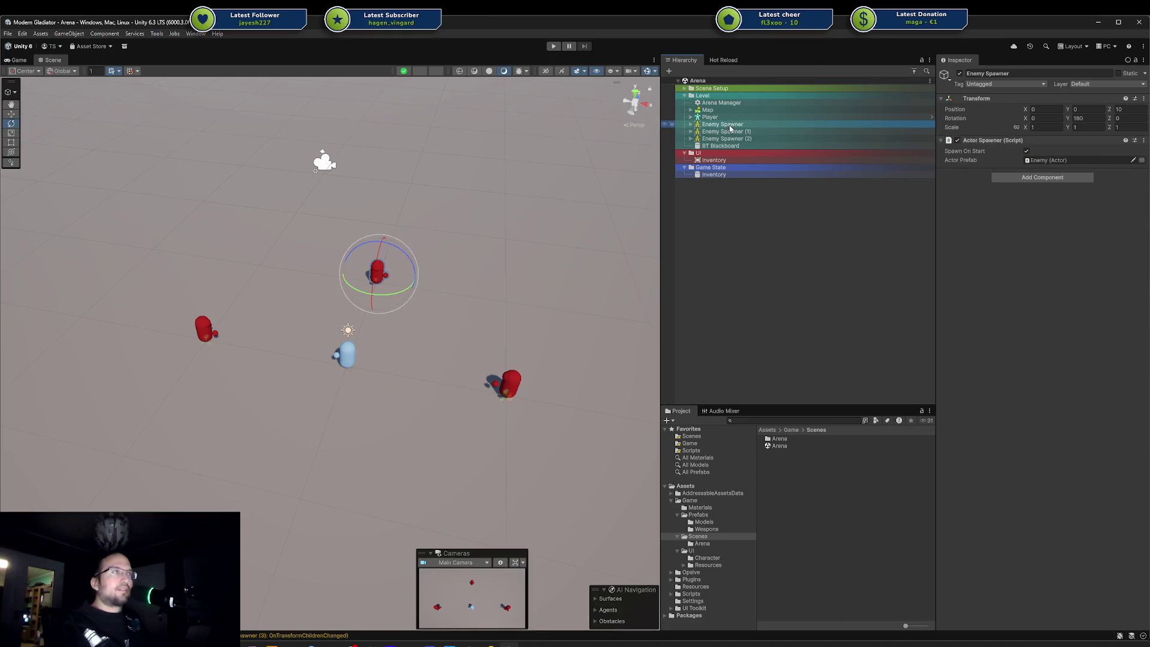
left_click(727, 139, "shift")
left_click(1026, 151)
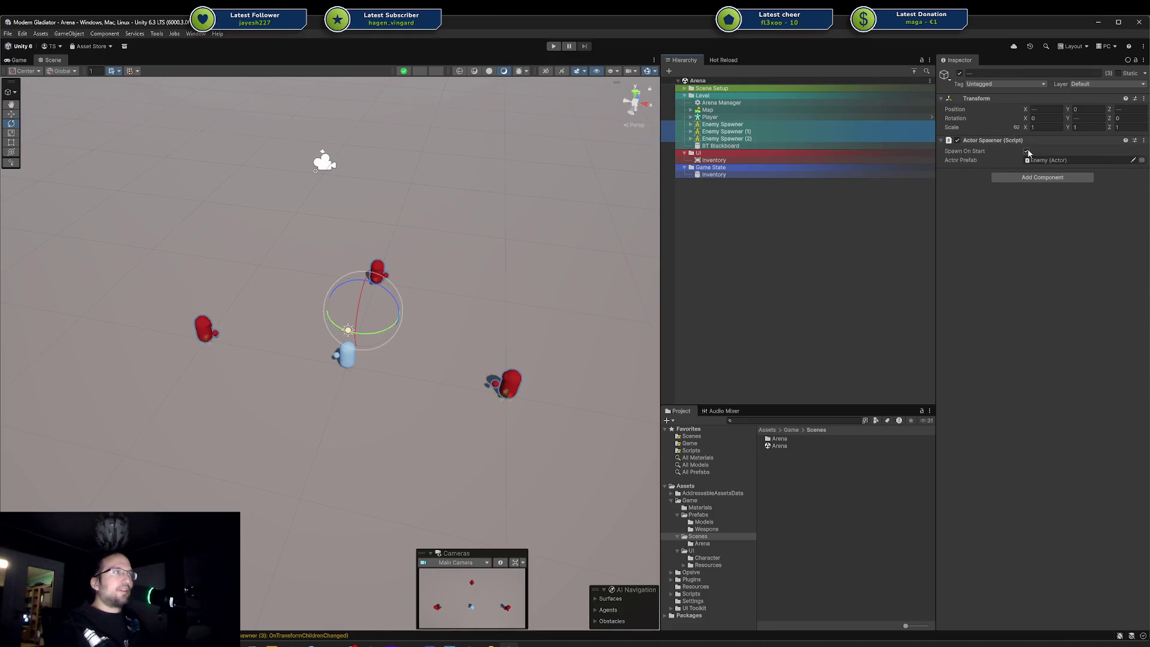
left_click(553, 46)
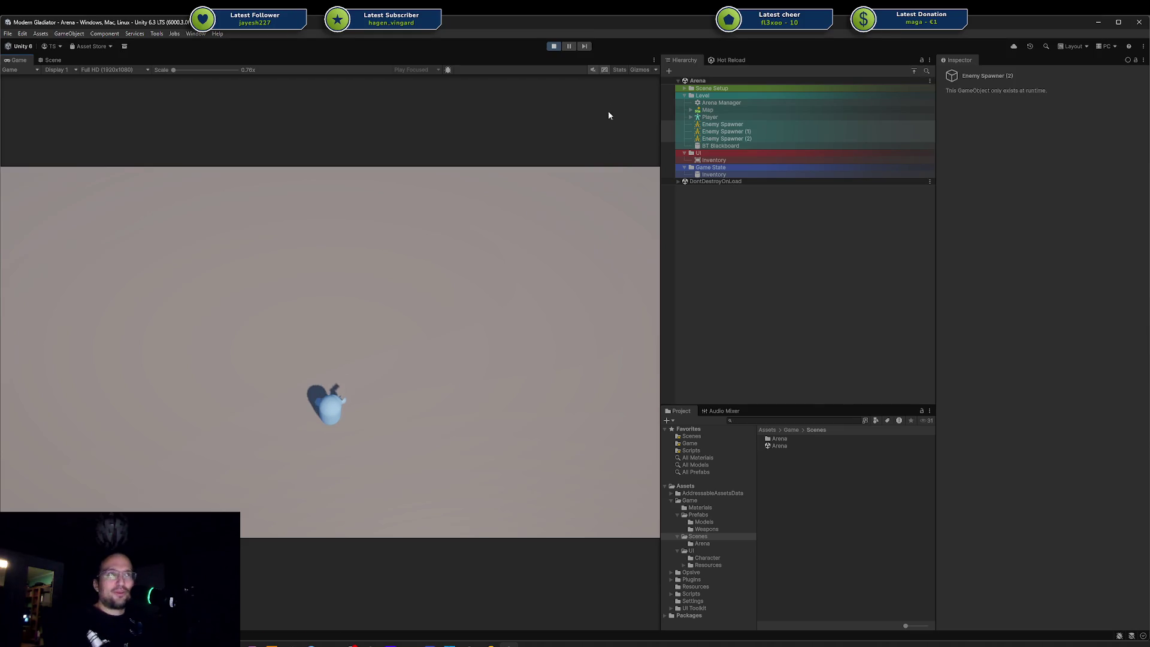
left_click(555, 47)
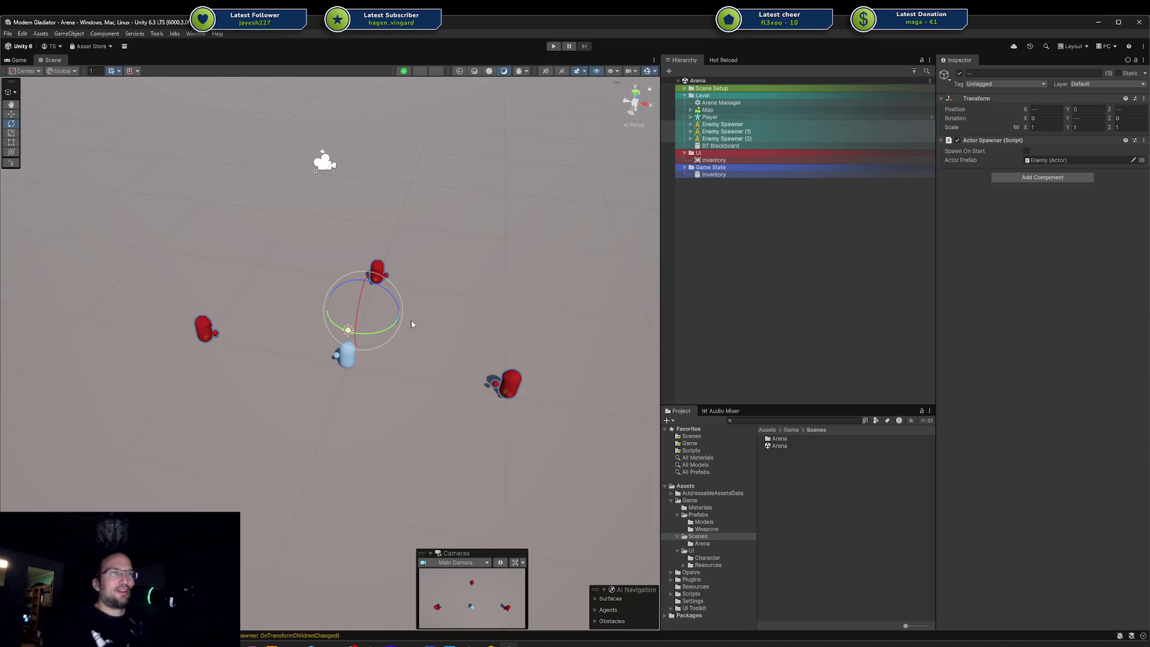
Step: Orbit the Scene view across the arena, deselect the enemy spawners, and switch to Rider
key("w")
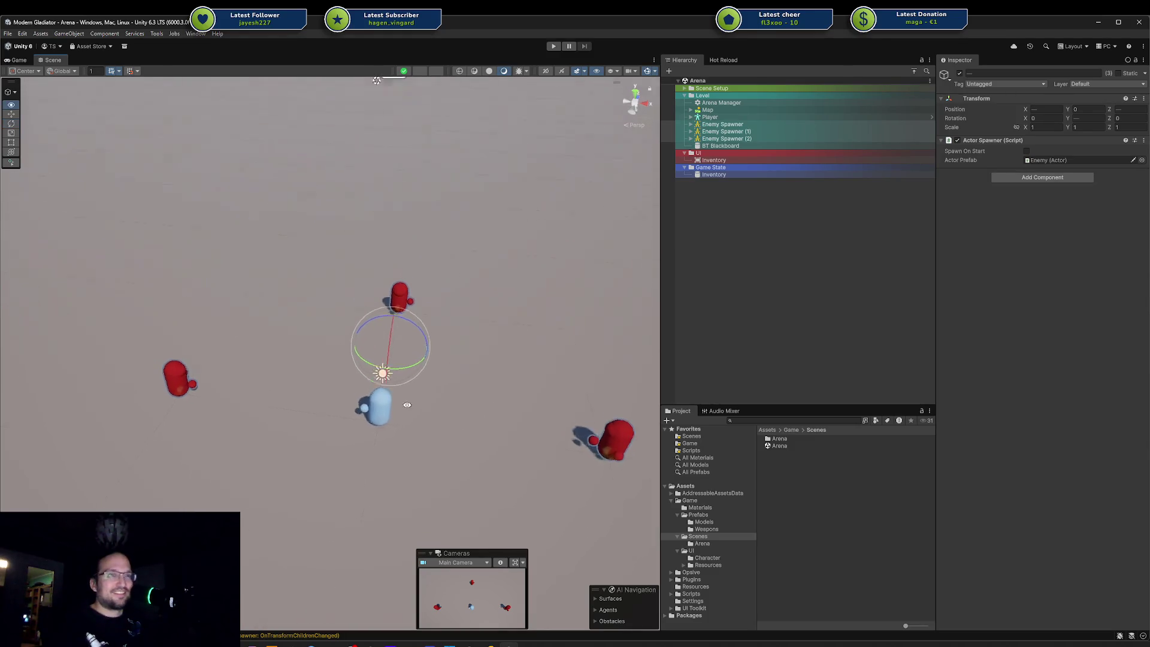
left_click_drag(407, 405, 413, 400)
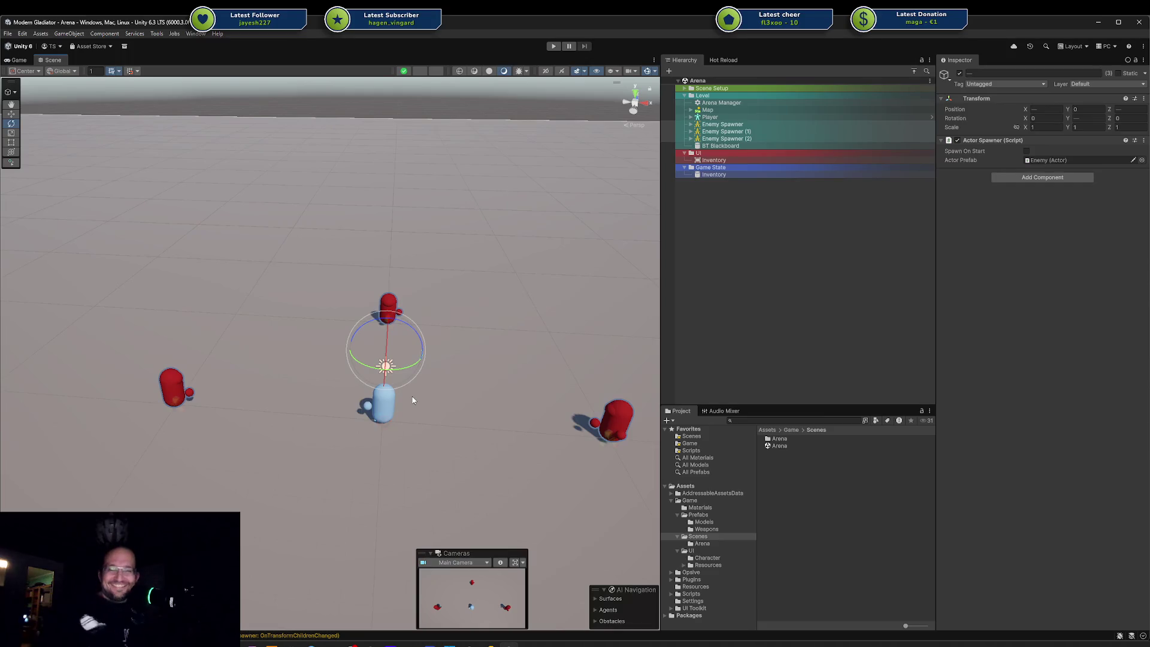
left_click_drag(470, 433, 450, 384)
left_click(768, 272)
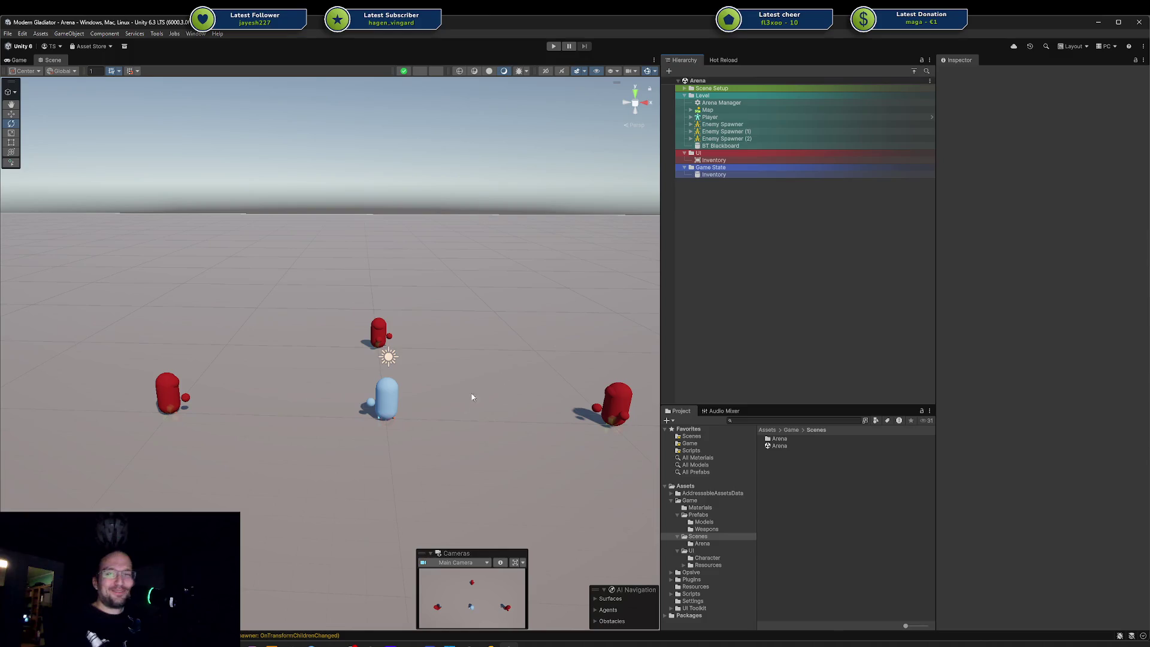
key("alt+Tab")
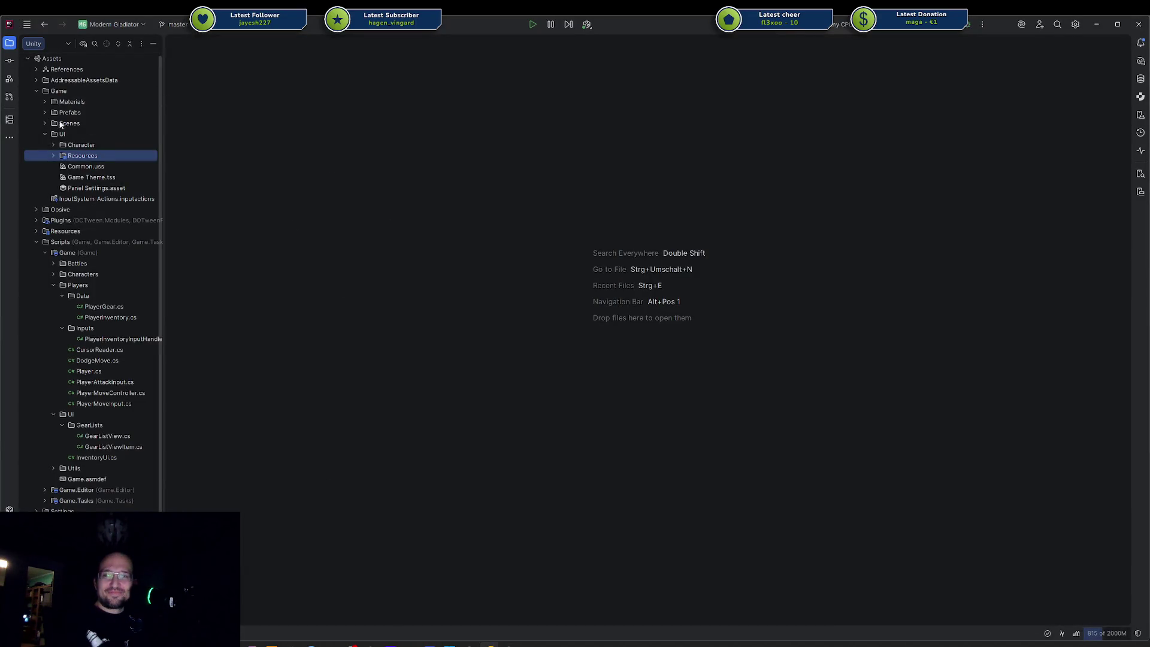
Step: Review the unversioned files in the commit panel, then expand the Battles folder in the project tree
left_click(9, 61)
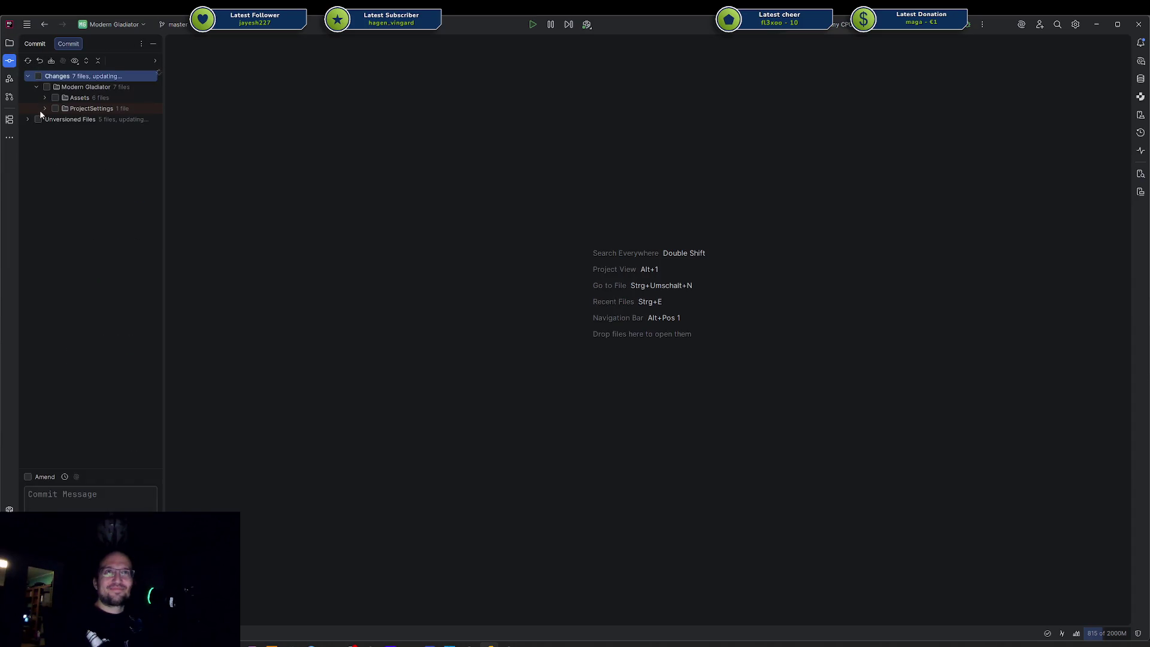
left_click(28, 119)
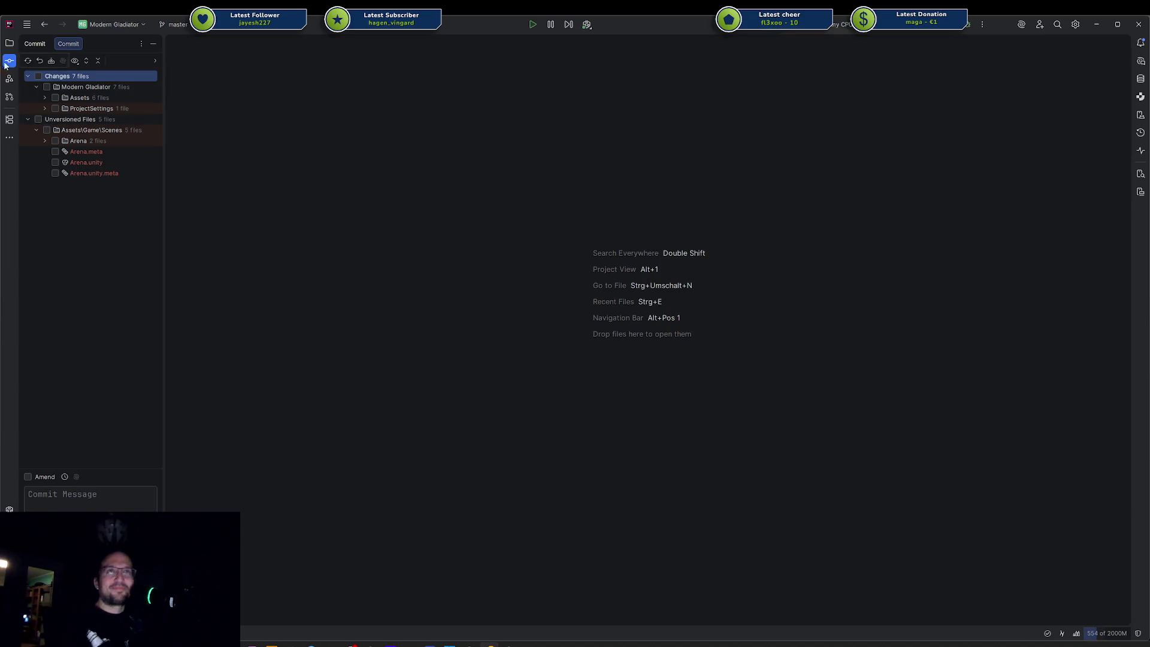
key("alt+1")
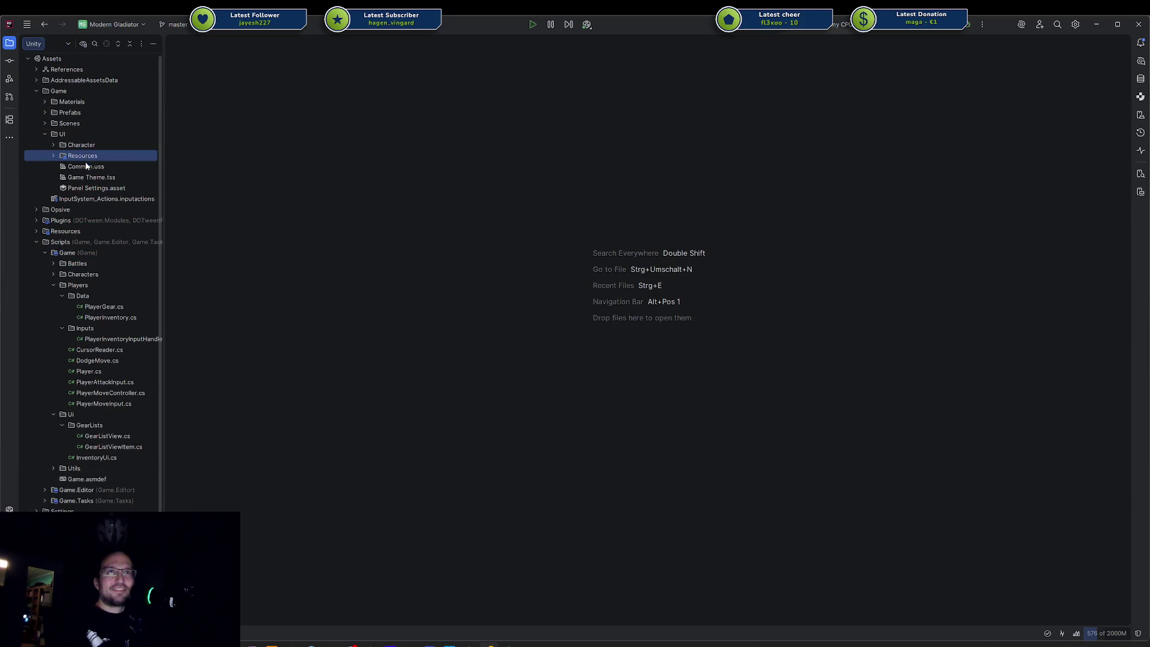
left_click(52, 285)
left_click(53, 266)
Step: Create the new SpawnController class in the Battles folder, declining to add it to Git
left_click(82, 267)
right_click(83, 267)
mouse_move(157, 265)
left_click(263, 271)
type("BattleManager")
key("Escape")
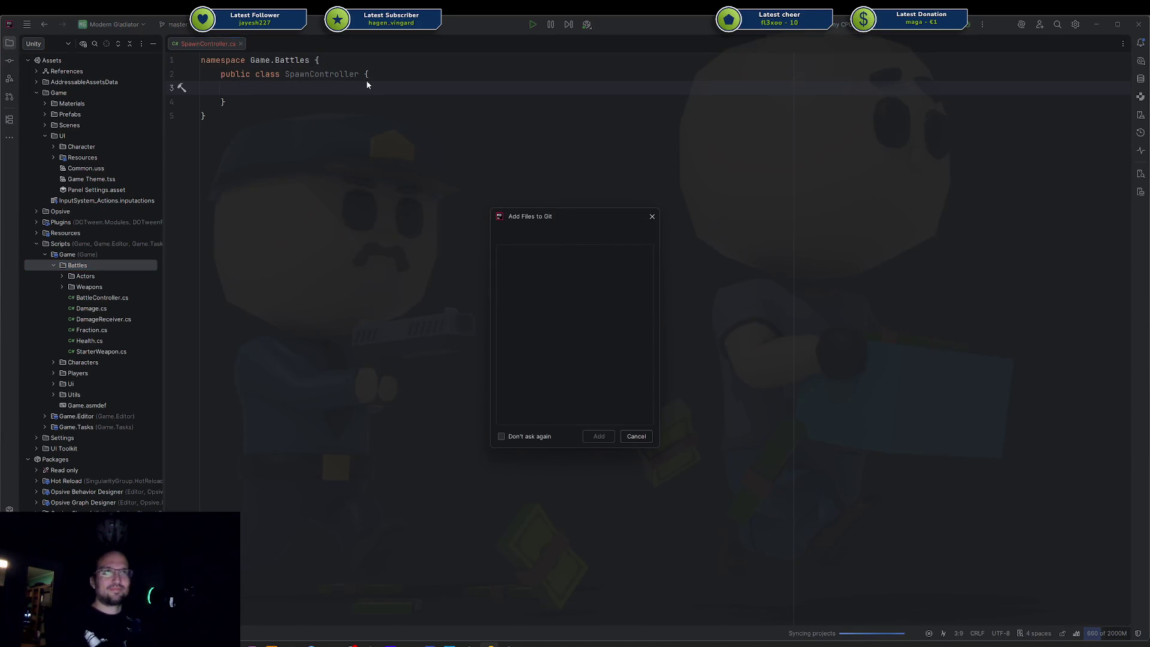
key("Escape")
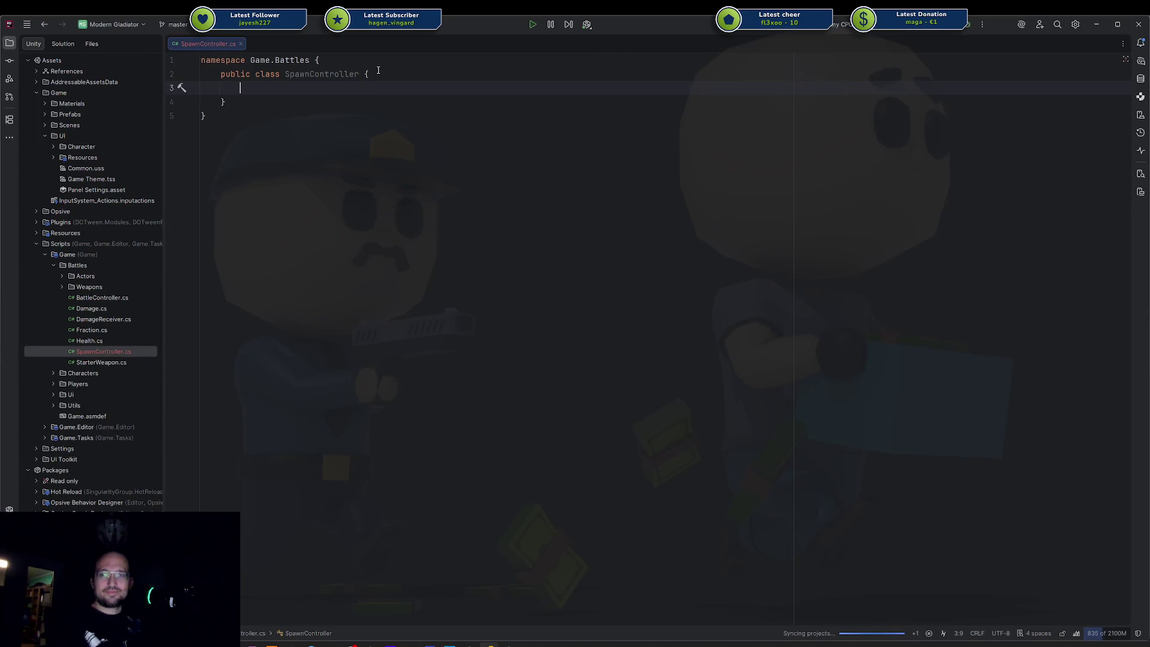
left_click(363, 73)
Step: Make the SpawnController class derive from MonoBehaviour
type(": Monob")
key("Return")
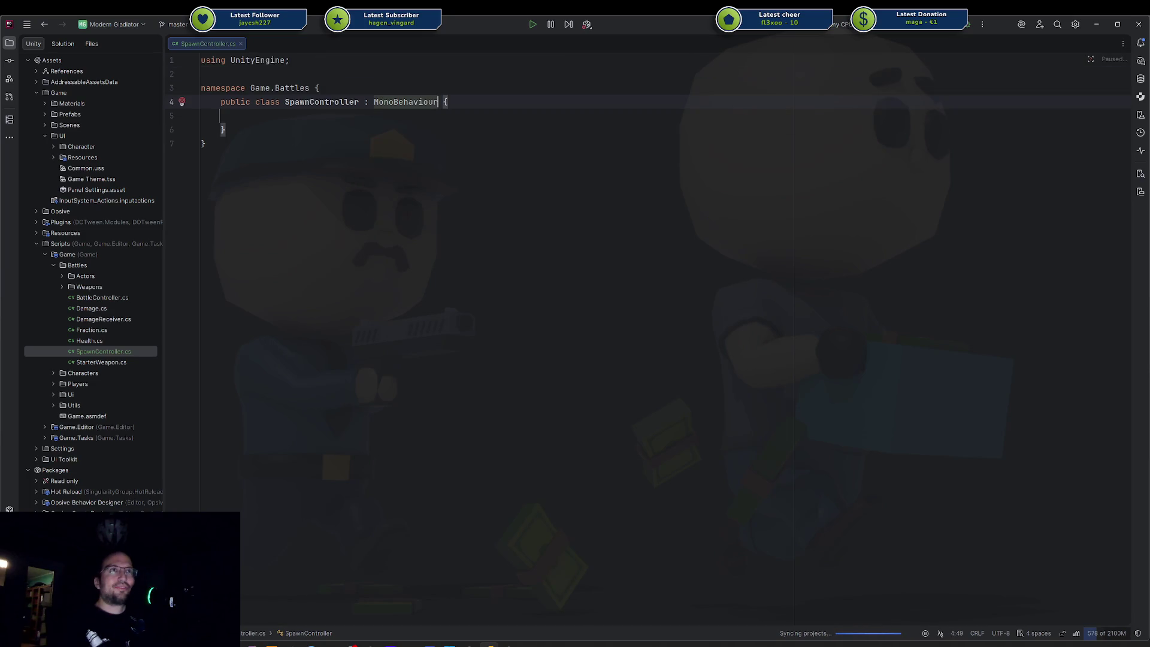
key("Up")
key("End")
key("Return")
key("Return")
Step: Add the [HideMonoScript] attribute above the SpawnController class
type("[Hidemon")
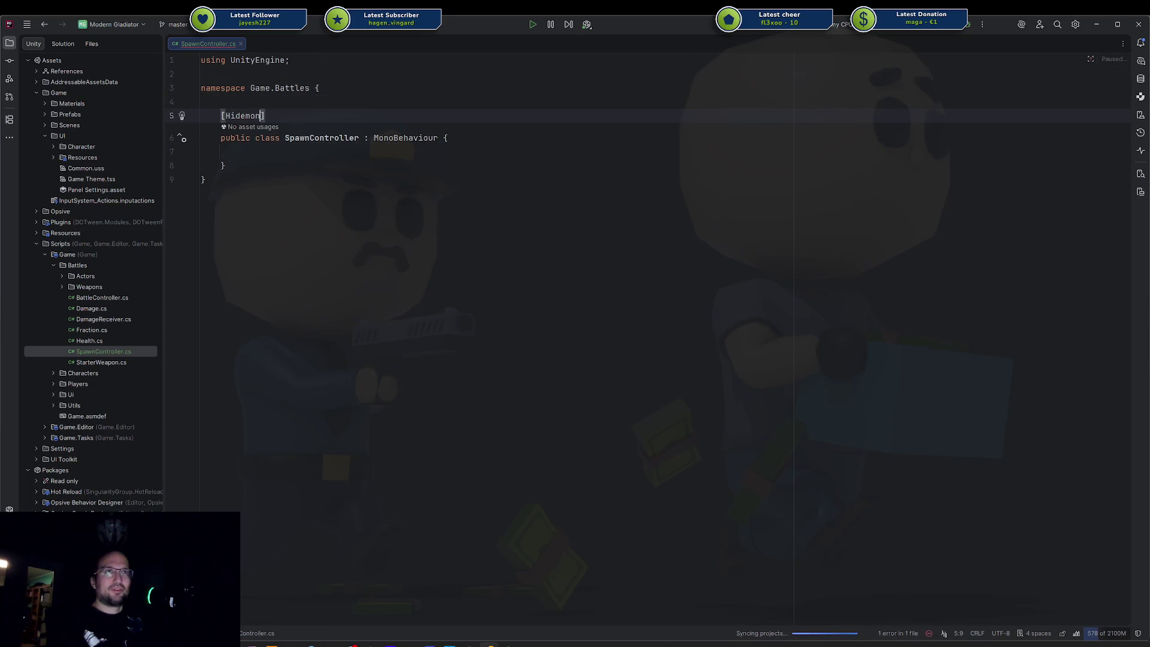
key("ctrl+space")
key("Return")
key("Down")
key("End")
key("Return")
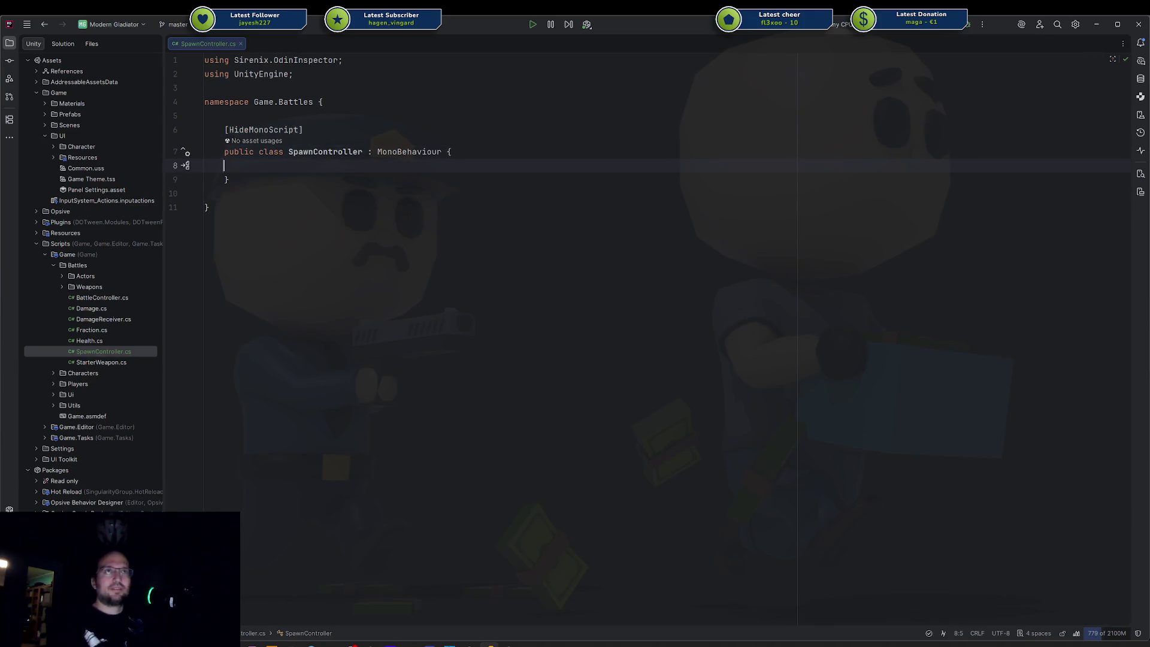
Step: Declare a [SerializeField] ActorSpawner[] enemySpawners field, auto-importing Game.Battles.Actors
type("[ser")
key("Return")
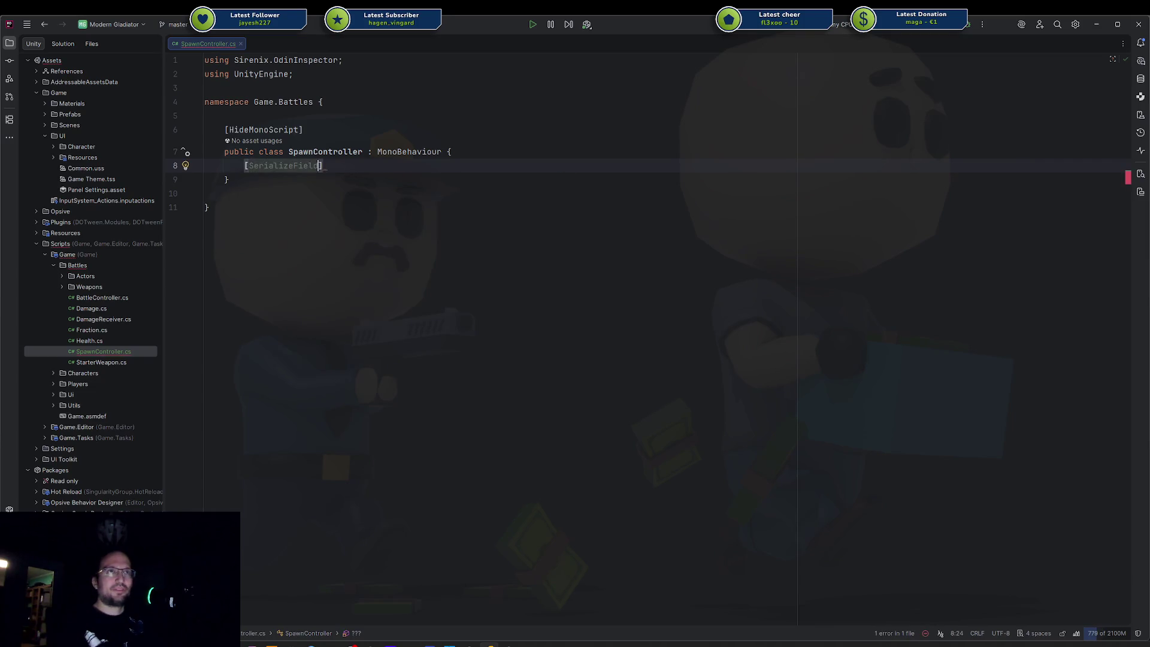
key("Right")
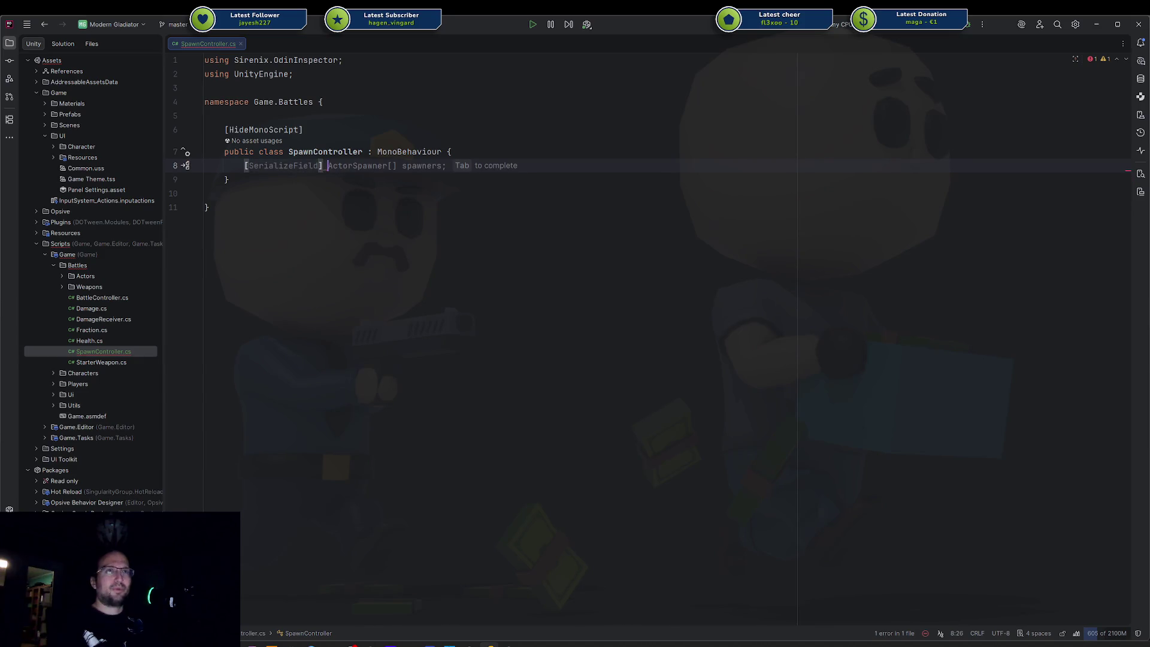
type("Spawn")
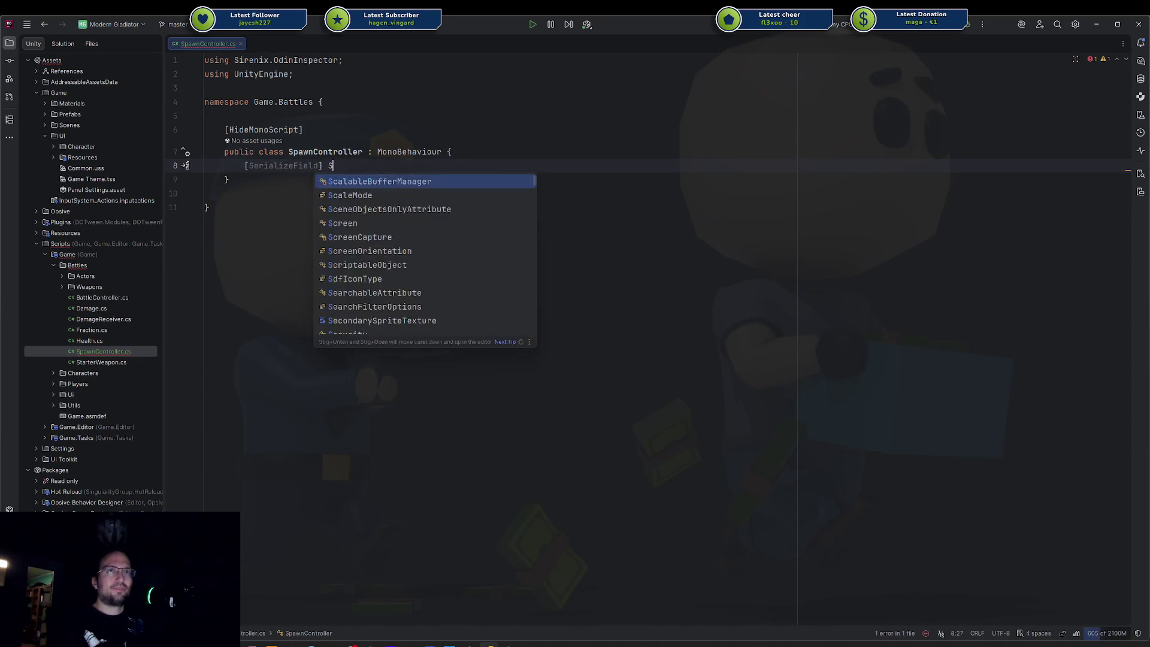
key("Down")
key("Return")
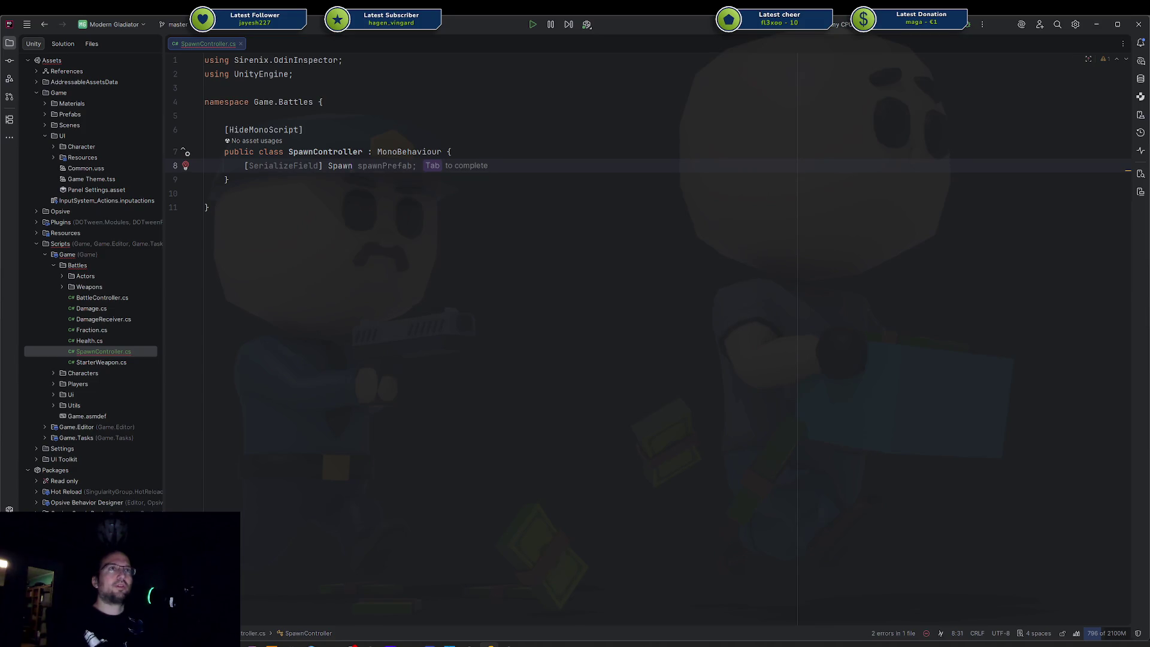
type("[] enemySpawne")
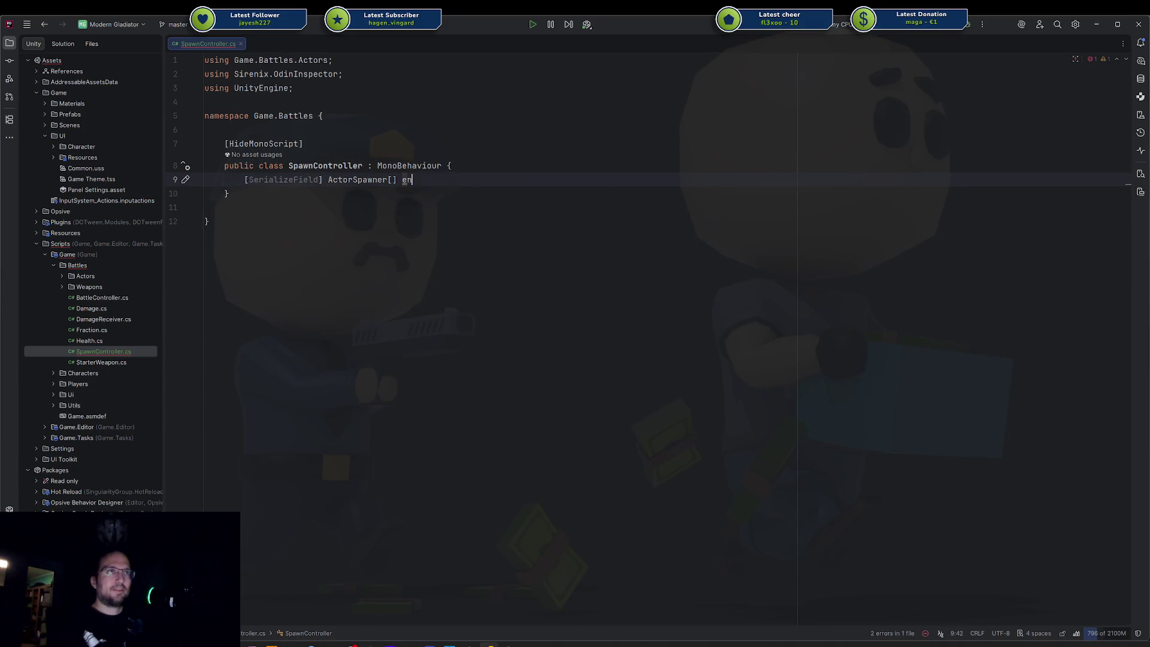
type("rs;")
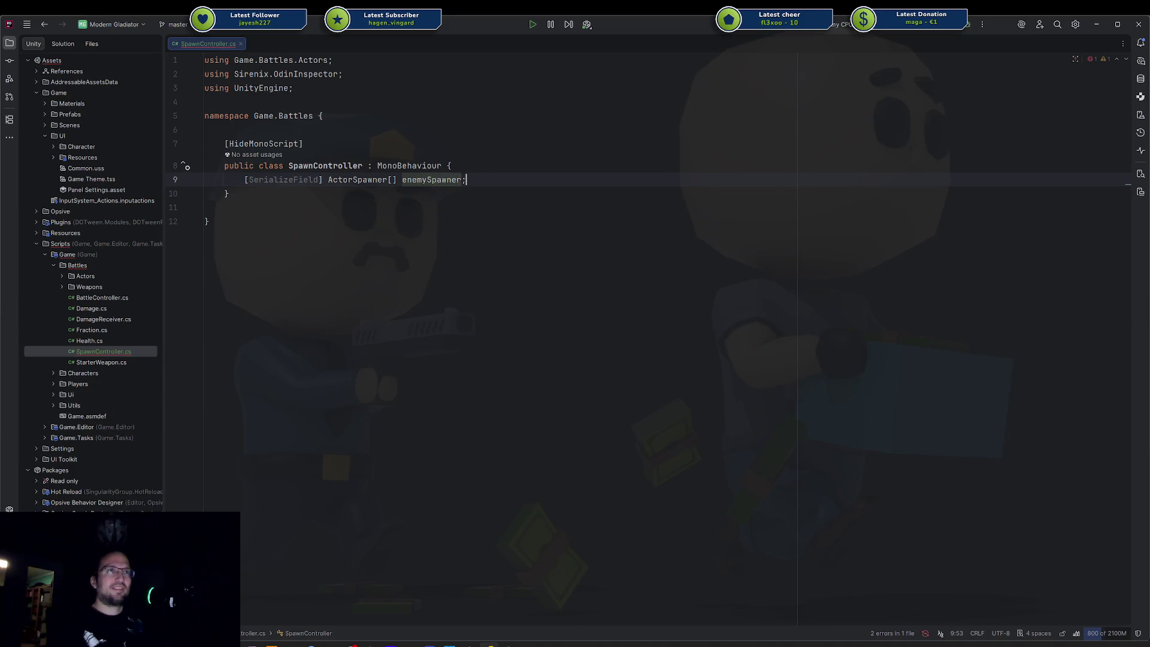
key("Up")
key("Return")
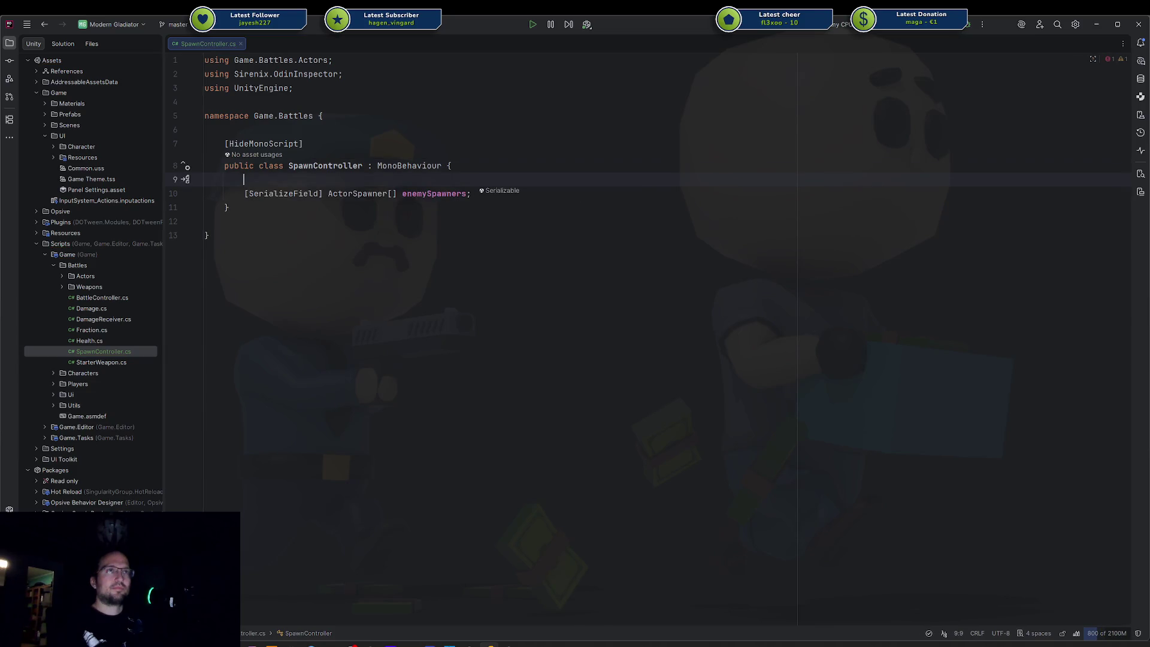
Step: Add a serialized int enemiesPerWave = 1 field above enemySpawners
type("[SF")
key("Return")
type("] int")
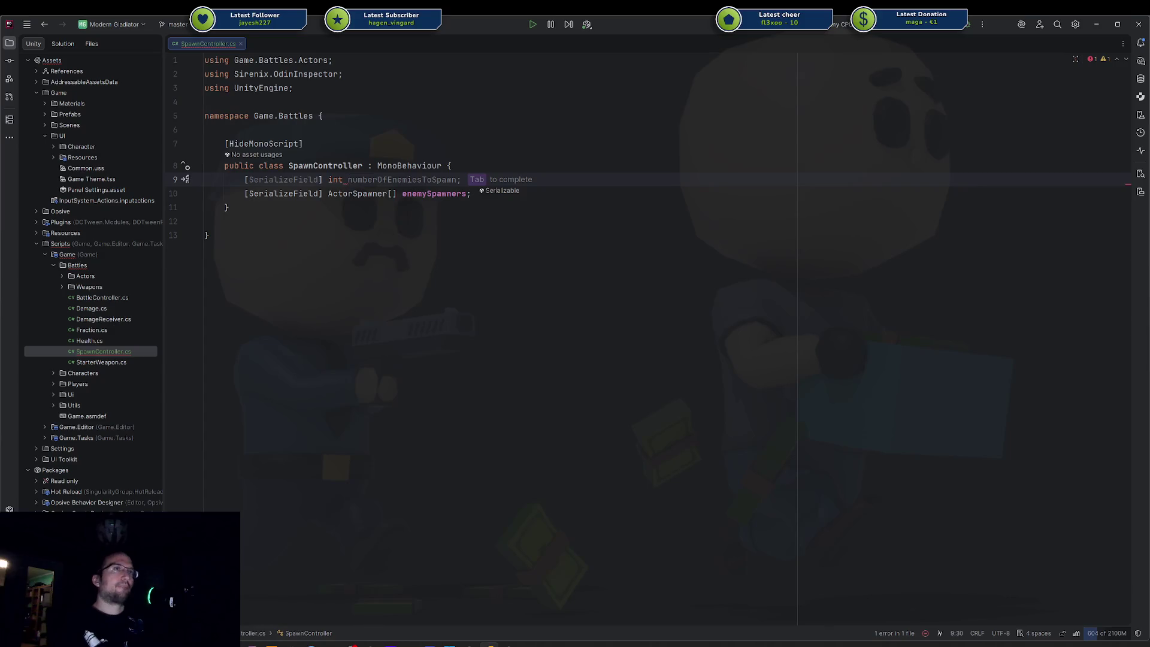
key("Tab")
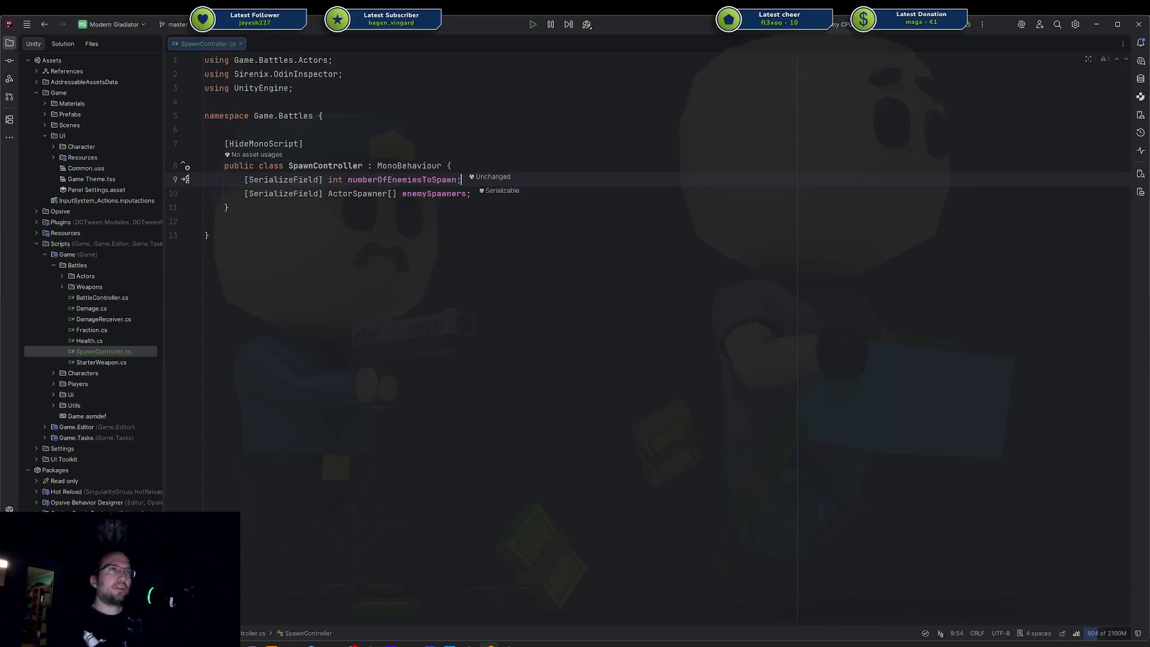
type("= 1")
key("Left")
key("Left")
key("Left")
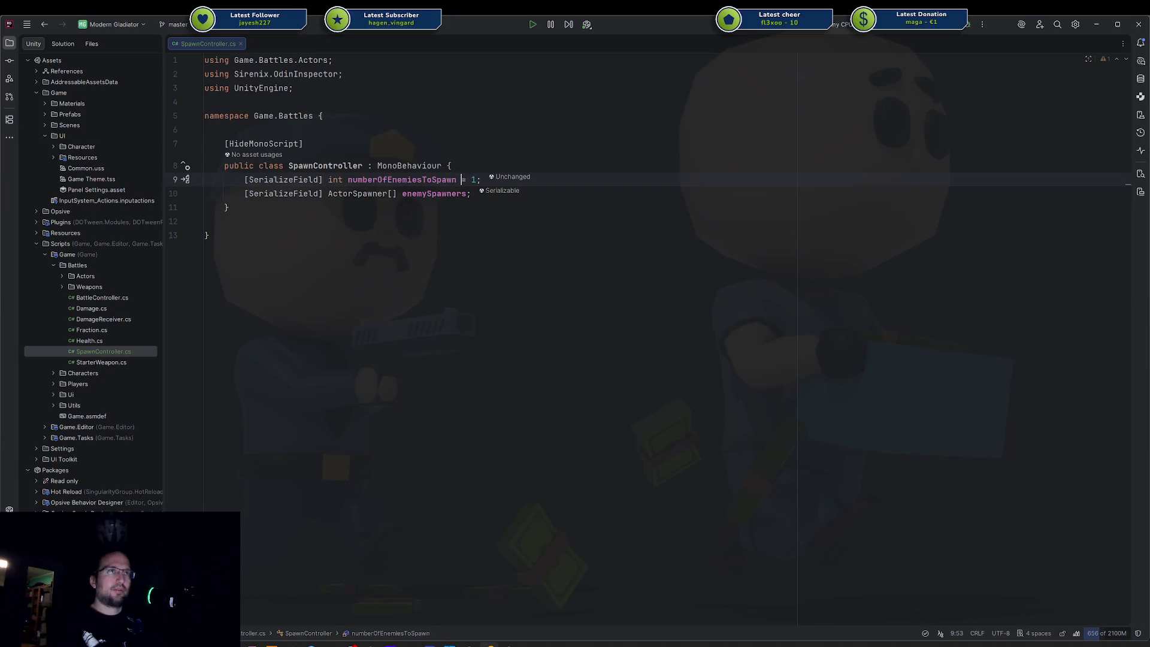
key("ctrl+BackSpace")
type("enemiesPerWa")
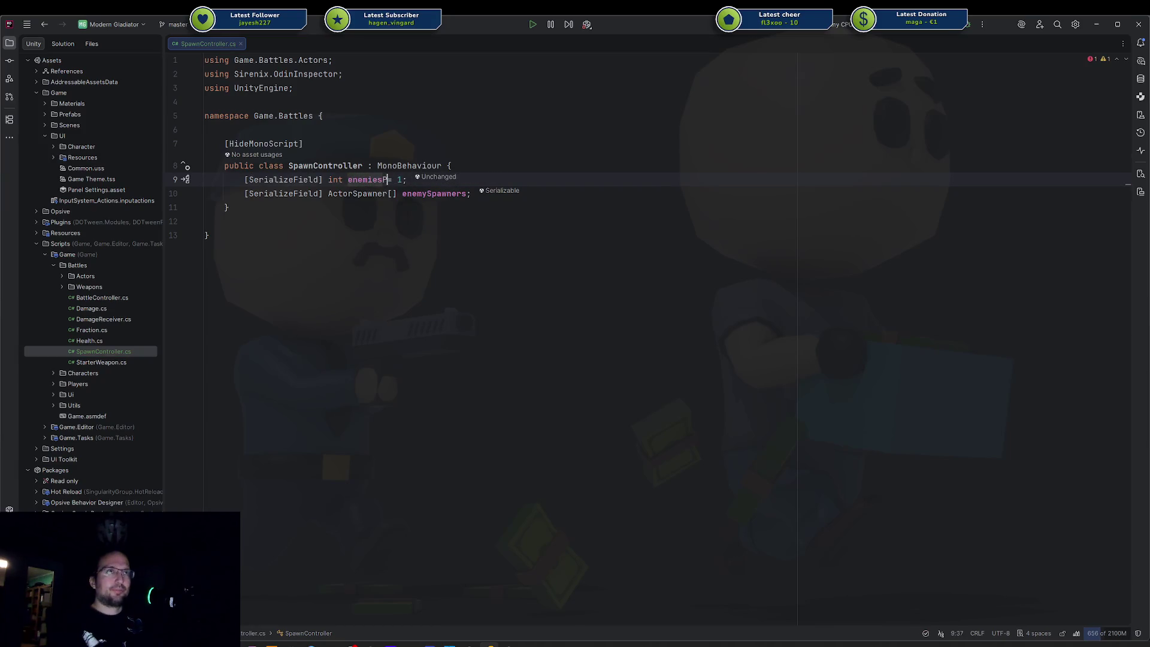
type("ve")
key("End")
key("Return")
Step: Add a serialized int waves = 3 field using the SF template
type("[SF")
key("Return")
type("in")
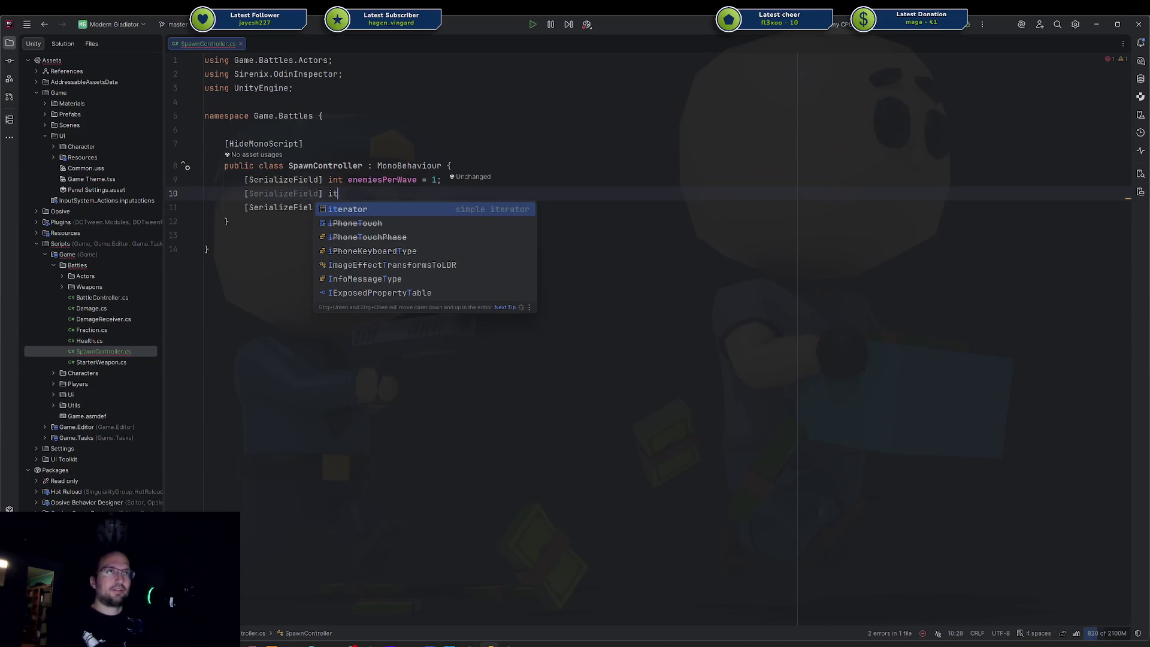
type("t waves = 3;")
key("Return")
Step: Add a serialized float waveInterval = 2f field and begin a second attribute on it
type("[SF")
key("Return")
type("fl")
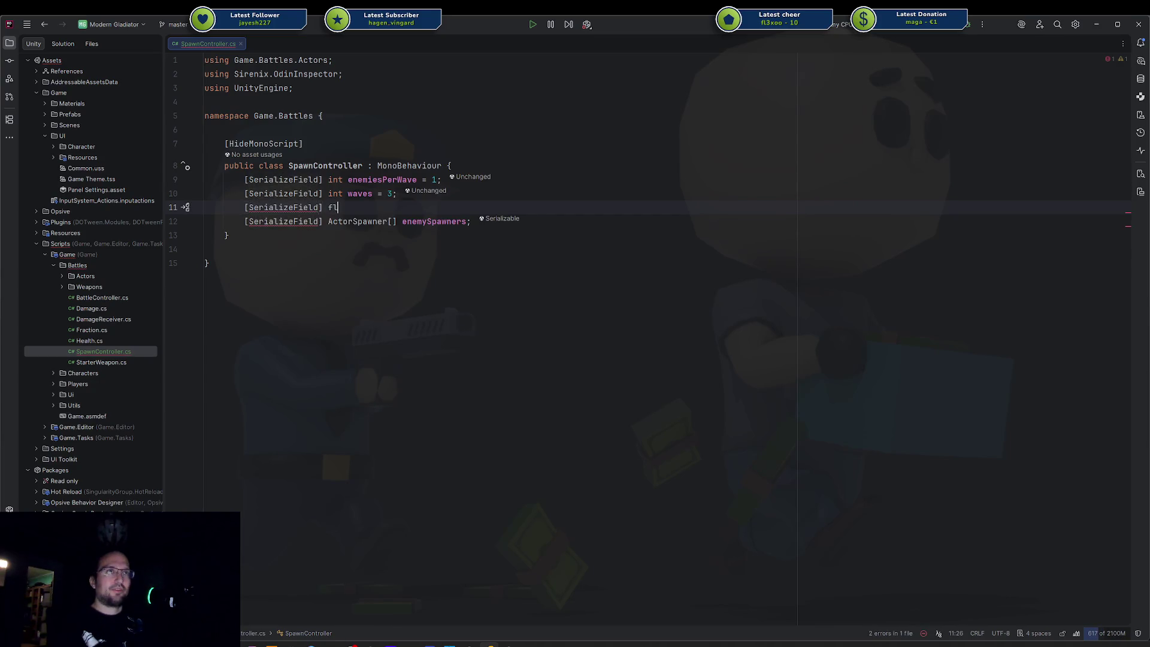
type("oat int")
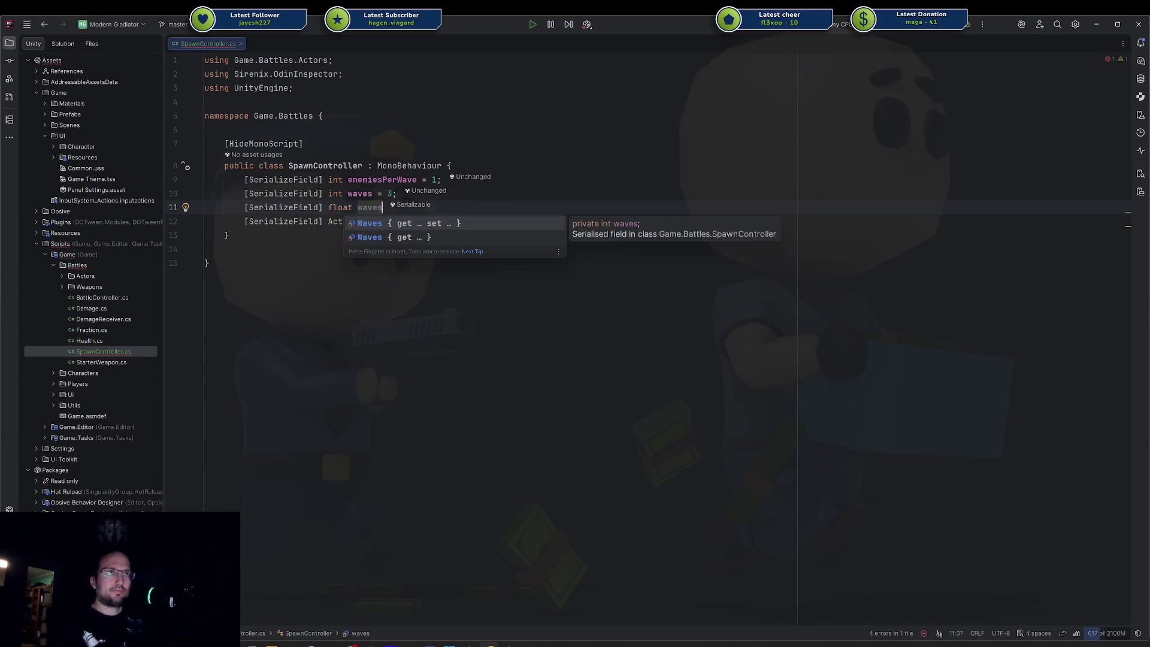
key("Escape")
key("BackSpace")
key("BackSpace")
key("BackSpace")
type("spaw")
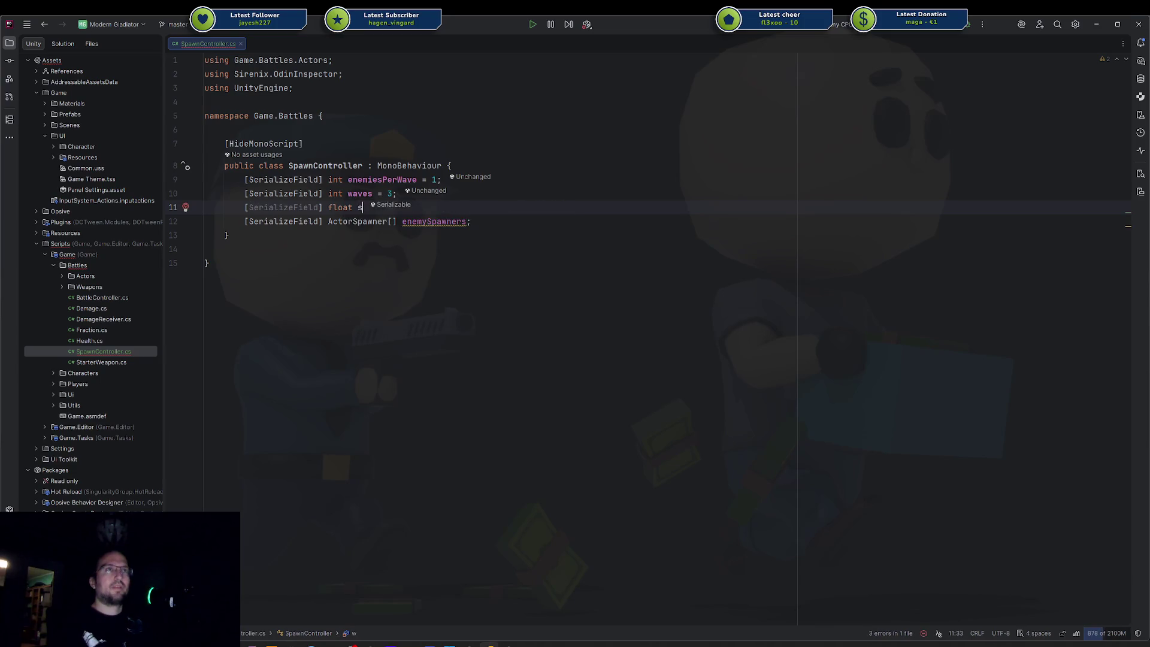
type("n")
type("a")
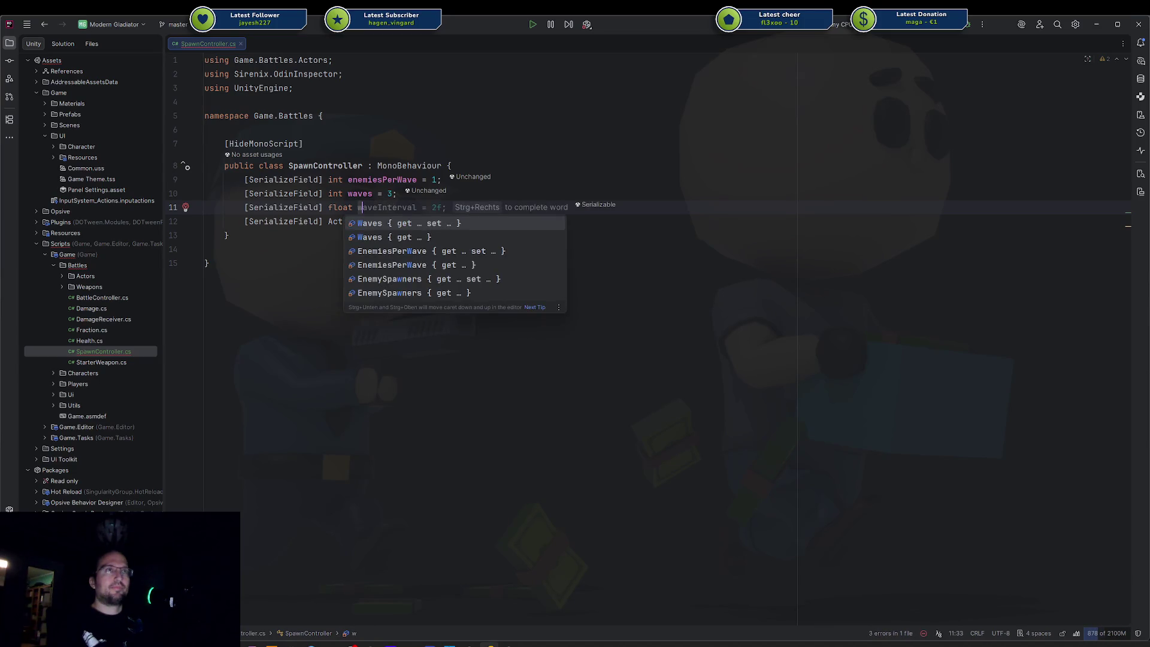
key("Tab")
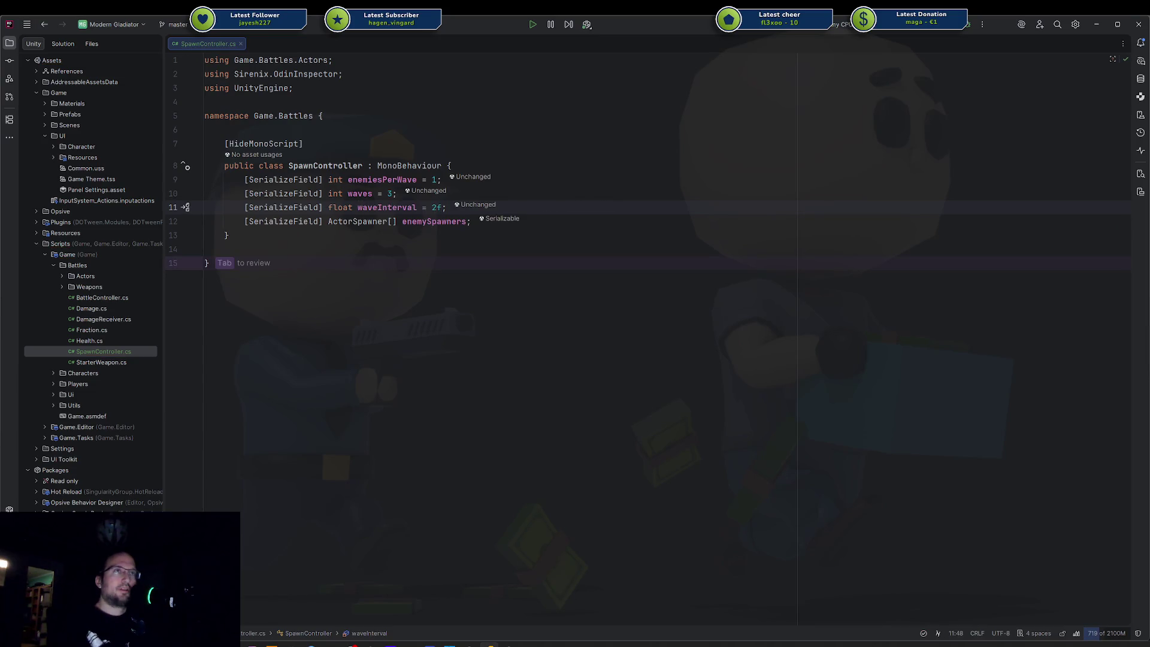
left_click(324, 207)
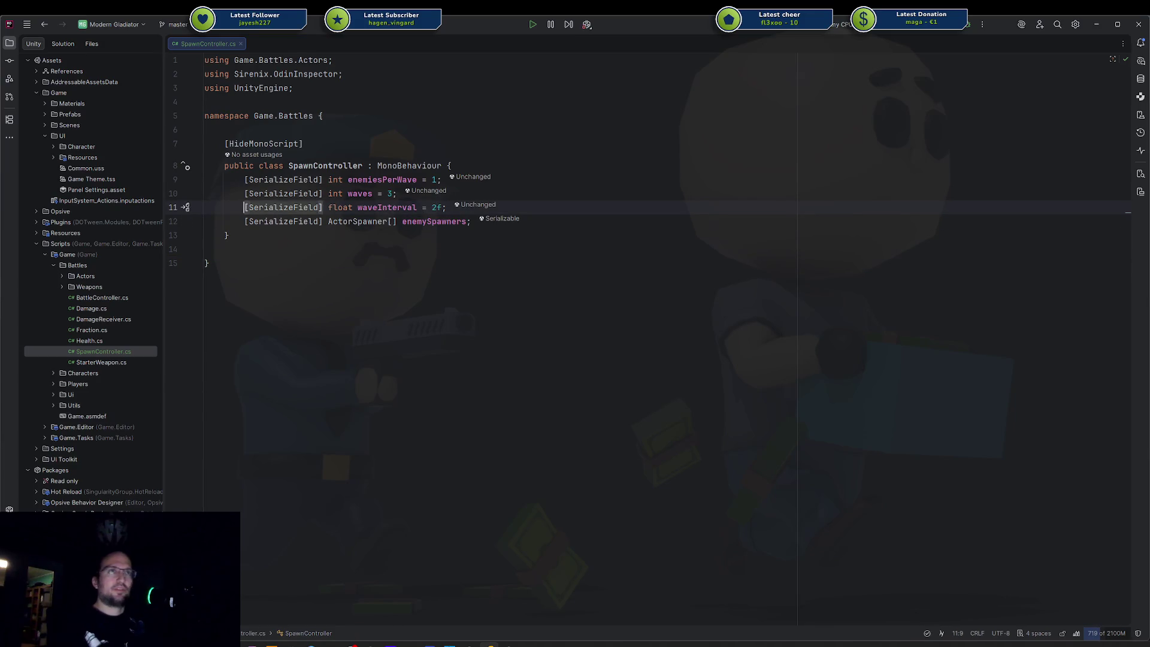
key("Left")
type(", S")
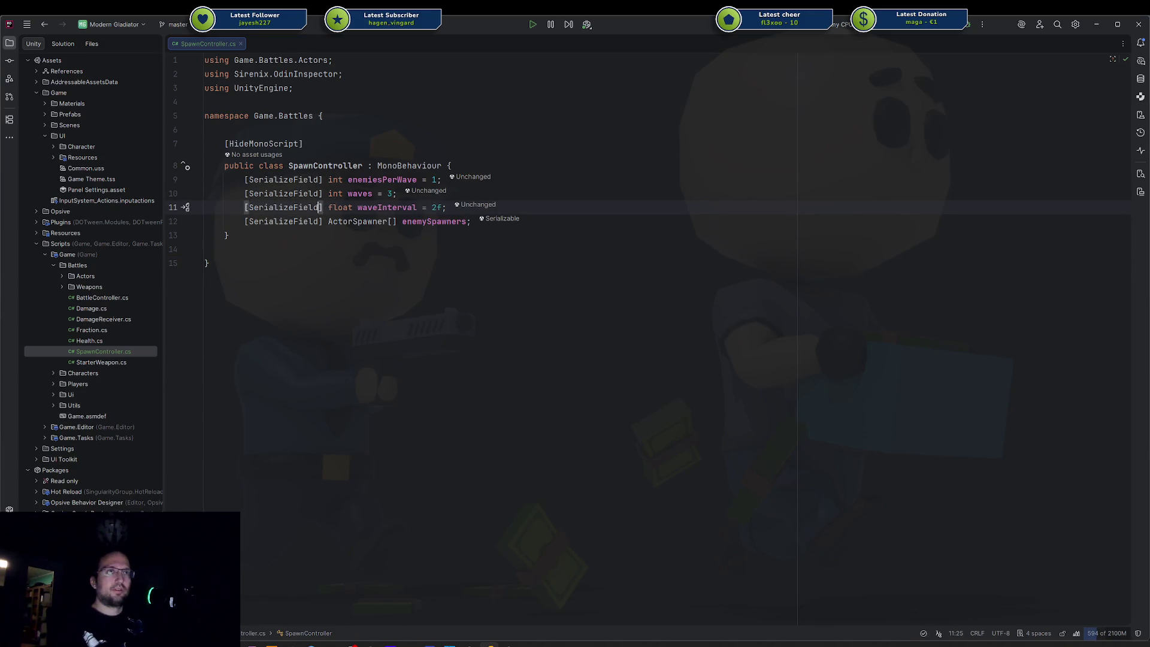